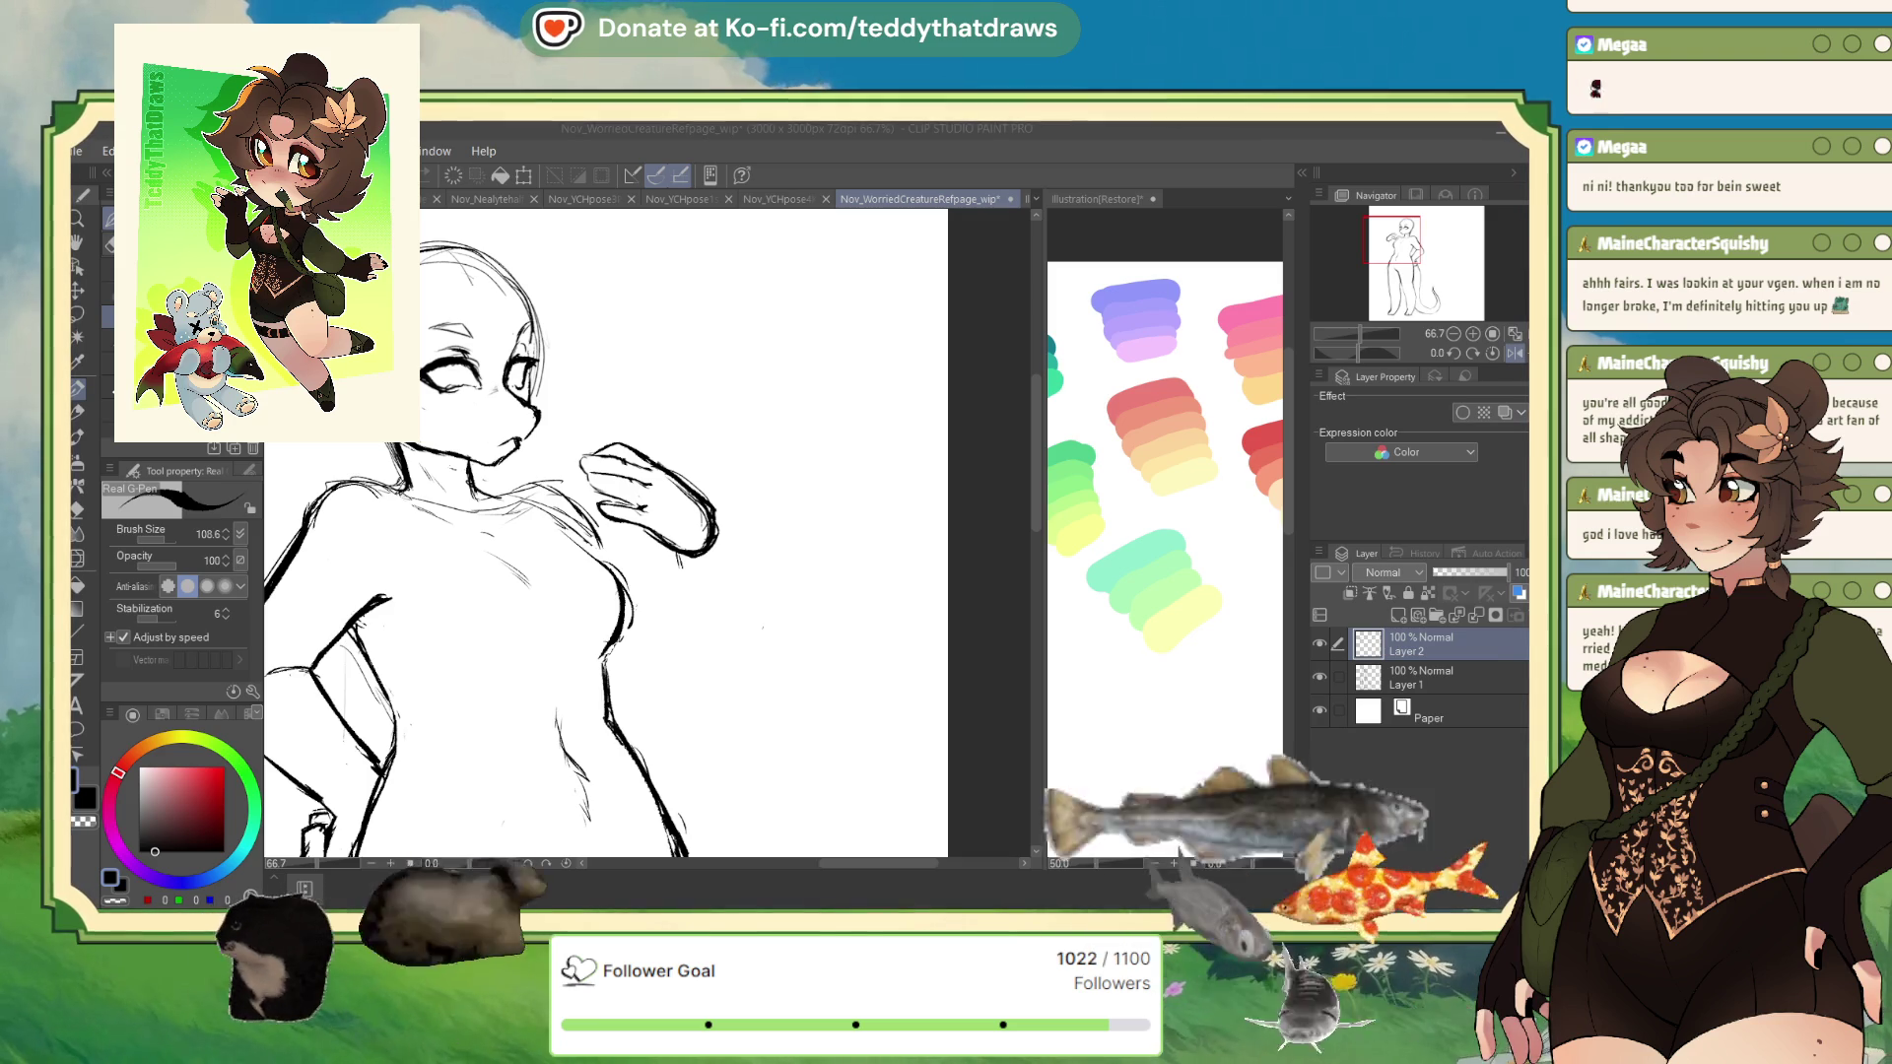
# - With the view mirrored, ink the shoulder and upper arm down toward the elbow, then flip back
pyautogui.press('h')
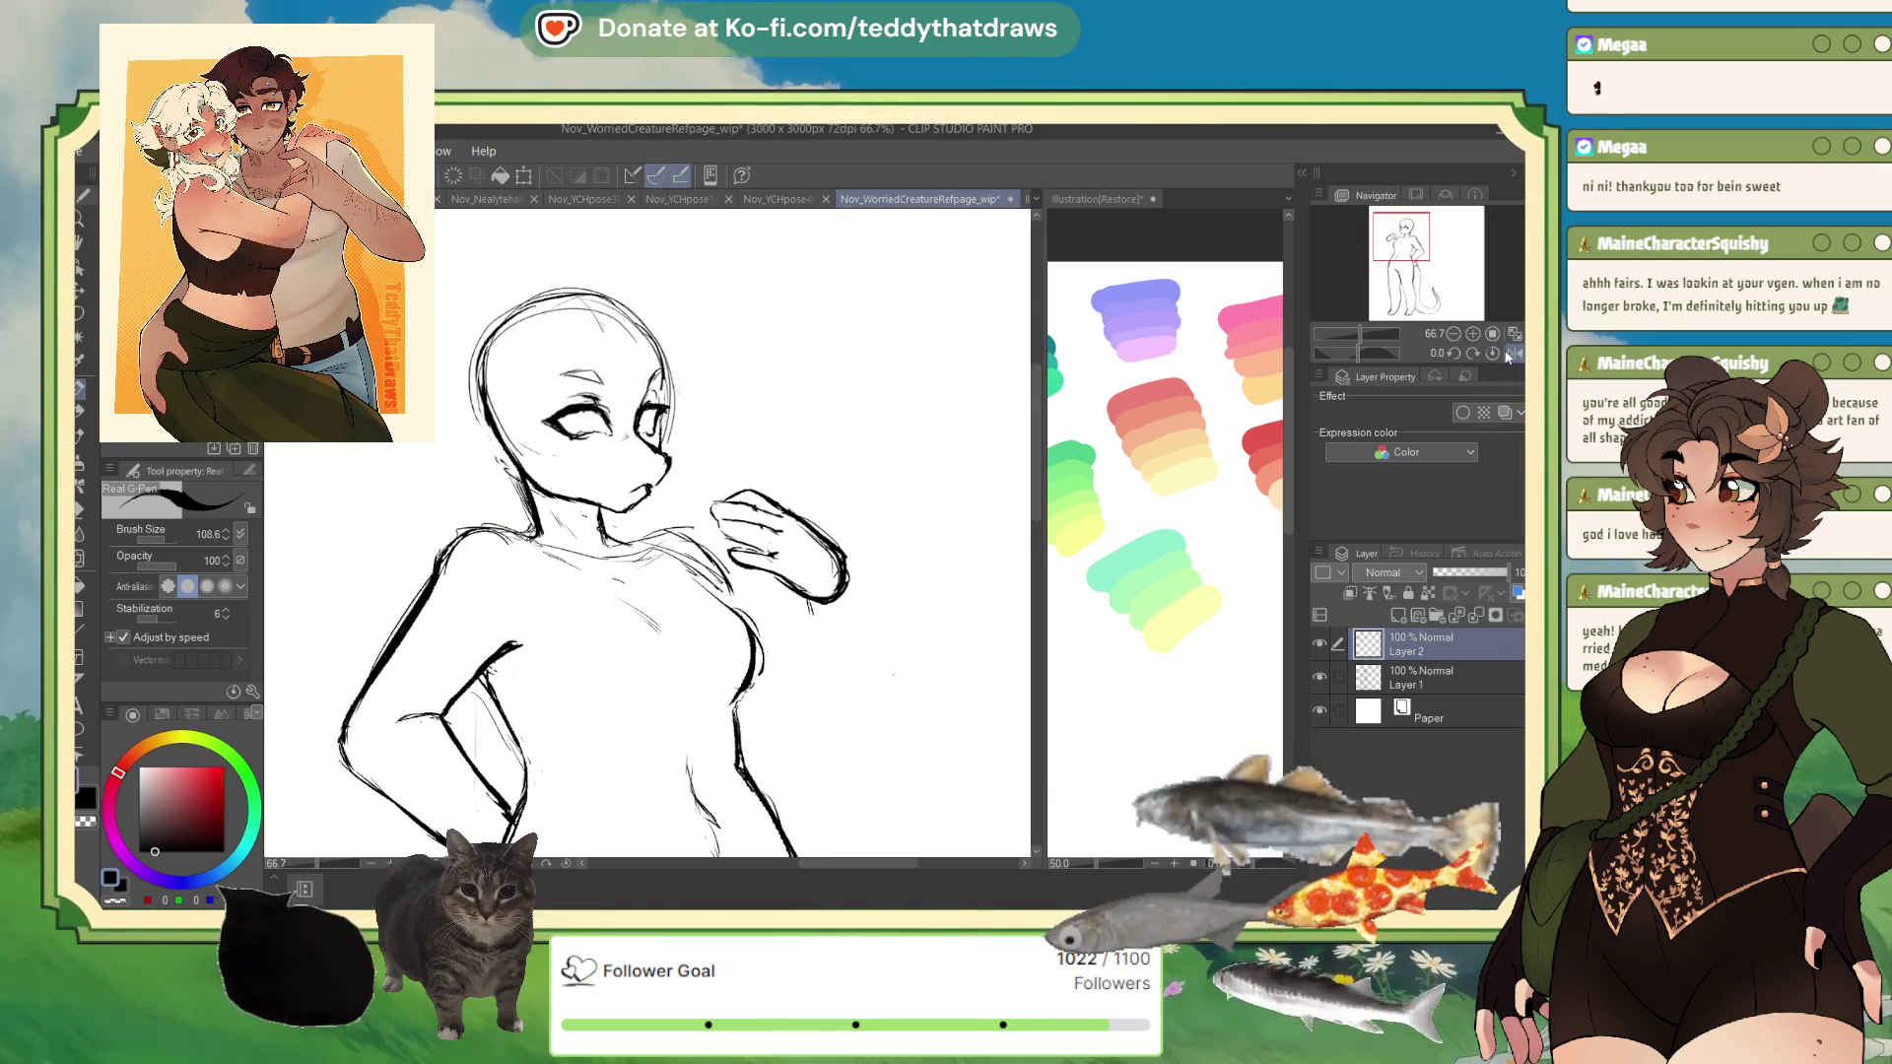
pyautogui.scroll(-5, 963, 471)
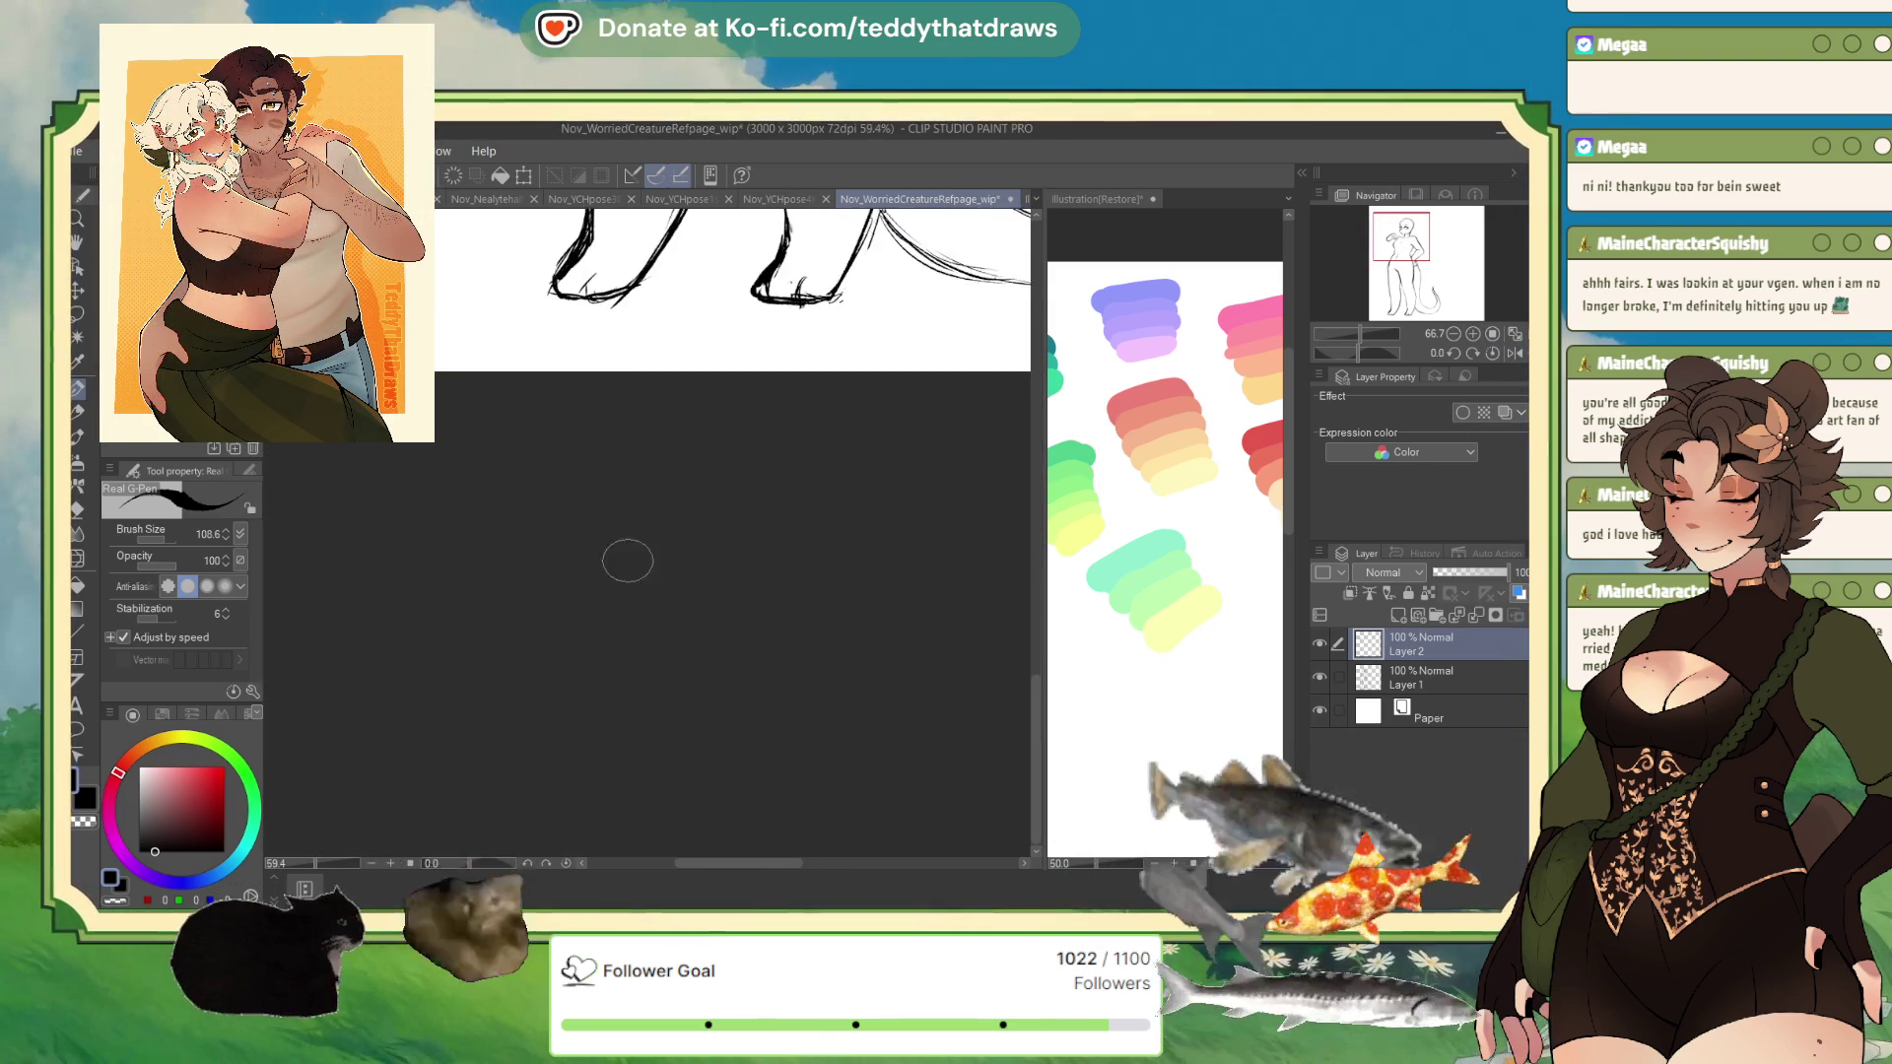
pyautogui.moveTo(346, 301)
pyautogui.mouseDown()
pyautogui.moveTo(480, 498)
pyautogui.moveTo(588, 598)
pyautogui.mouseUp()
pyautogui.moveTo(483, 493)
pyautogui.mouseDown()
pyautogui.moveTo(488, 577)
pyautogui.moveTo(564, 678)
pyautogui.moveTo(561, 537)
pyautogui.mouseUp()
pyautogui.moveTo(503, 477)
pyautogui.mouseDown()
pyautogui.moveTo(560, 535)
pyautogui.moveTo(596, 619)
pyautogui.mouseUp()
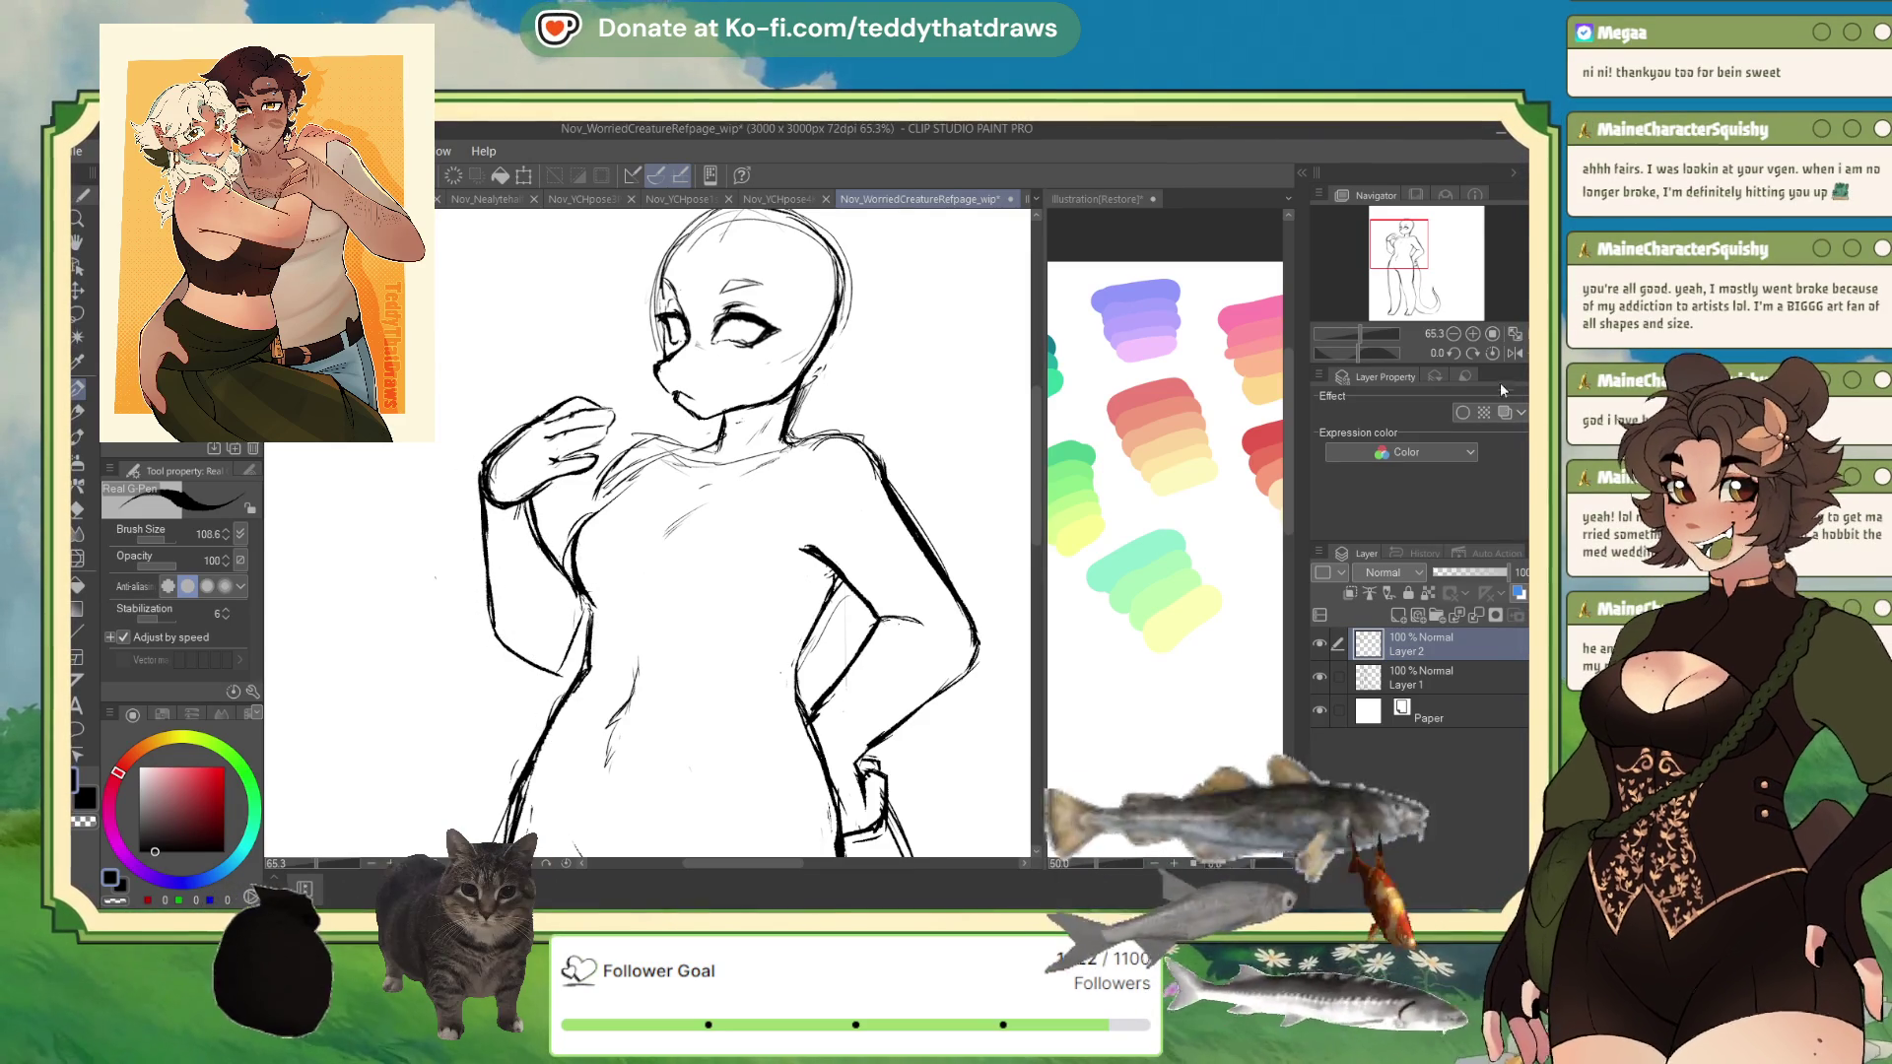
pyautogui.press('h')
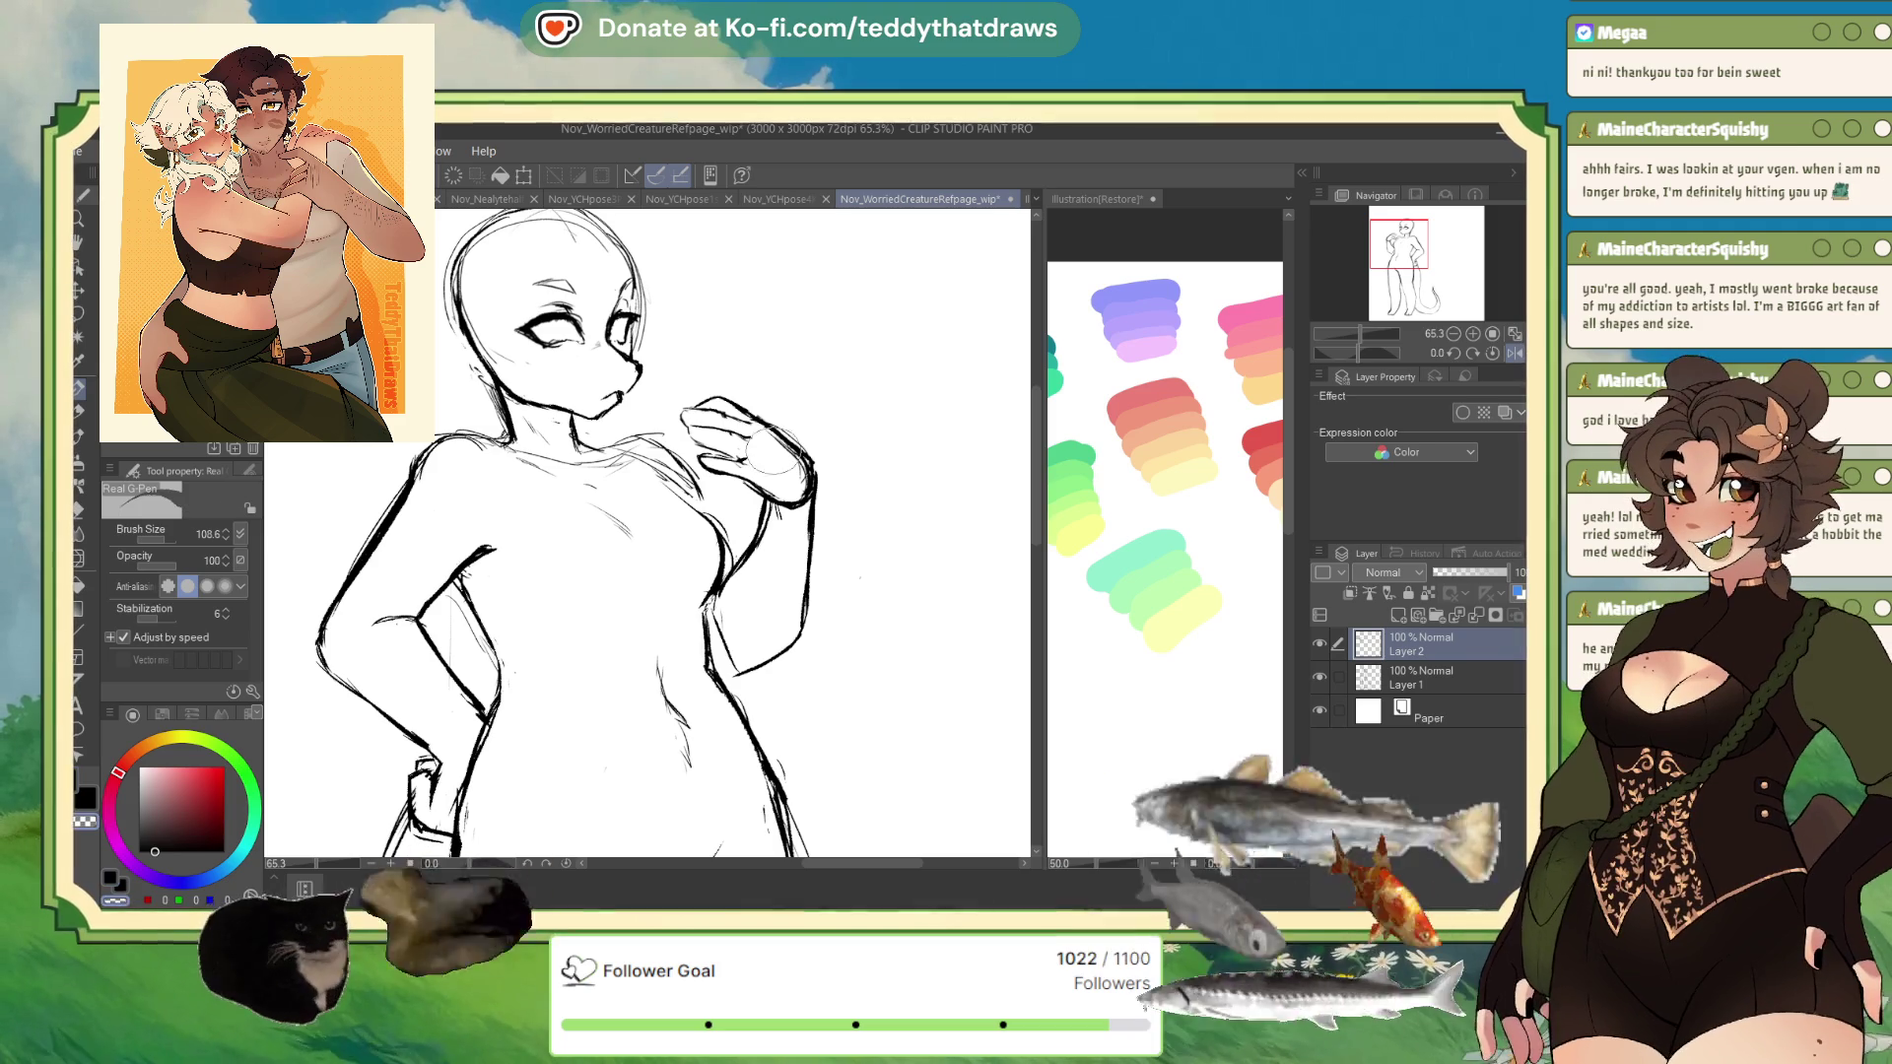
# - Add short curved strokes at the wrist and raised hand, then sketch finger lines on the rotated canvas
pyautogui.moveTo(806, 485); pyautogui.dragTo(793, 510)
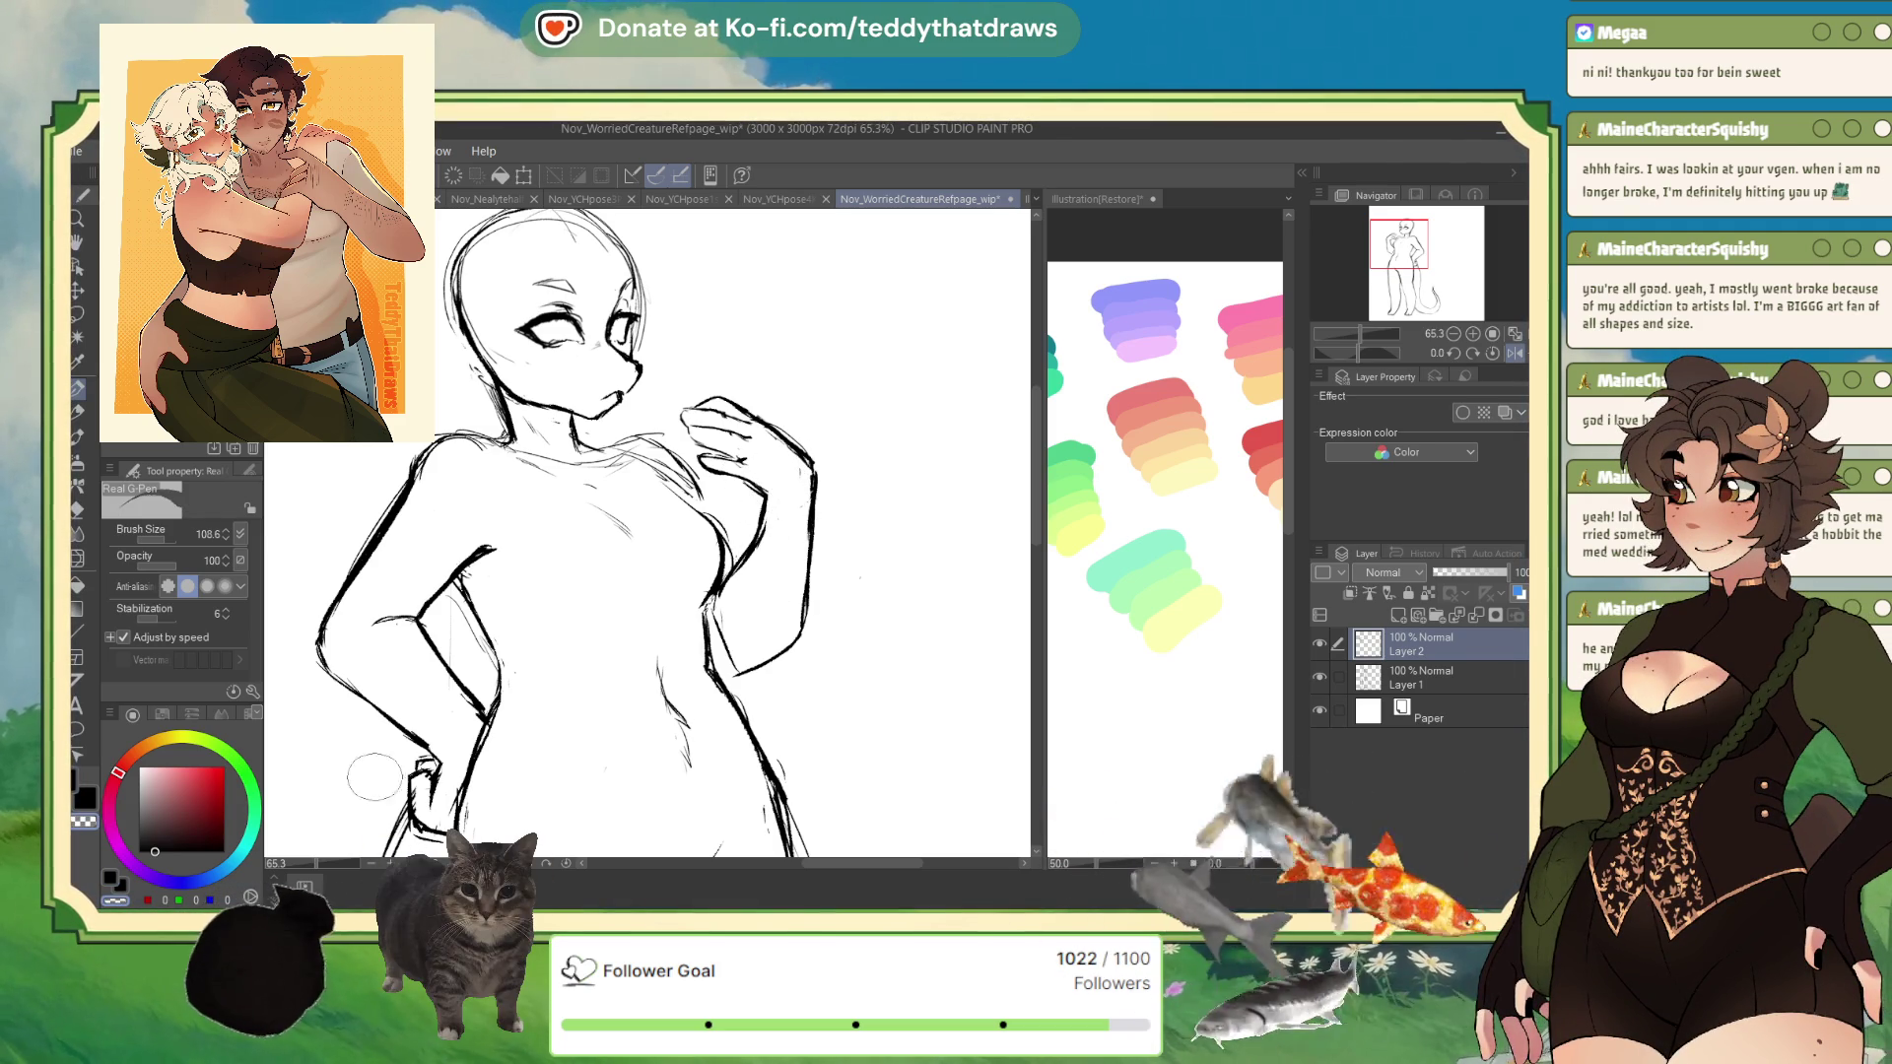
pyautogui.keyDown('alt'); pyautogui.click(749, 473); pyautogui.keyUp('alt')
pyautogui.moveTo(702, 456); pyautogui.dragTo(734, 478)
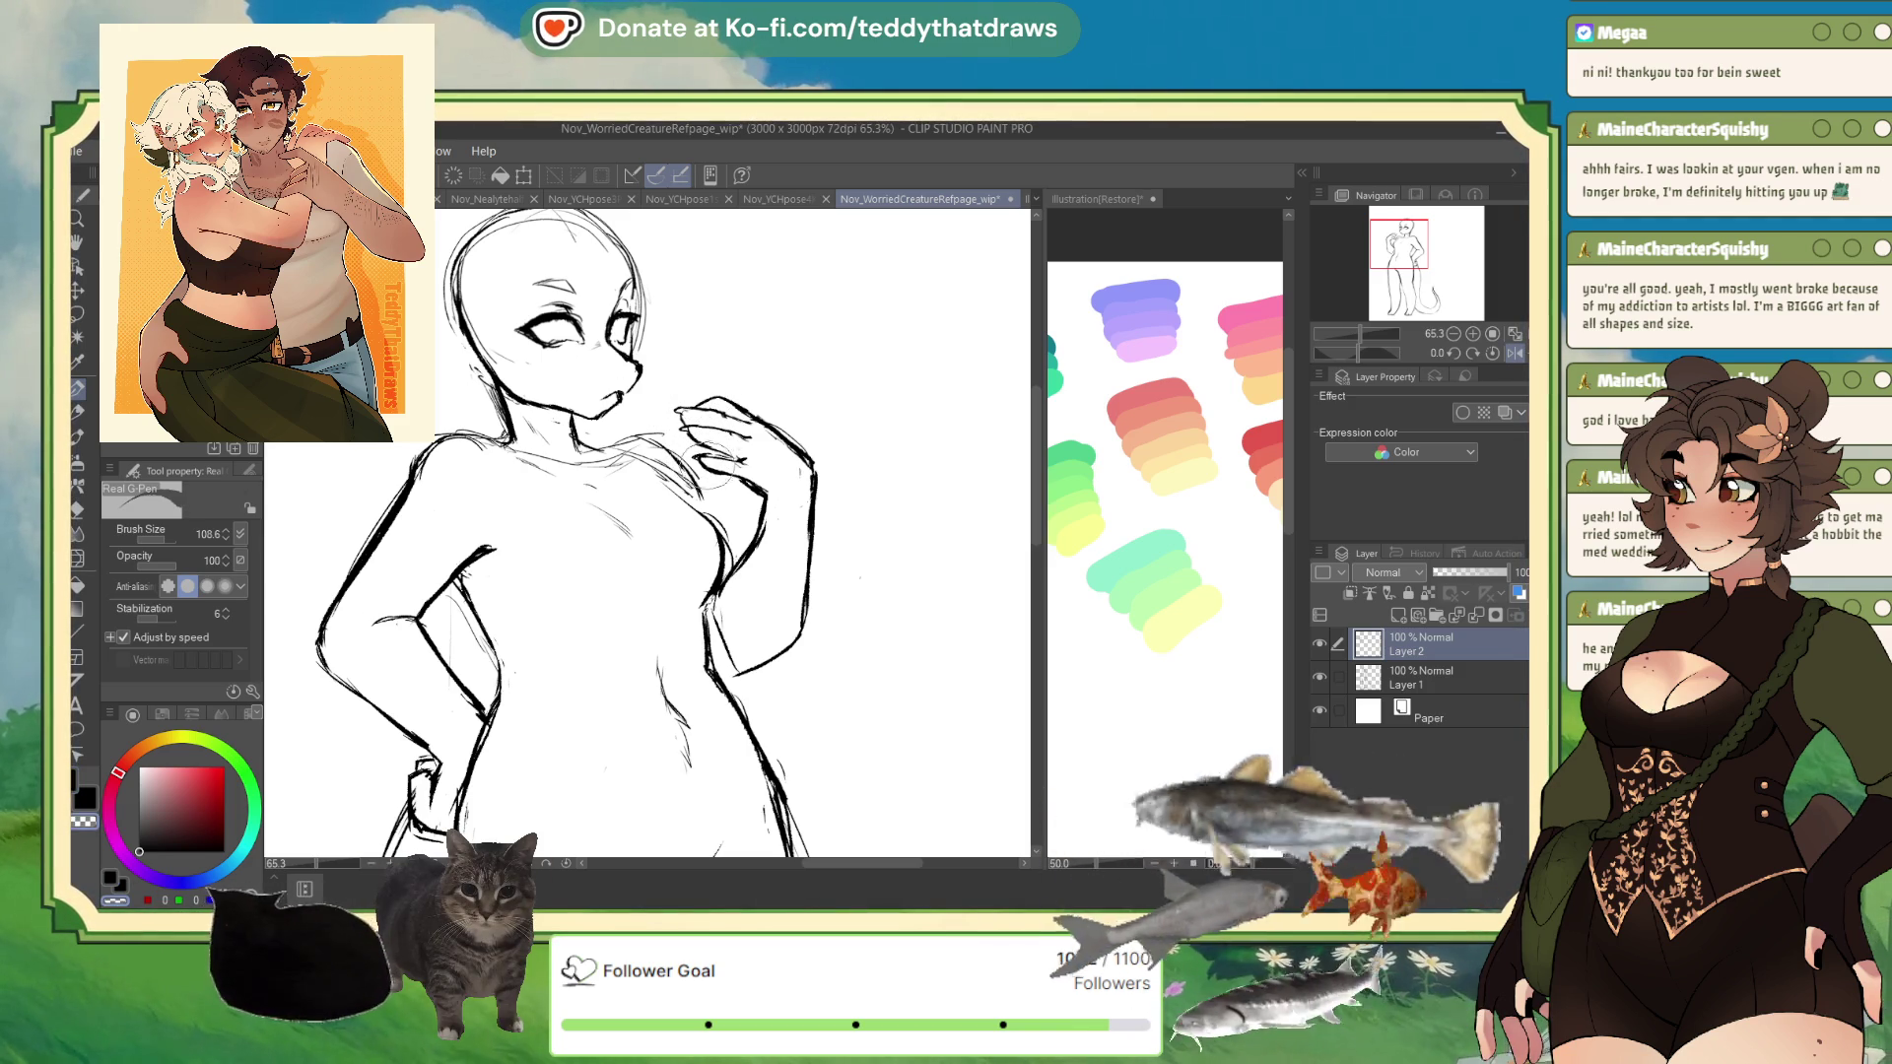
pyautogui.moveTo(1358, 352); pyautogui.dragTo(1335, 353)
pyautogui.moveTo(586, 631)
pyautogui.mouseDown()
pyautogui.moveTo(591, 591)
pyautogui.moveTo(611, 640)
pyautogui.moveTo(596, 648)
pyautogui.mouseUp()
# - Erase with transparent colour, then redraw the raised hand's fingers in black
pyautogui.click(114, 901)
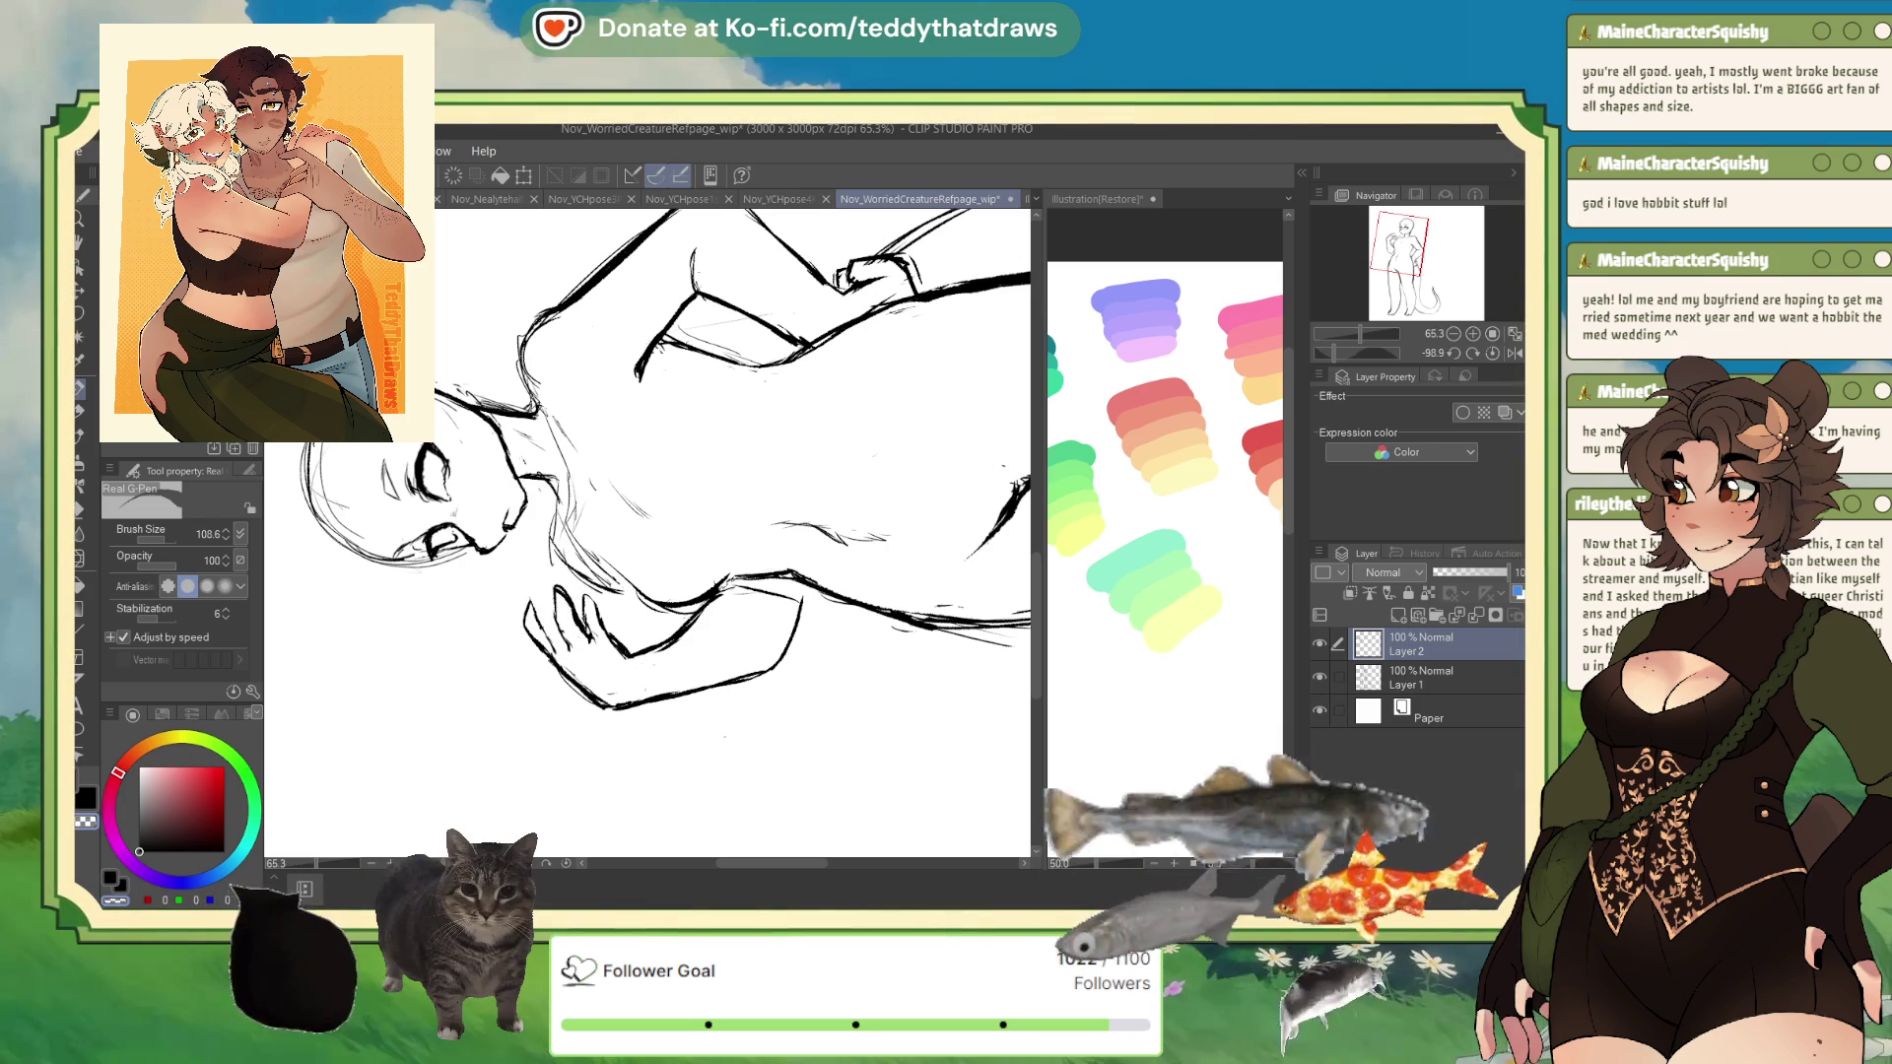
pyautogui.click(111, 877)
pyautogui.moveTo(537, 579)
pyautogui.mouseDown()
pyautogui.moveTo(534, 619)
pyautogui.moveTo(558, 555)
pyautogui.mouseUp()
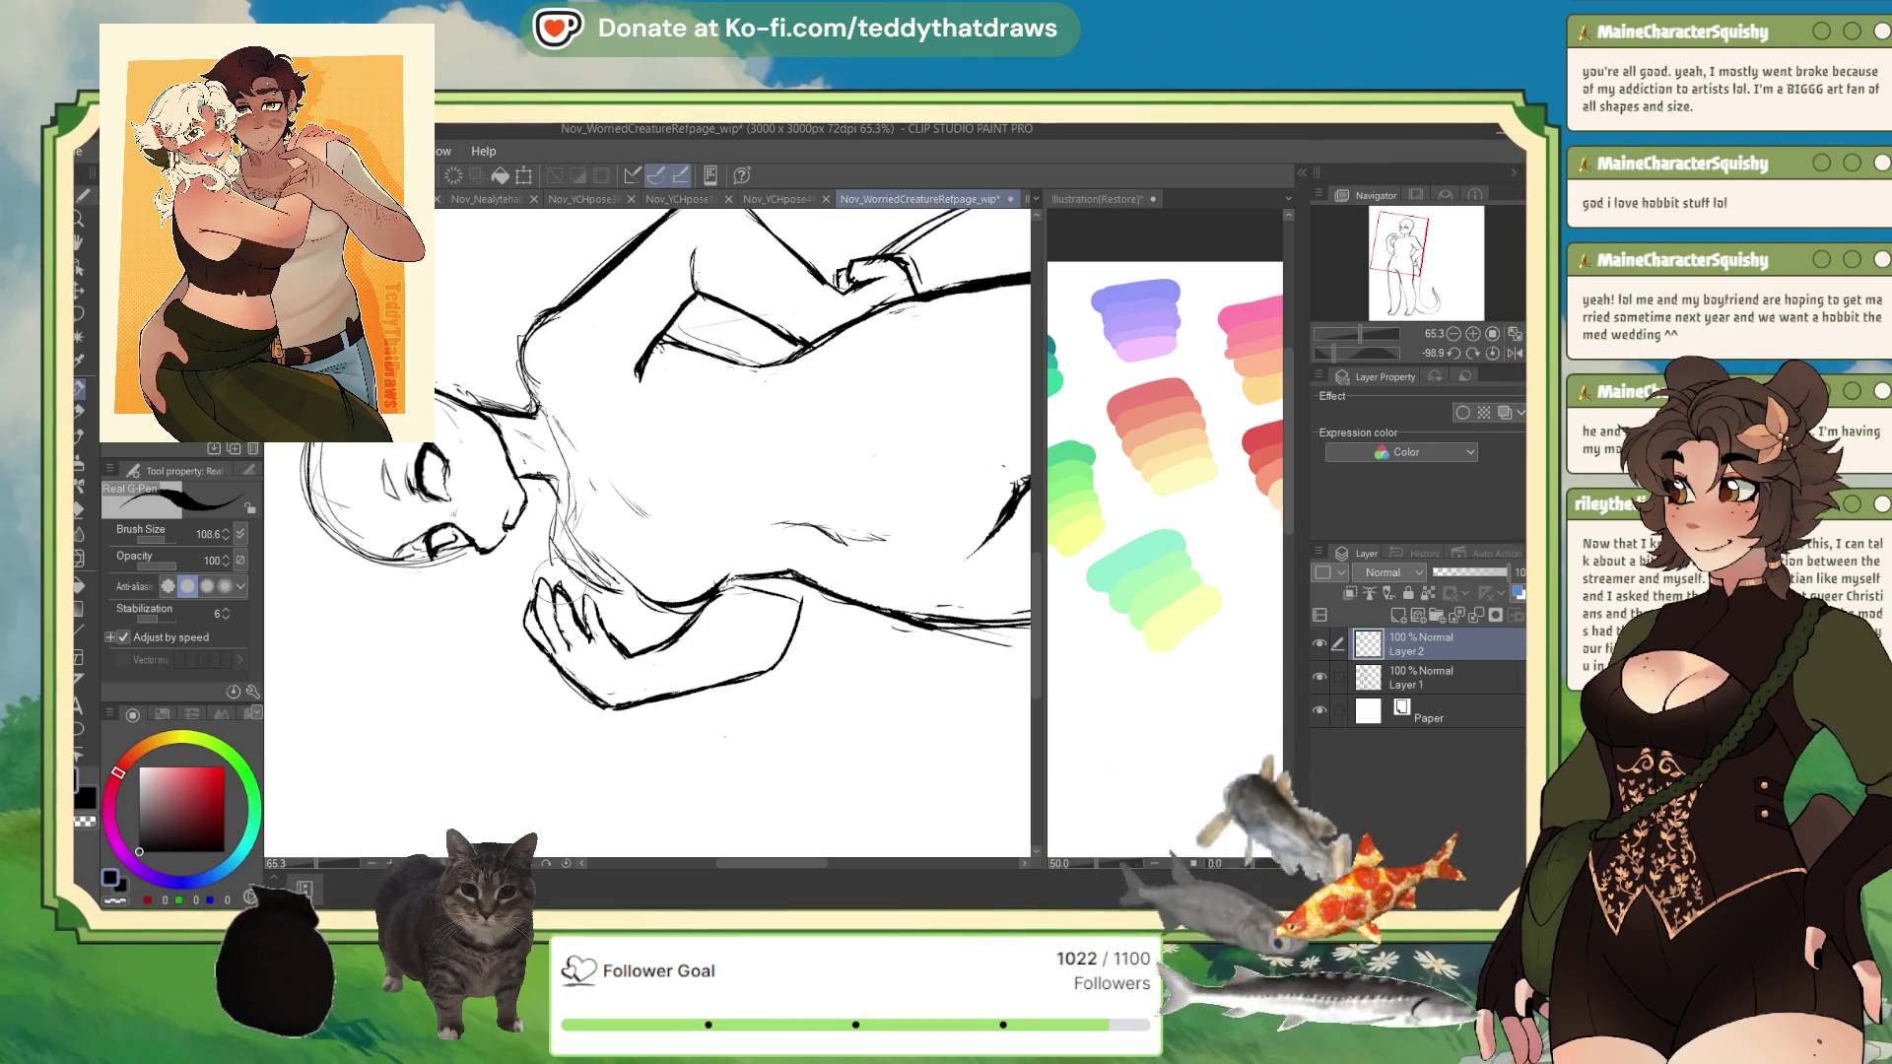
pyautogui.moveTo(522, 568)
pyautogui.mouseDown()
pyautogui.moveTo(557, 554)
pyautogui.moveTo(520, 601)
pyautogui.moveTo(606, 613)
pyautogui.mouseUp()
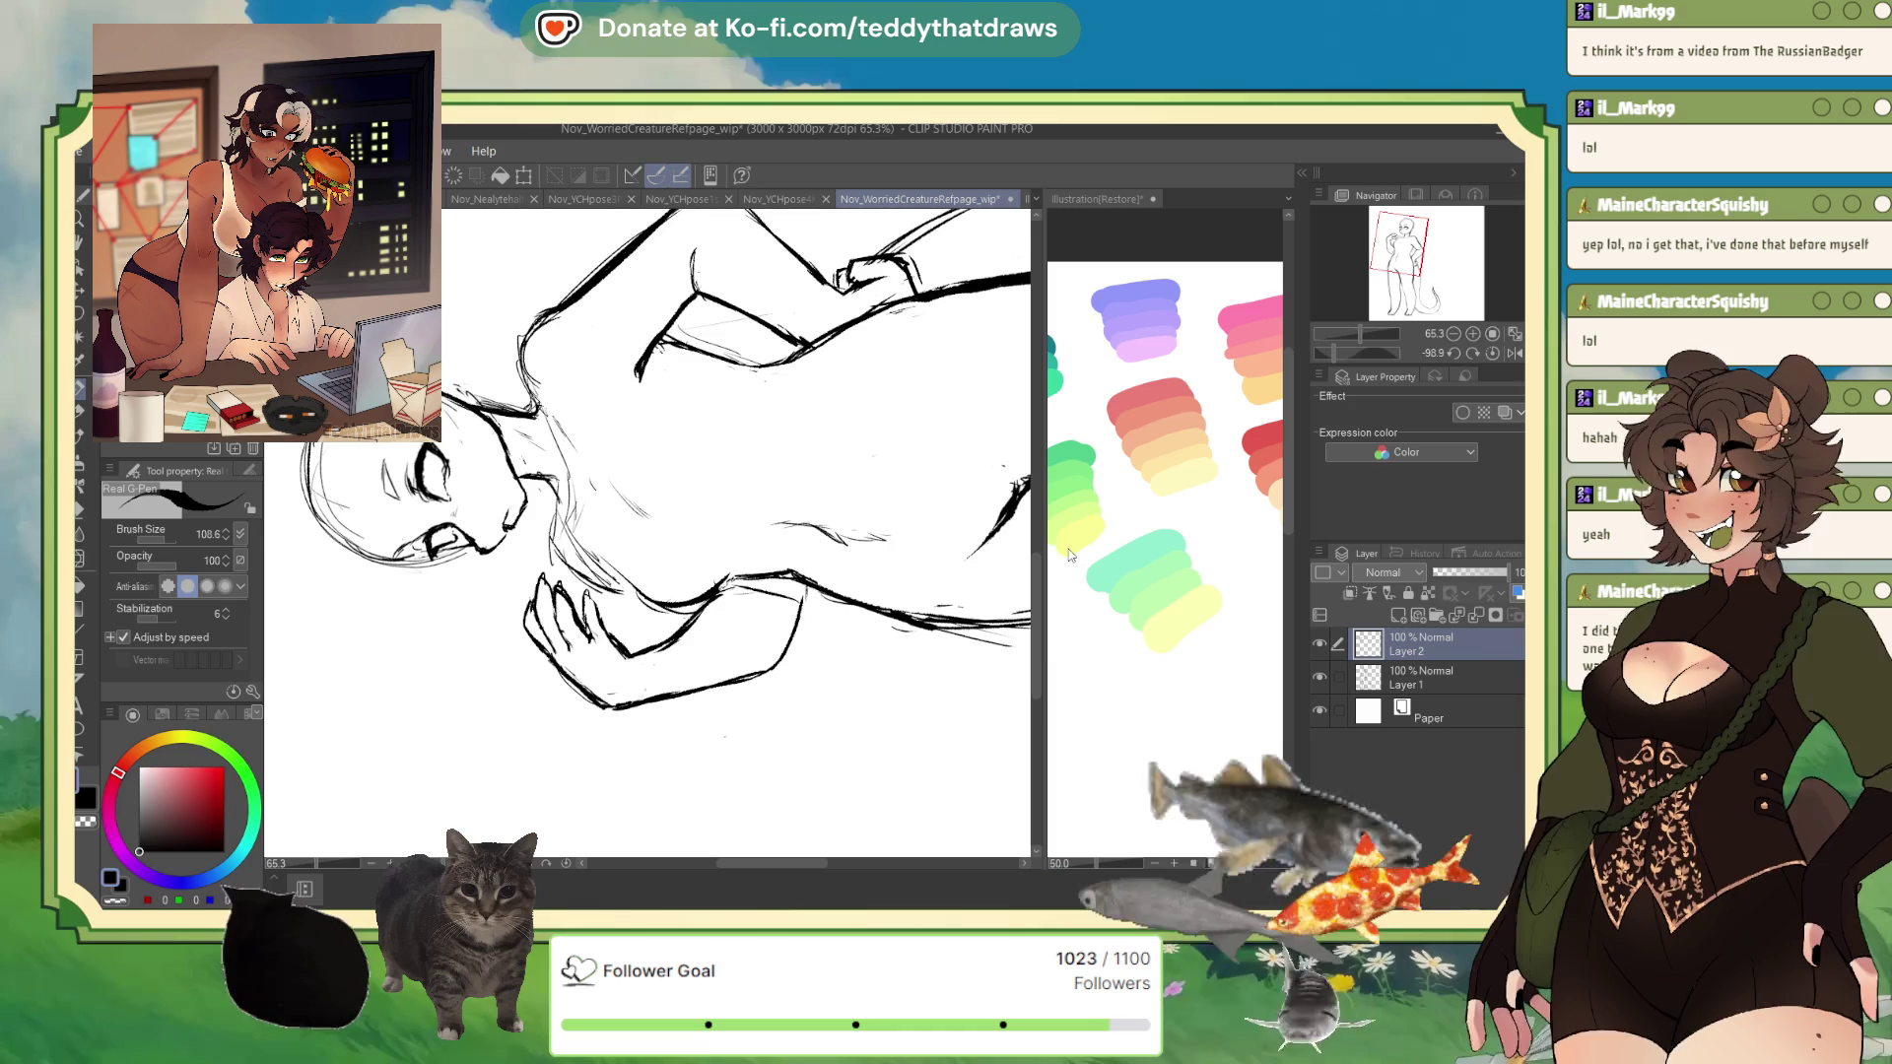
# - Reset the canvas rotation so the view is upright again
pyautogui.click(1492, 353)
# - Mirror the canvas view horizontally to check the figure's proportions
pyautogui.click(1514, 353)
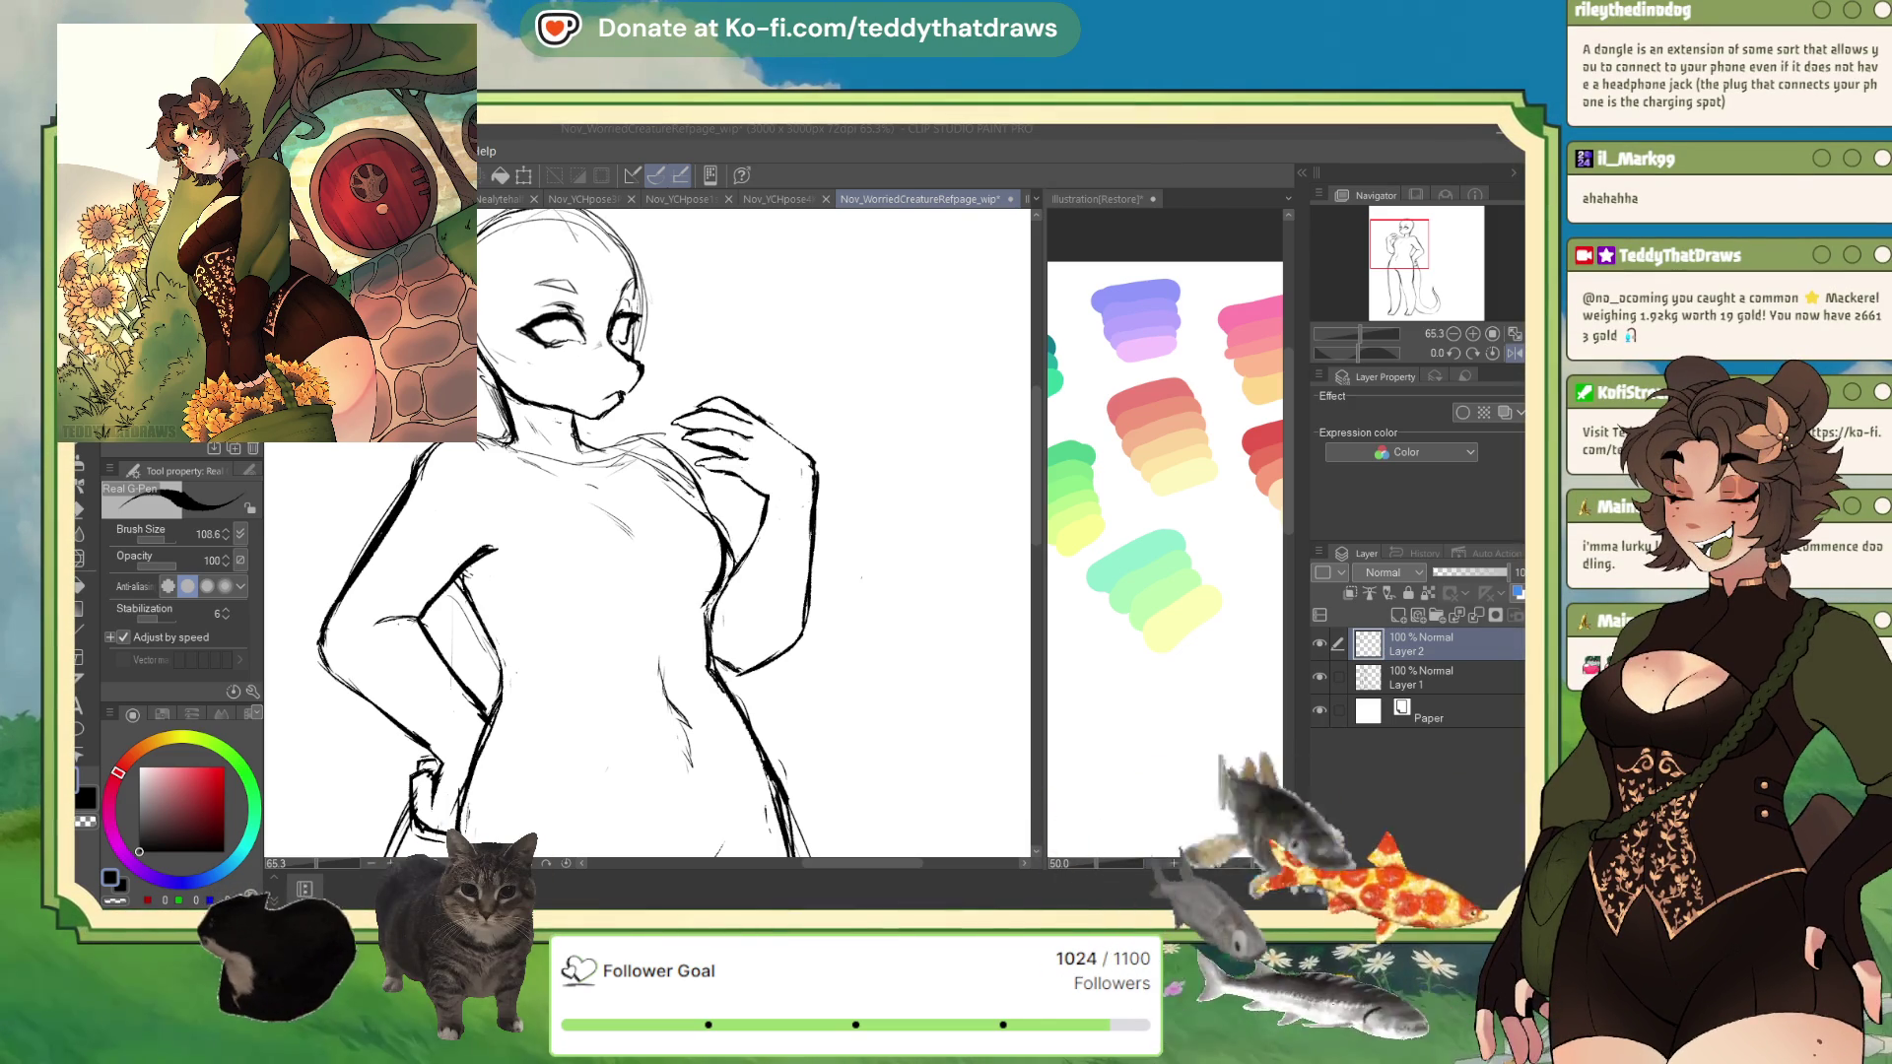
# - Zoom to 80.7% on the raised hand and flip the view horizontally and back
pyautogui.hotkey('alt', 'Tab')
pyautogui.scroll(1, 756, 417)
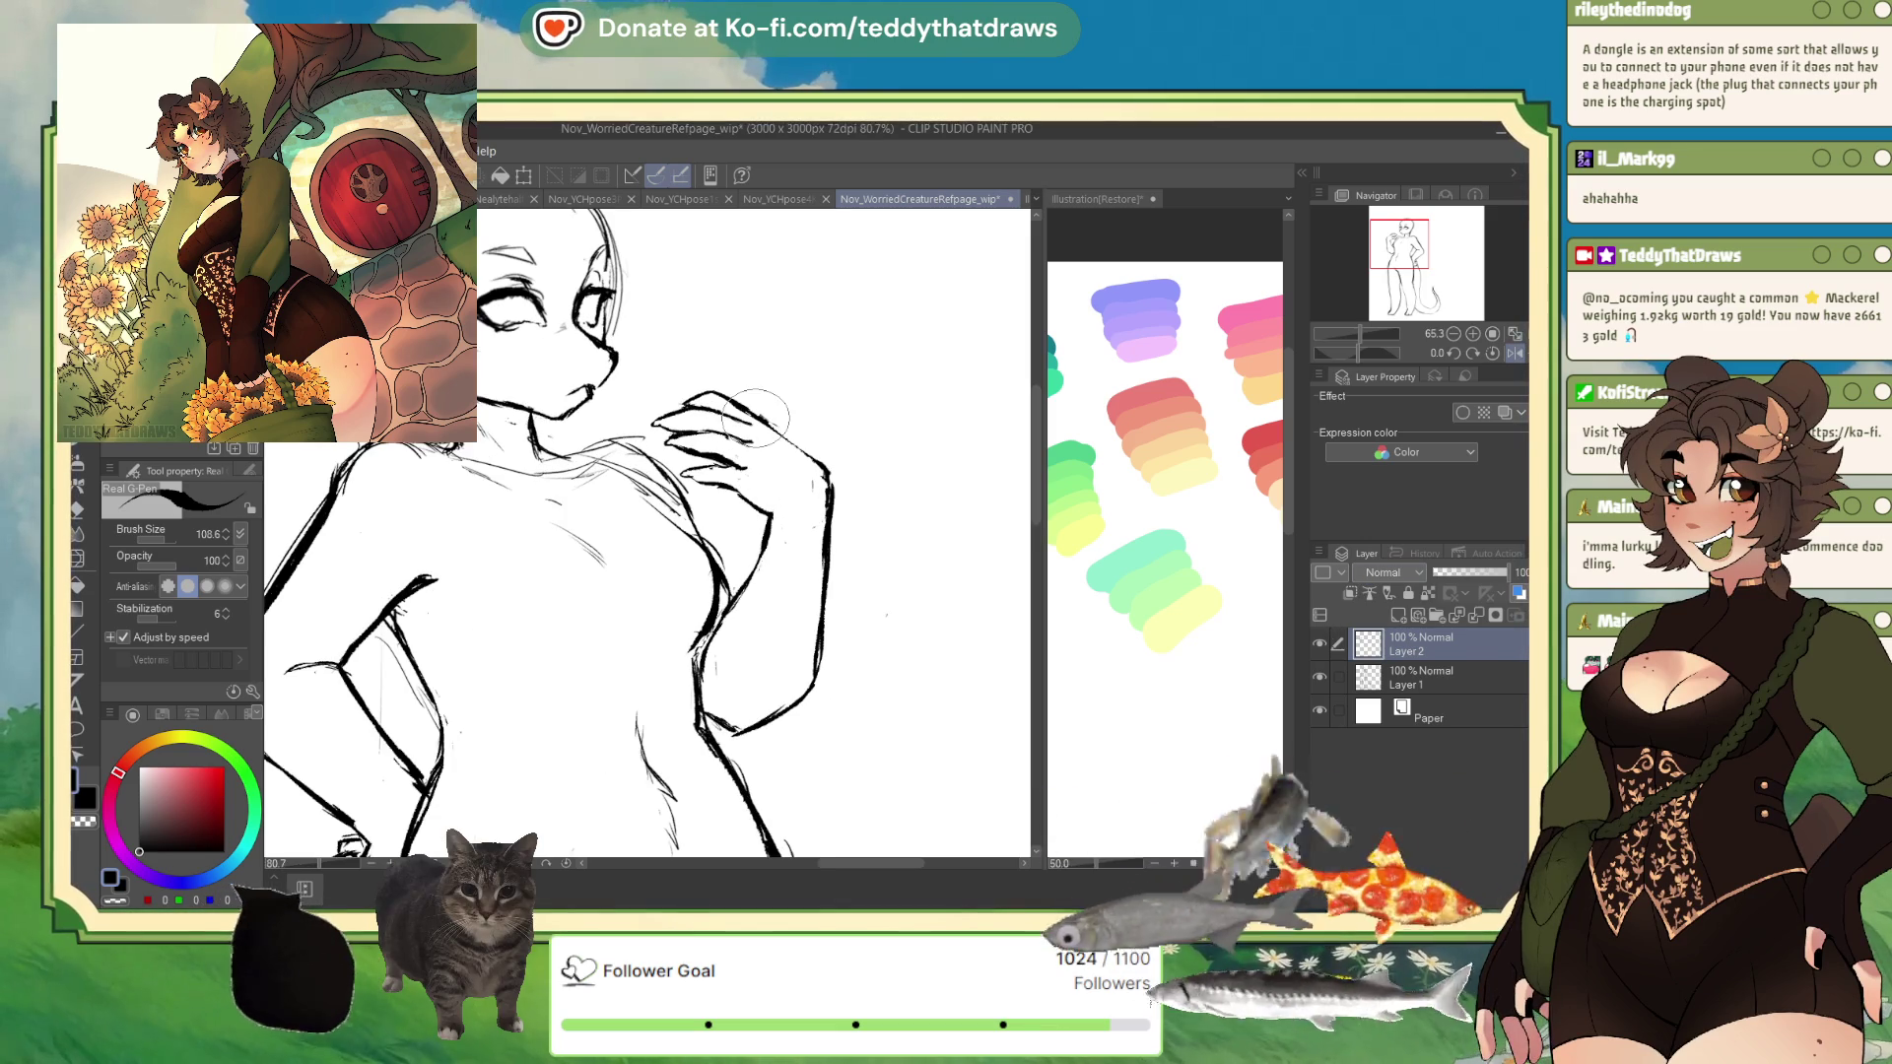
pyautogui.click(1516, 354)
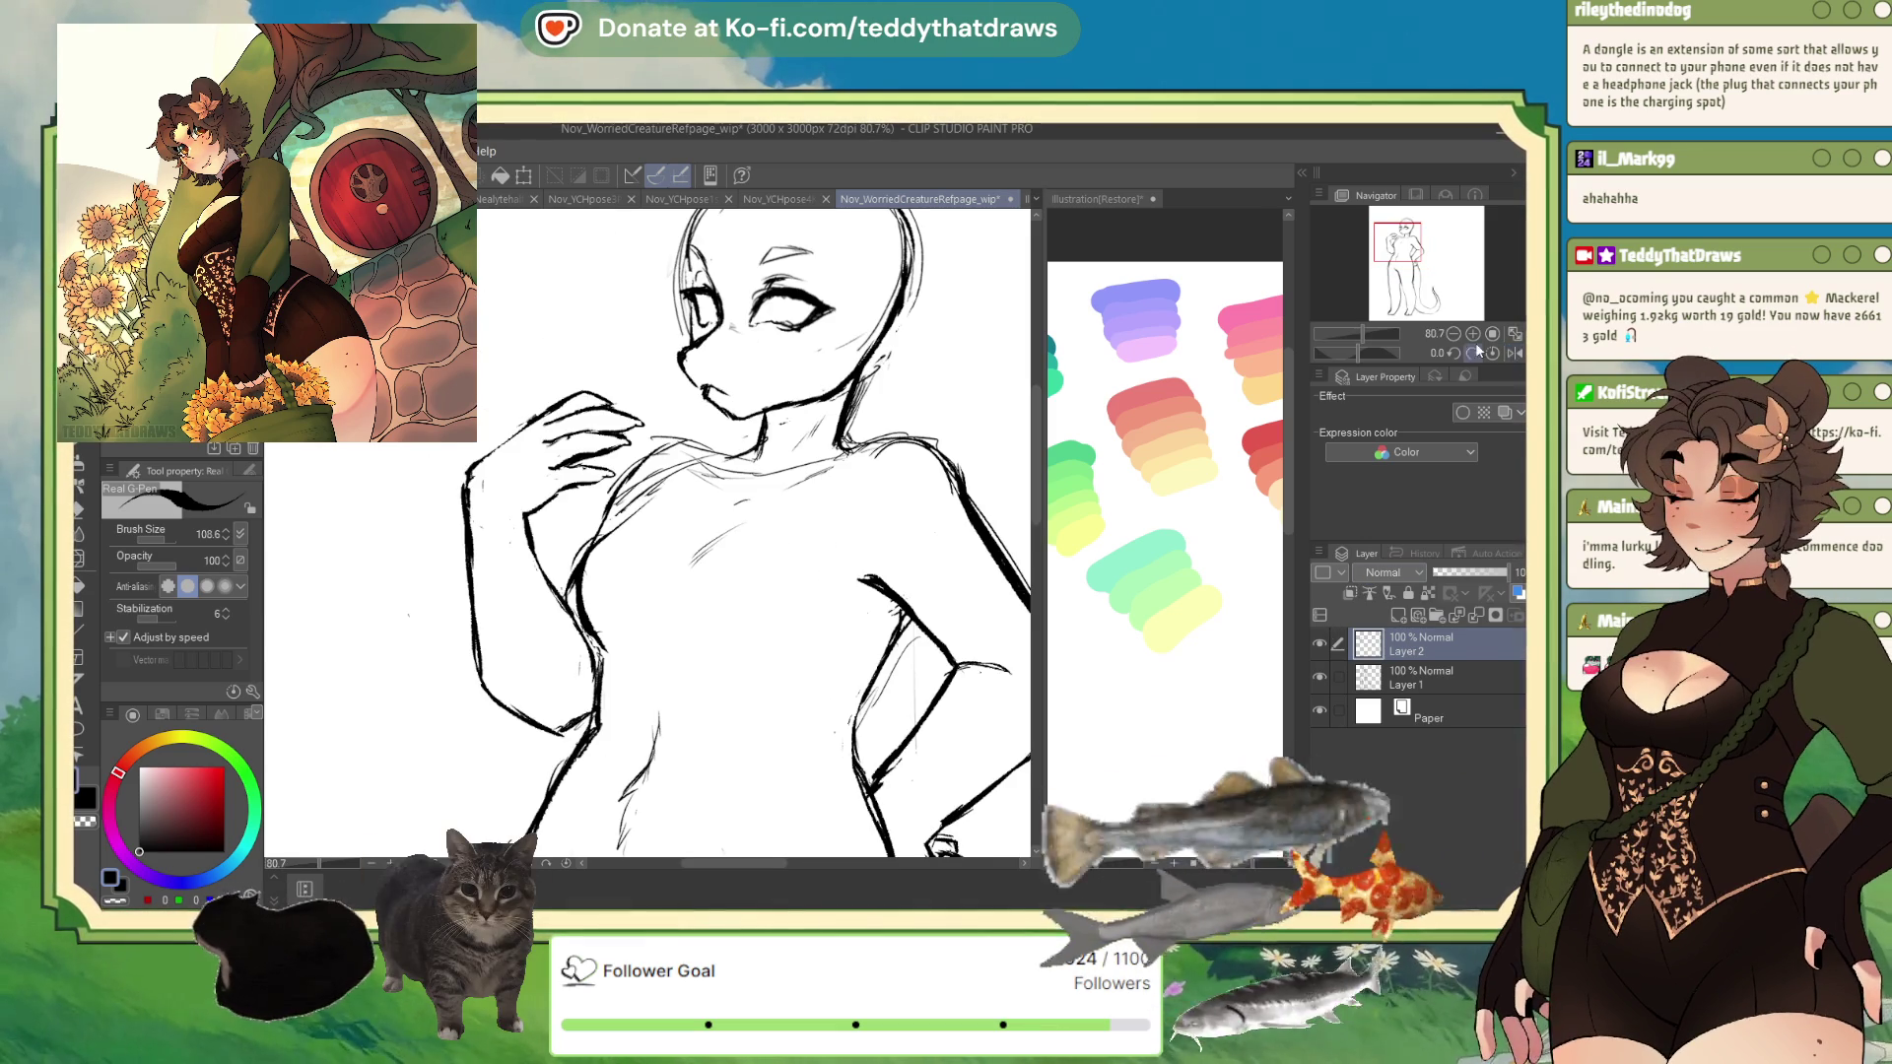
pyautogui.click(1515, 354)
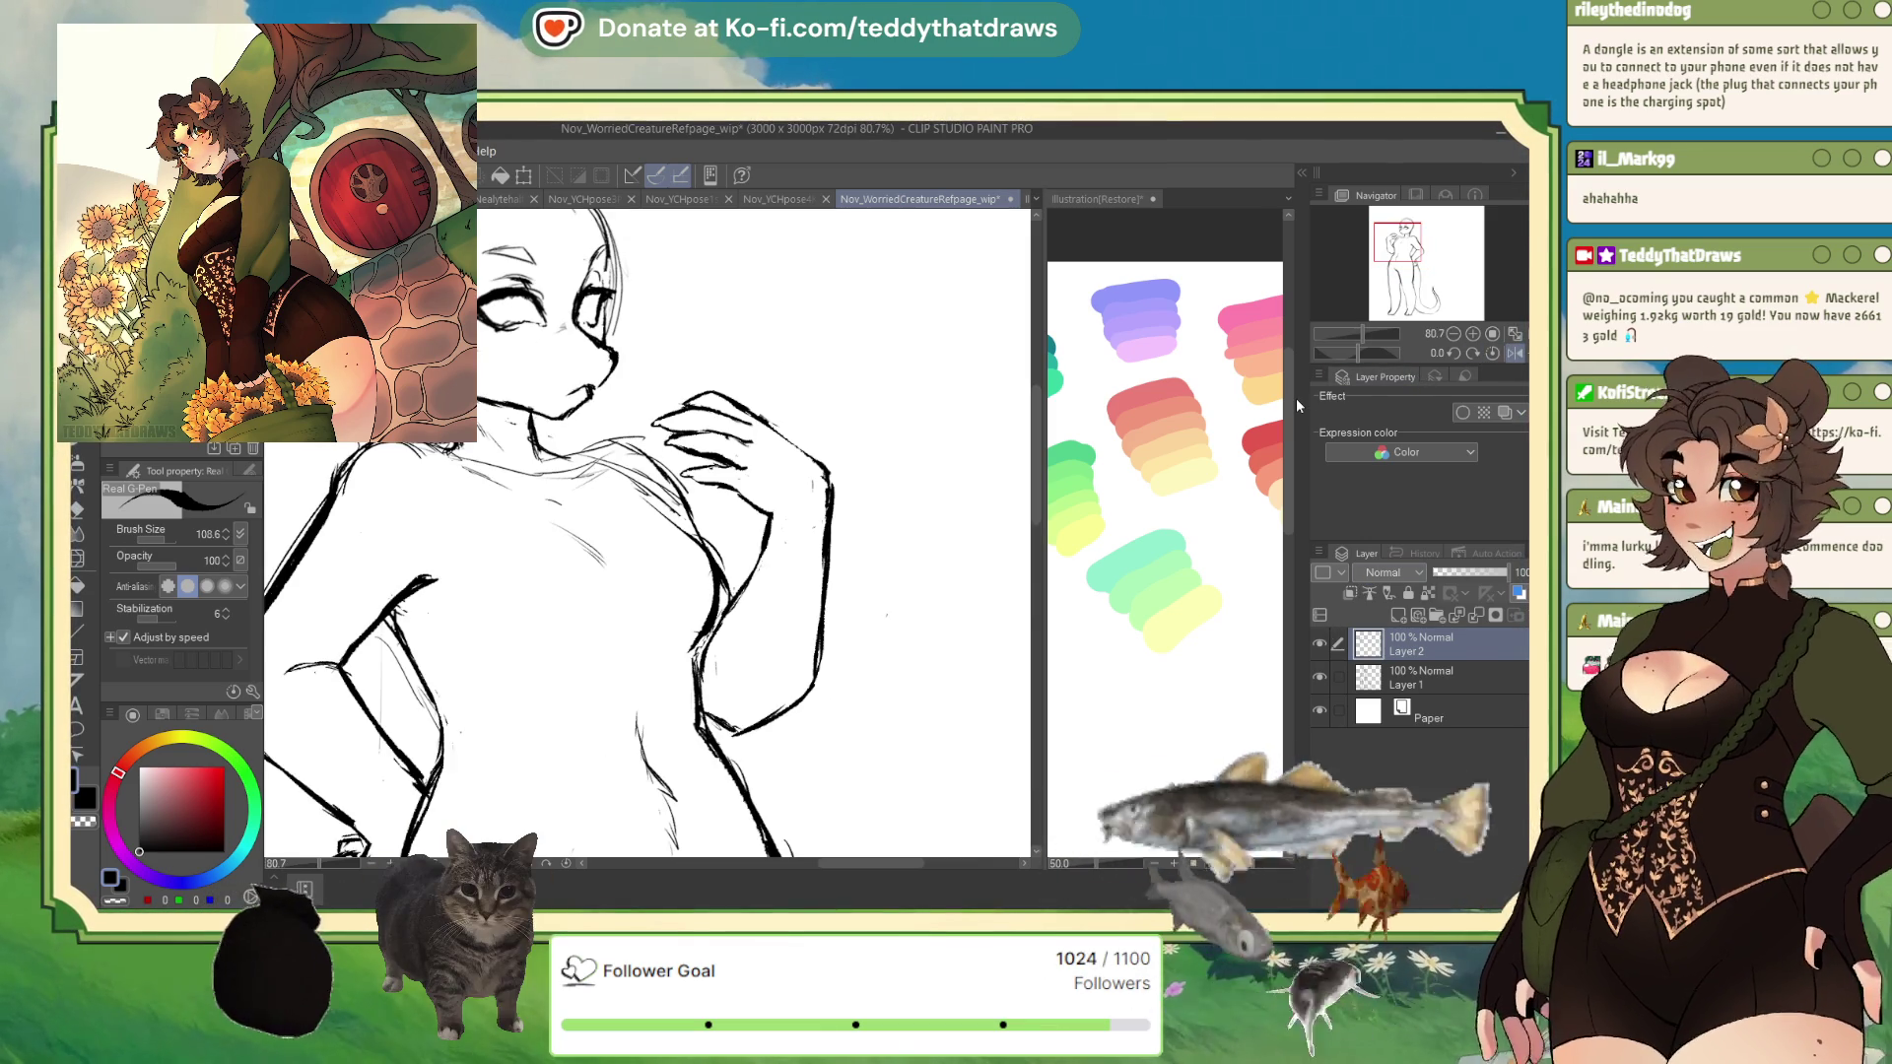
# - Try a larger Liquify brush, return to the Real G-Pen, and rotate the canvas about 80 degrees
pyautogui.click(78, 533)
pyautogui.moveTo(138, 540)
pyautogui.mouseDown()
pyautogui.moveTo(168, 540)
pyautogui.moveTo(148, 541)
pyautogui.mouseUp()
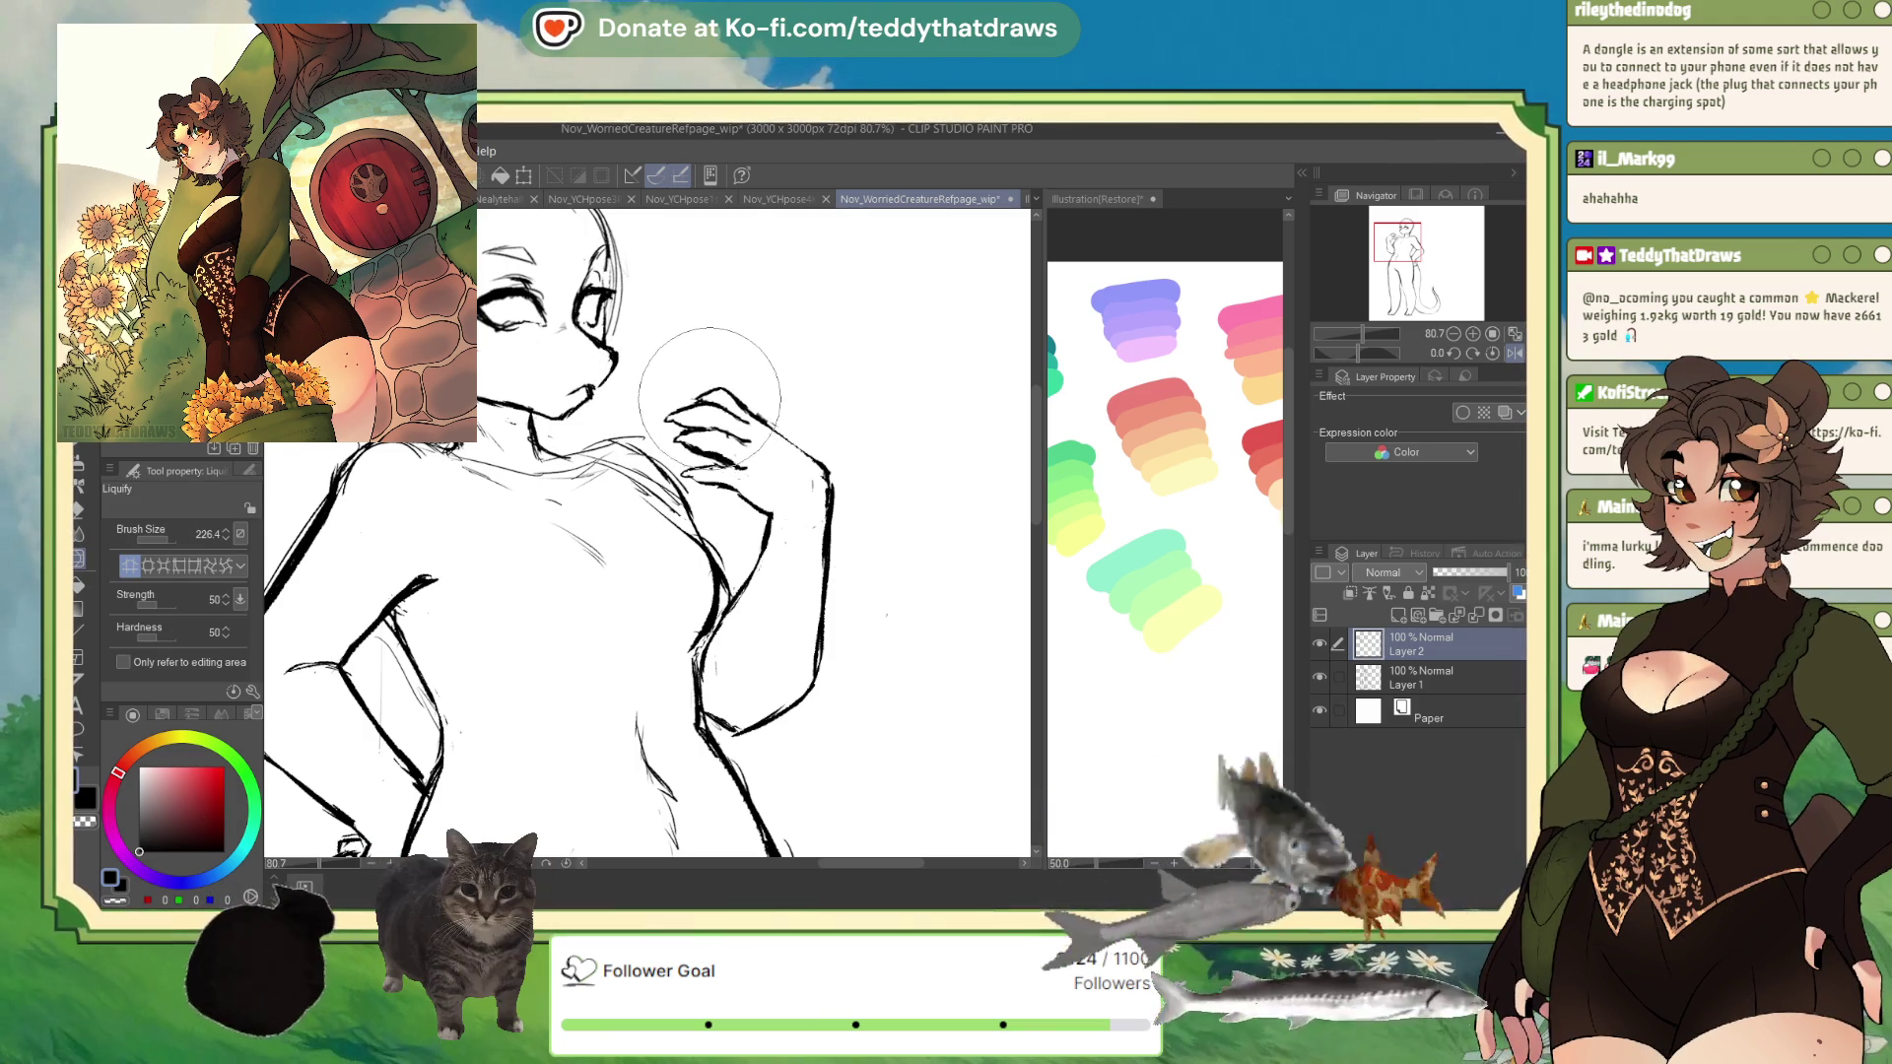
pyautogui.press('i')
pyautogui.press('p')
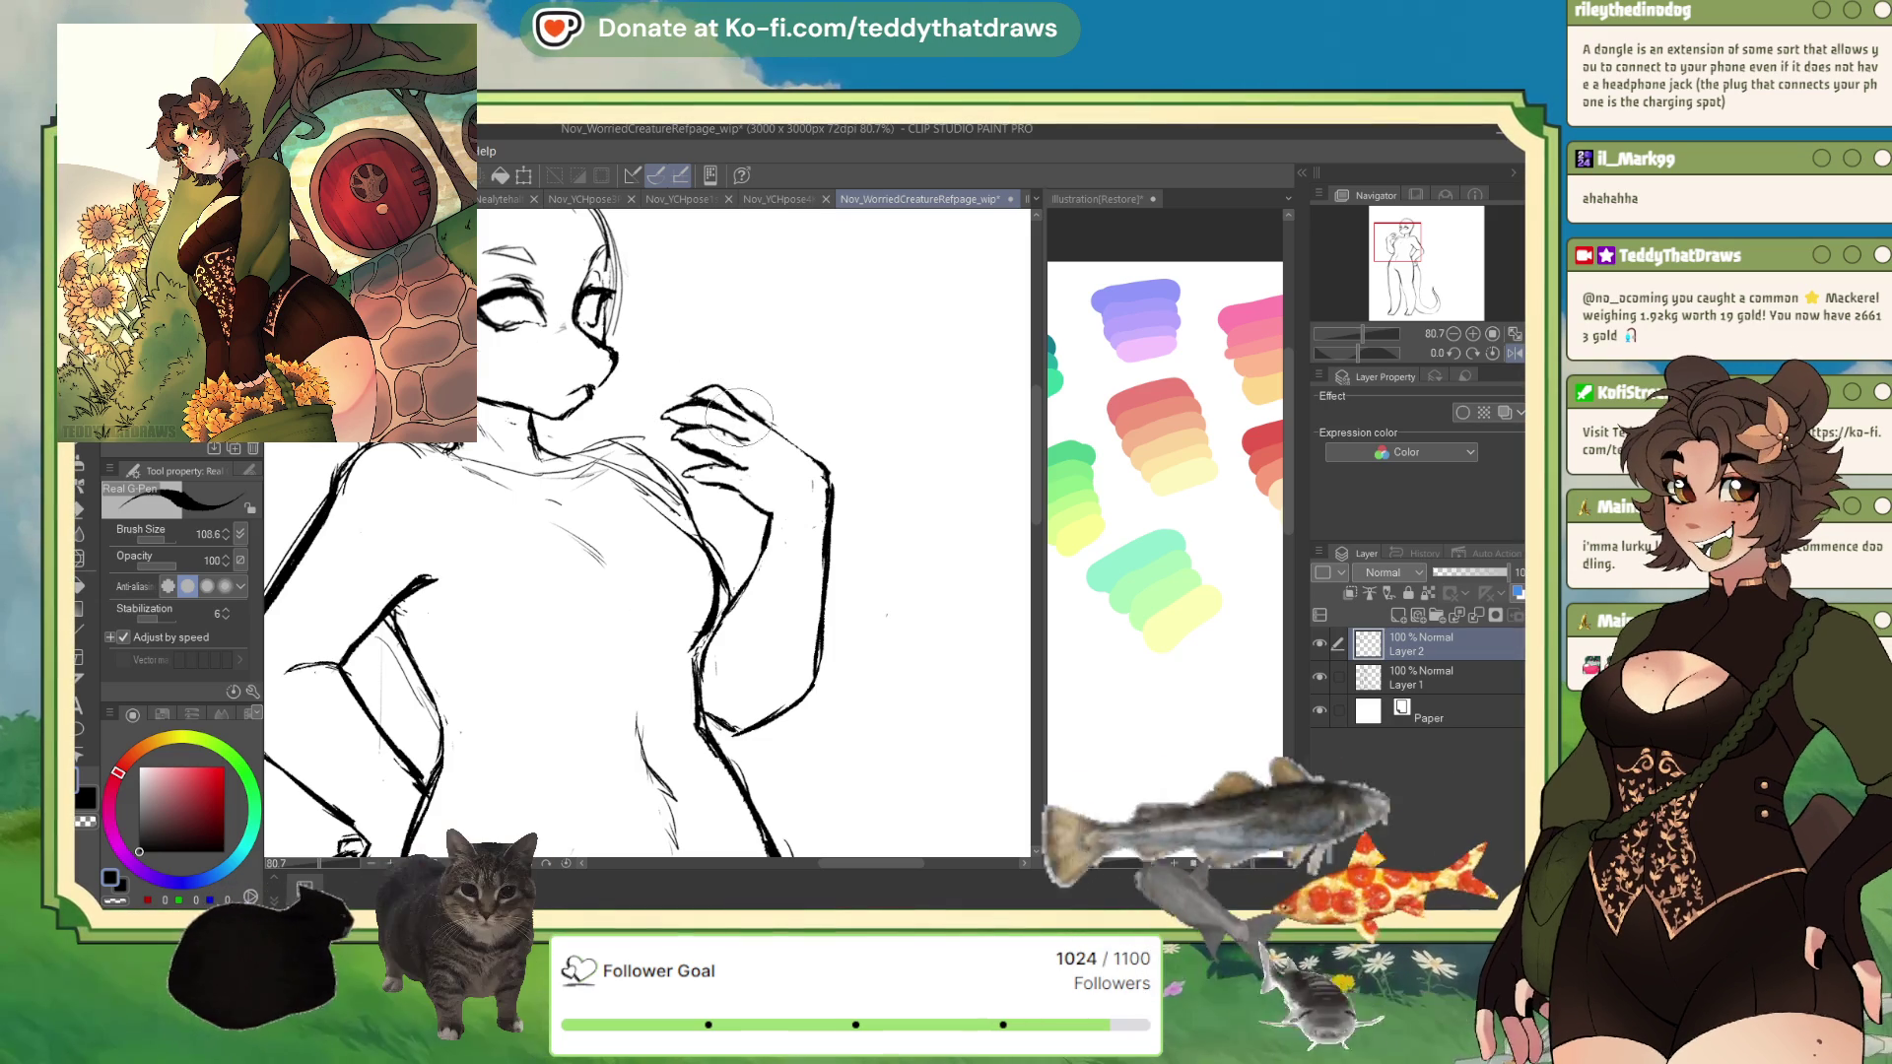
pyautogui.moveTo(1356, 351); pyautogui.dragTo(1332, 365)
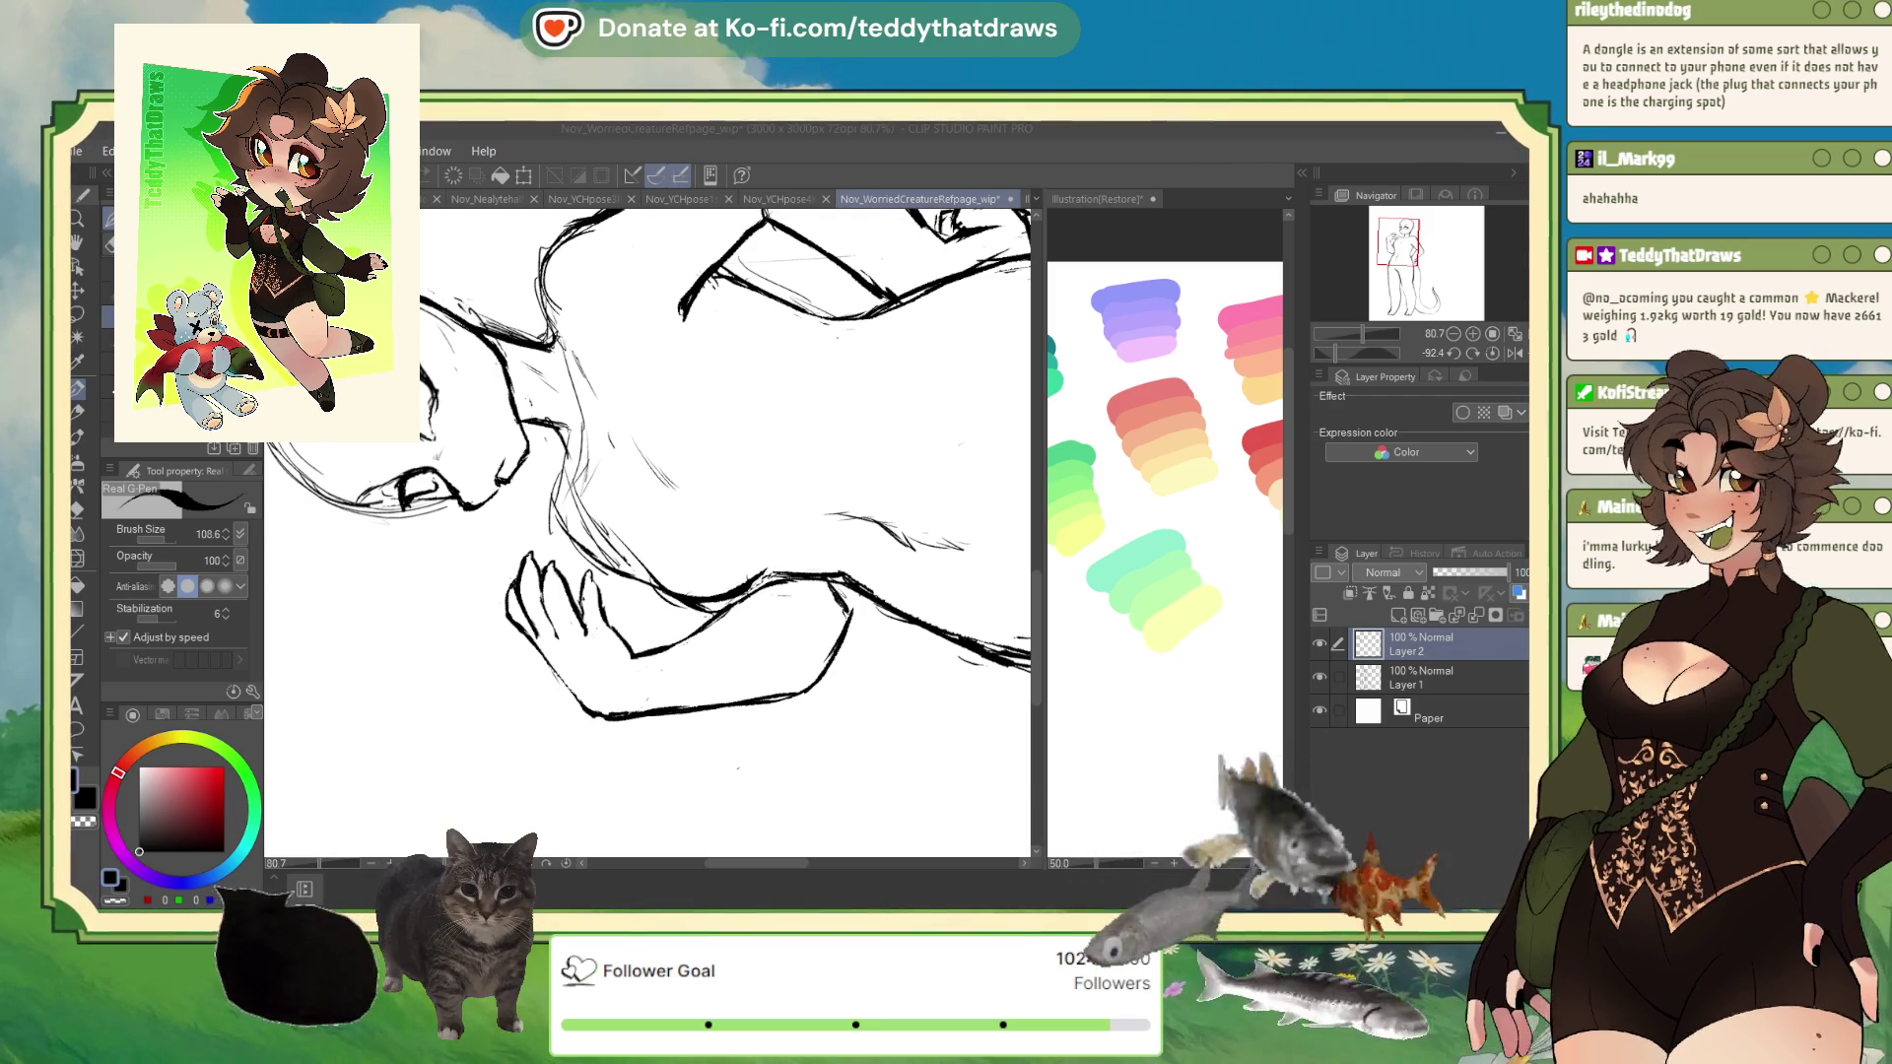
# - Pan the view and reset the canvas rotation to upright
pyautogui.scroll(3, 648, 522)
pyautogui.hscroll(-3, 649, 522)
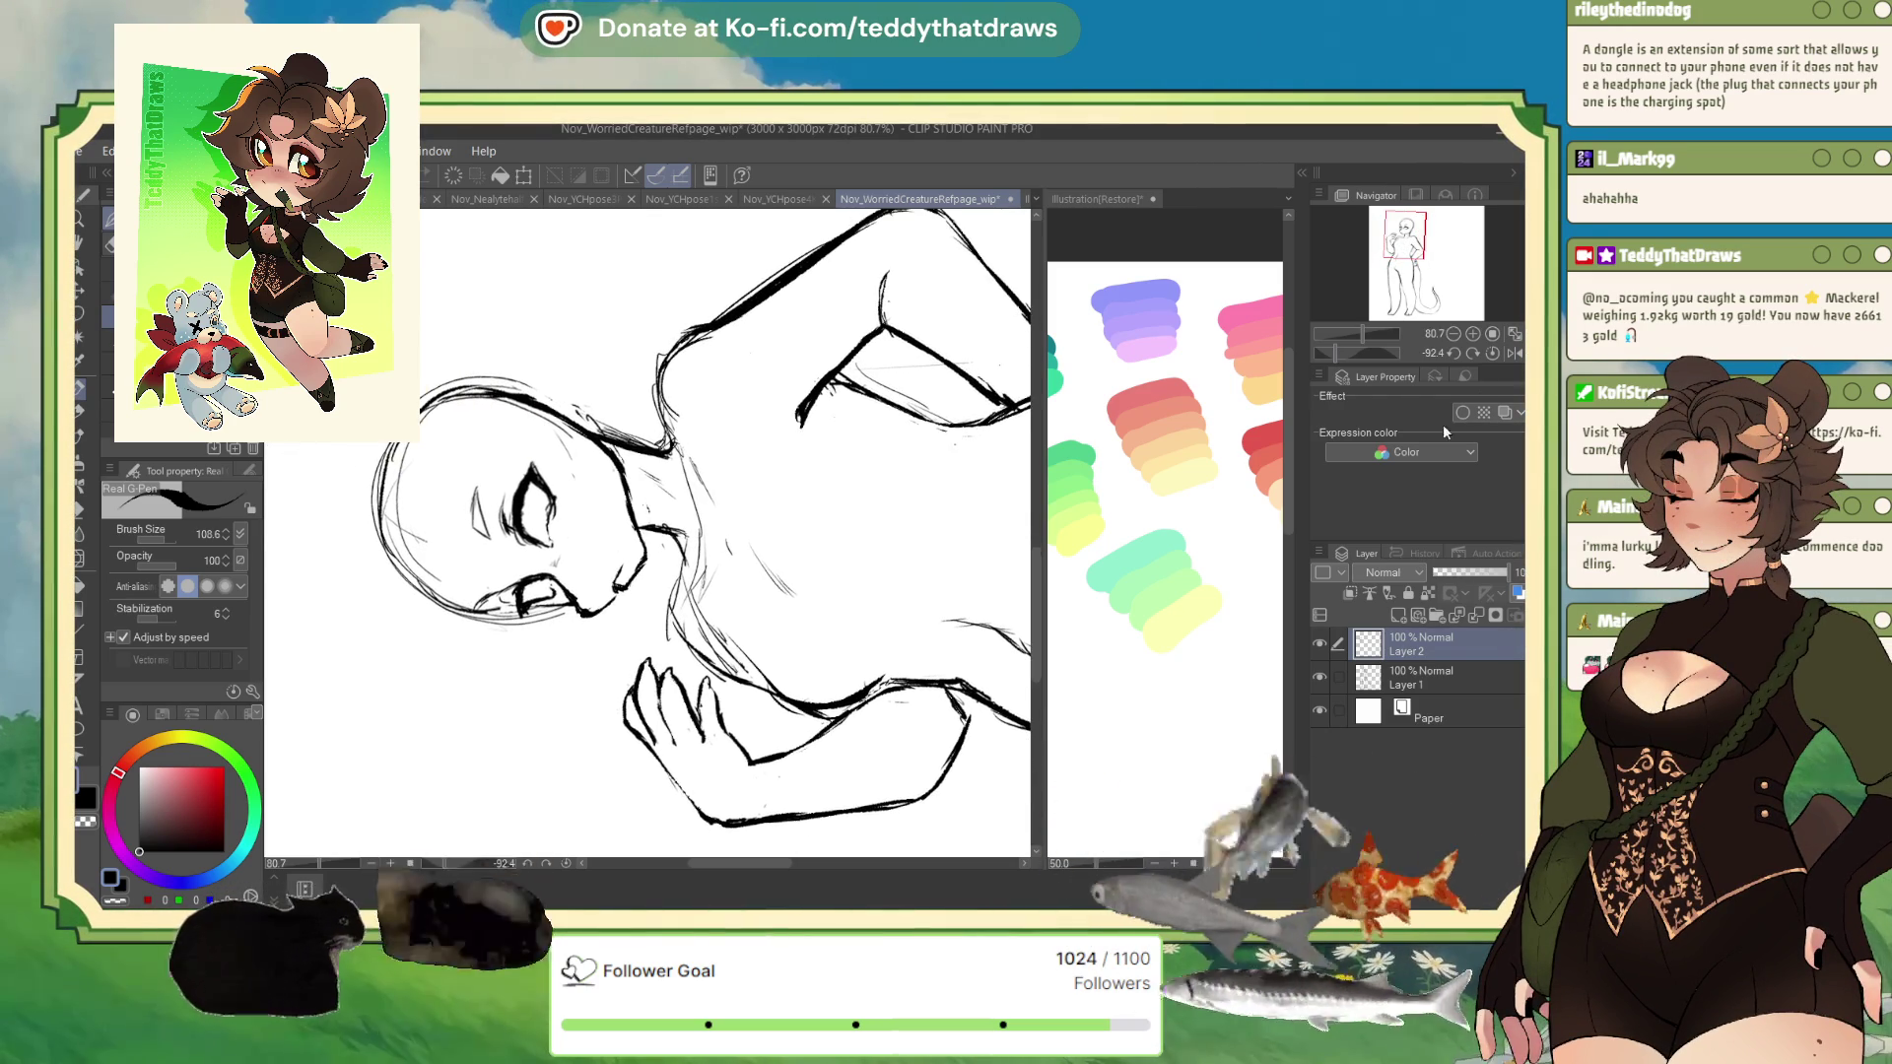
pyautogui.click(1491, 354)
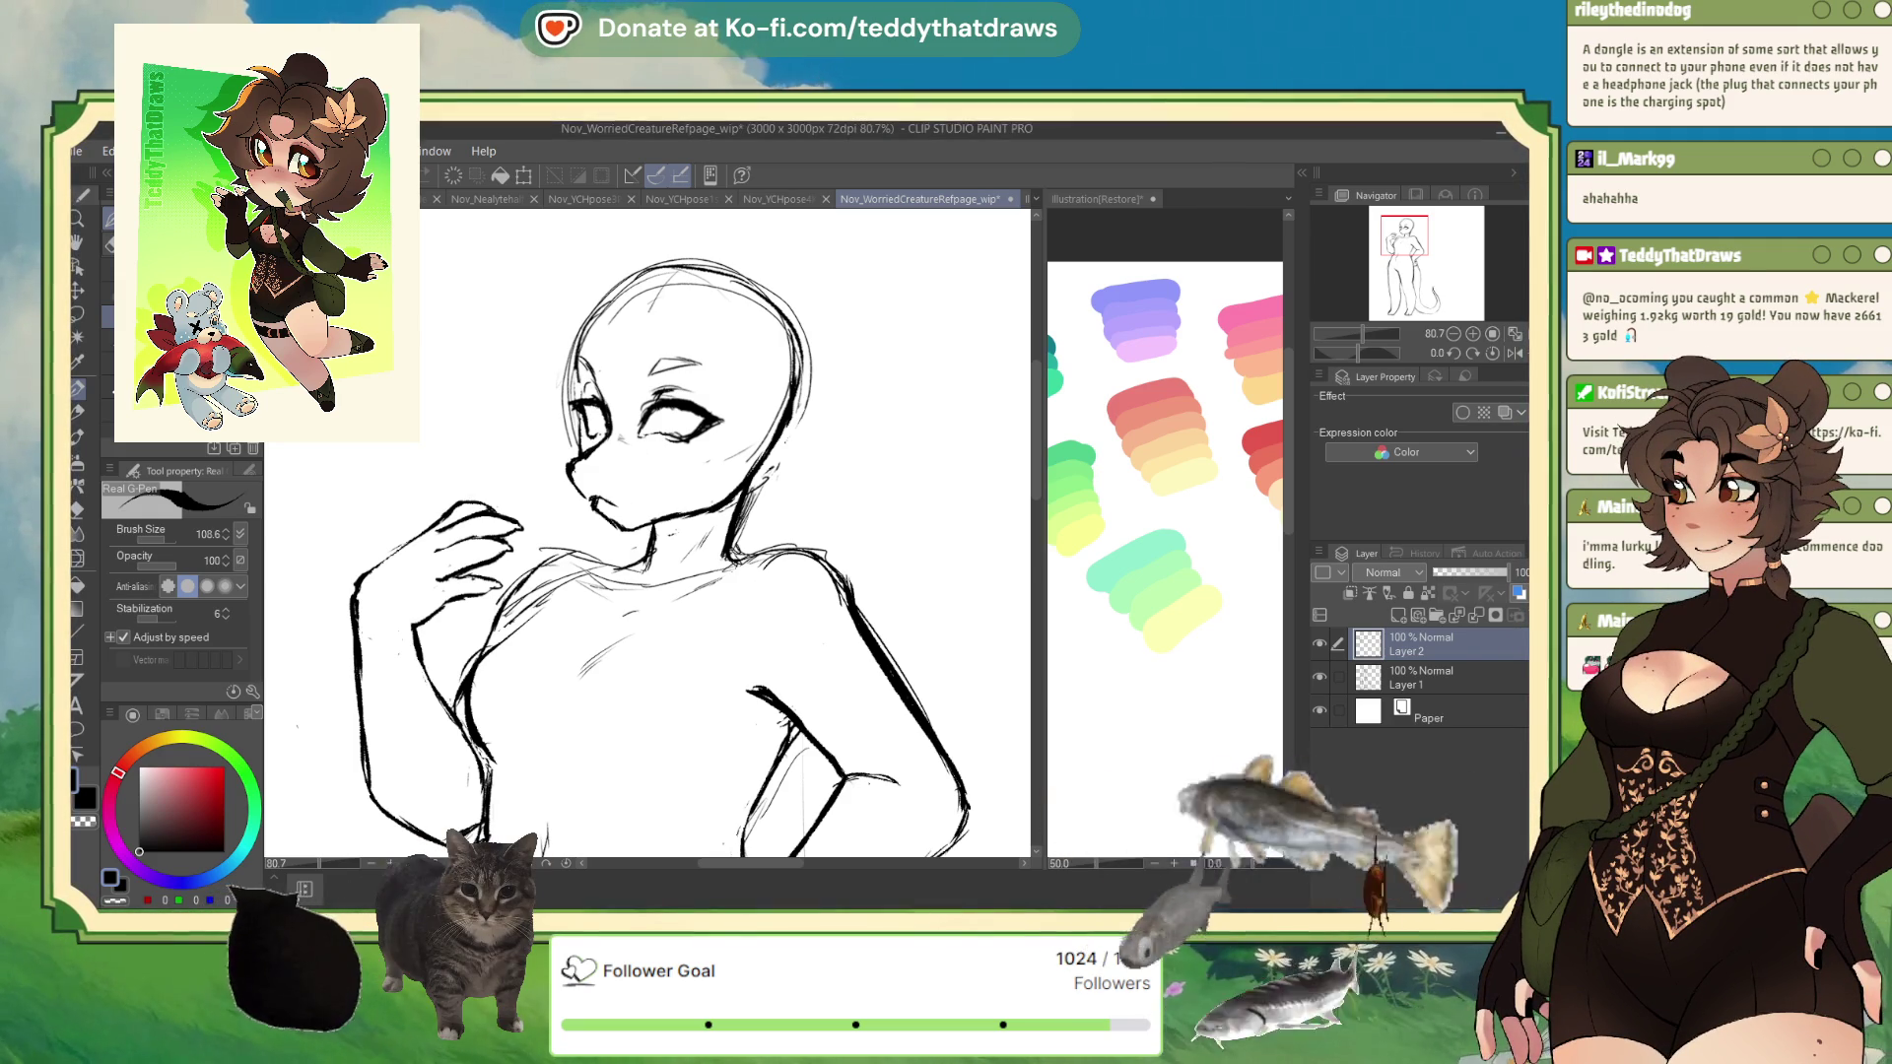
# - Mirror the canvas view horizontally for a fresh look at the sketch
pyautogui.click(1513, 352)
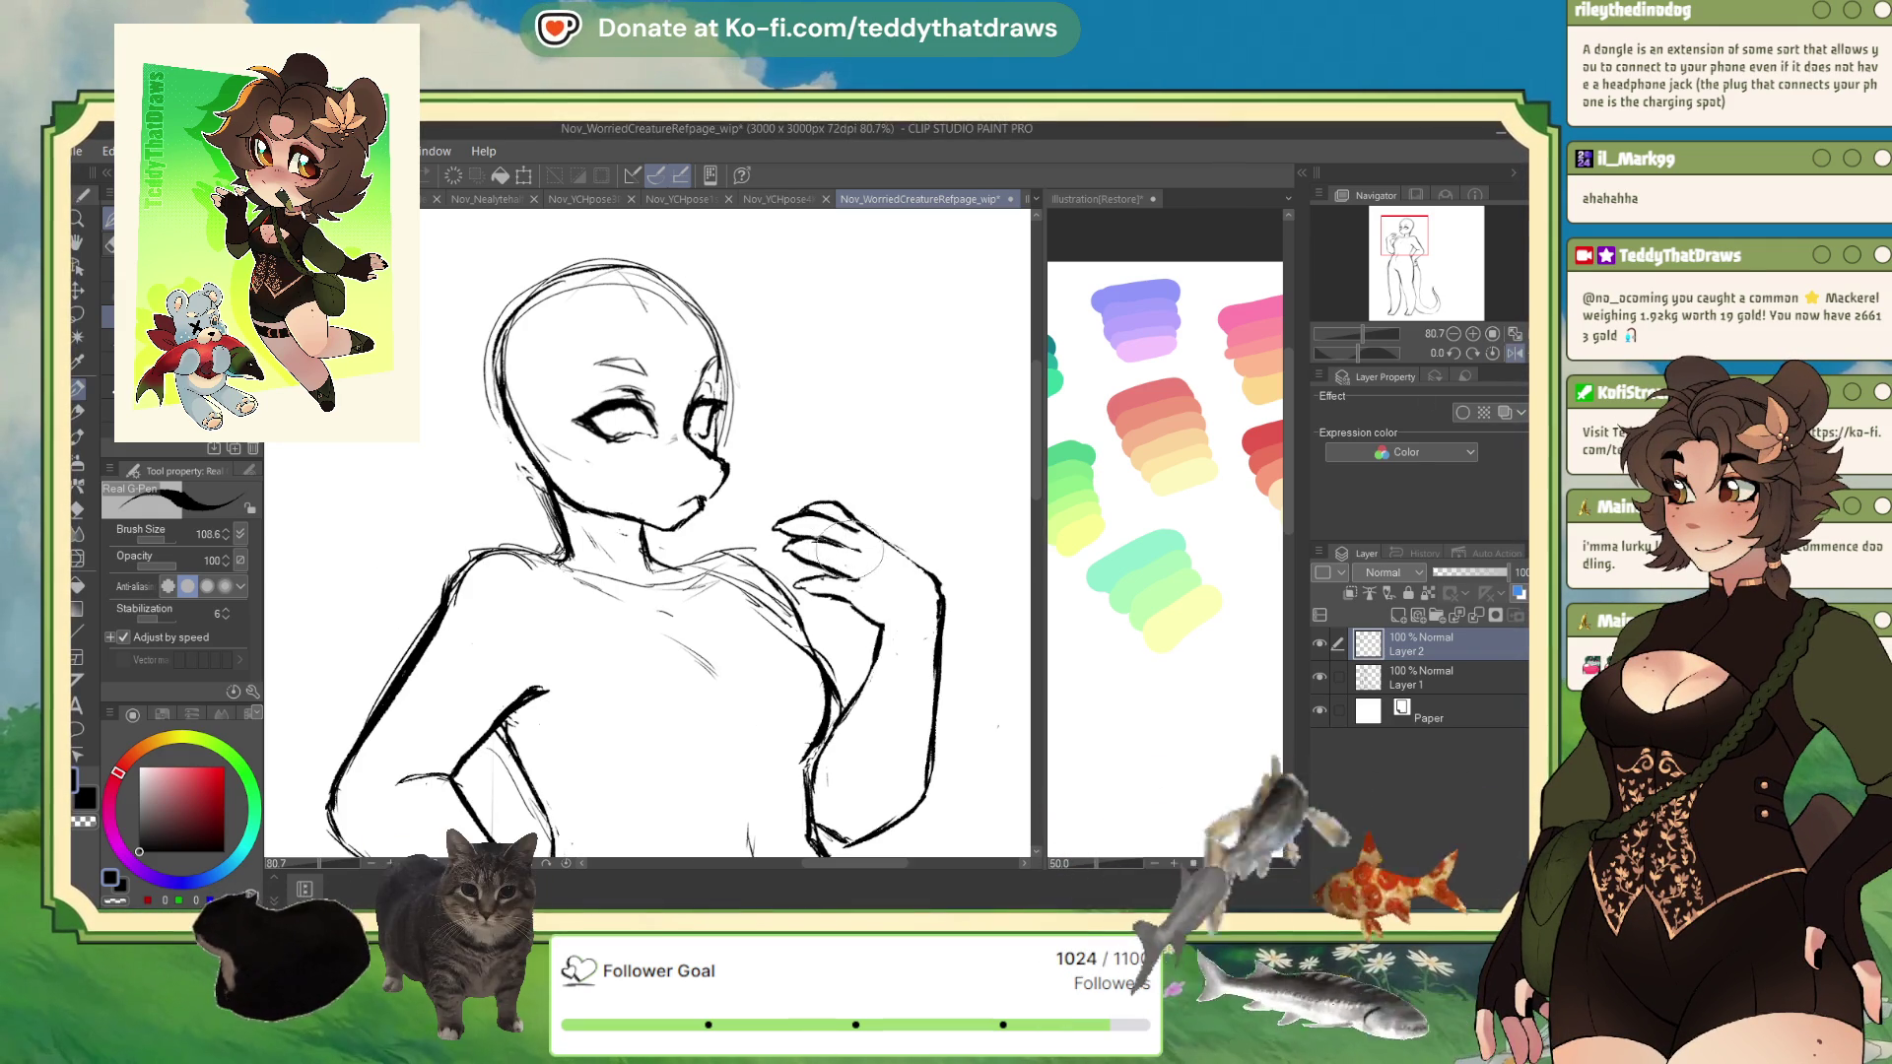
pyautogui.scroll(-3, 630, 355)
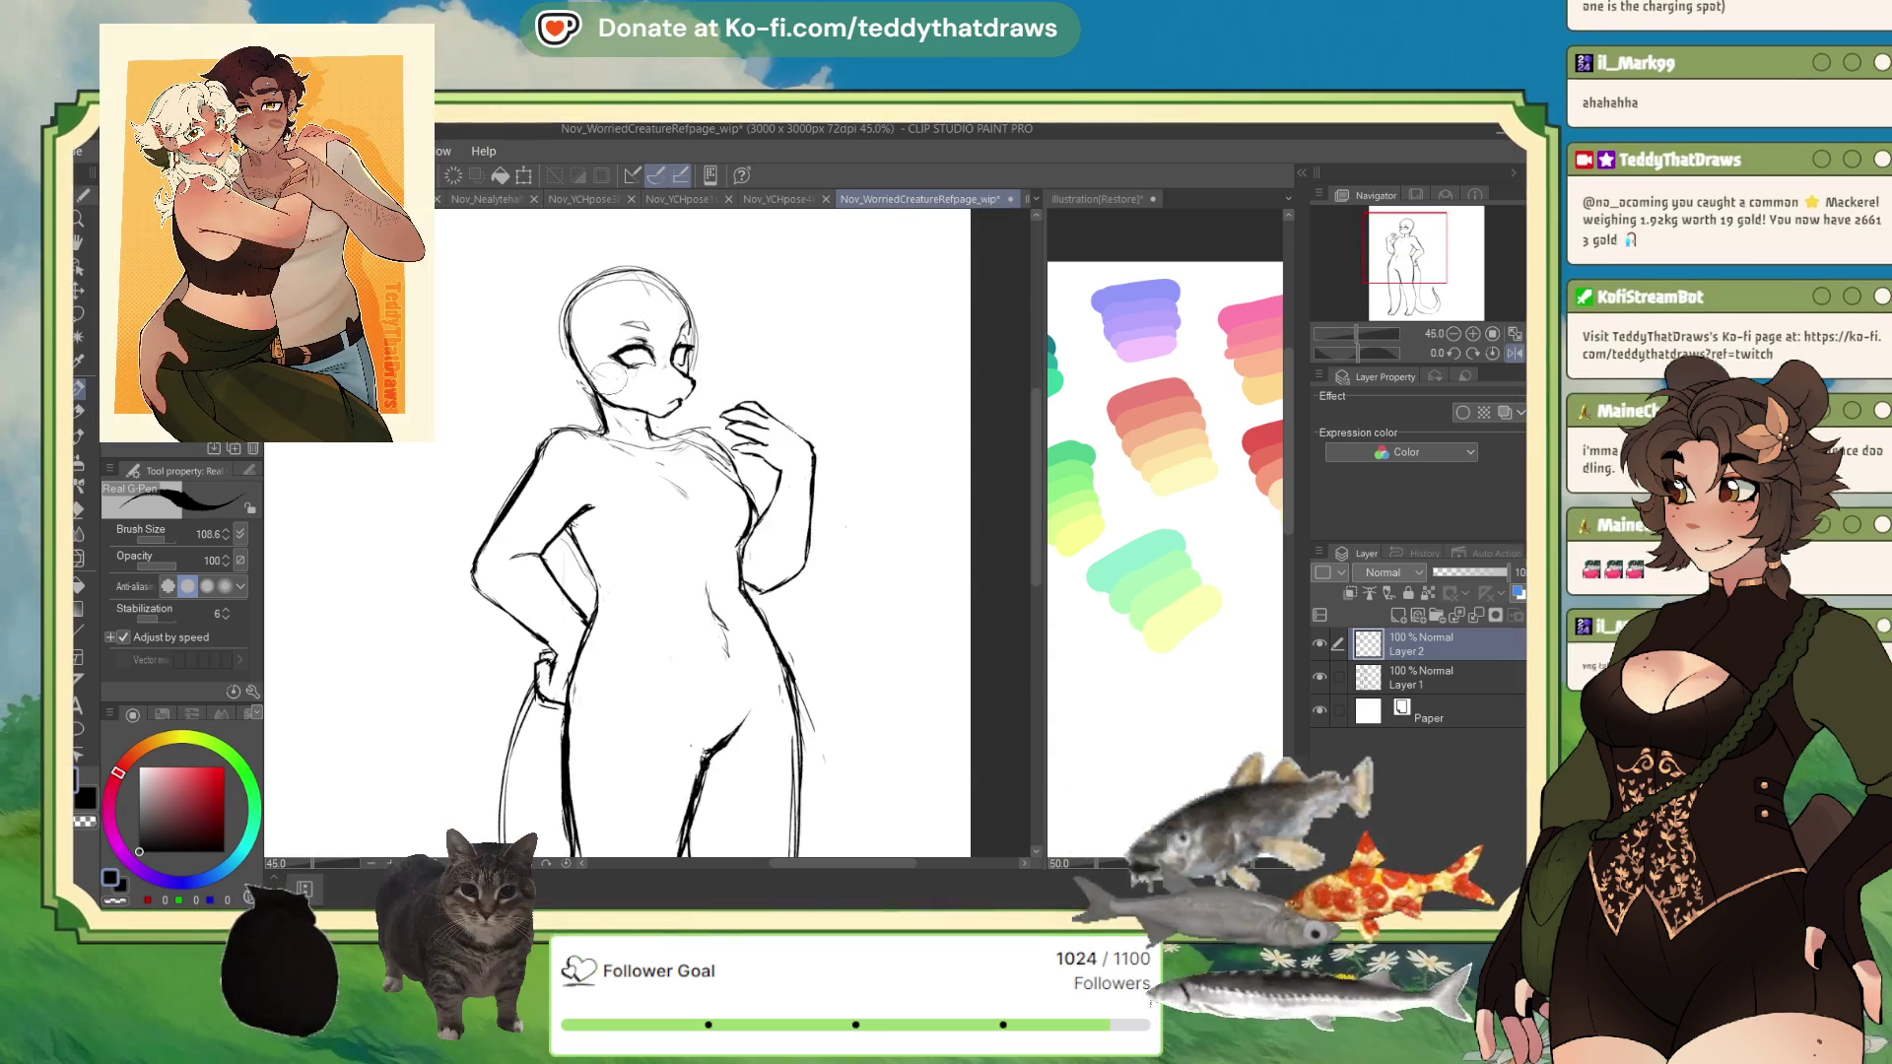
pyautogui.scroll(2, 619, 366)
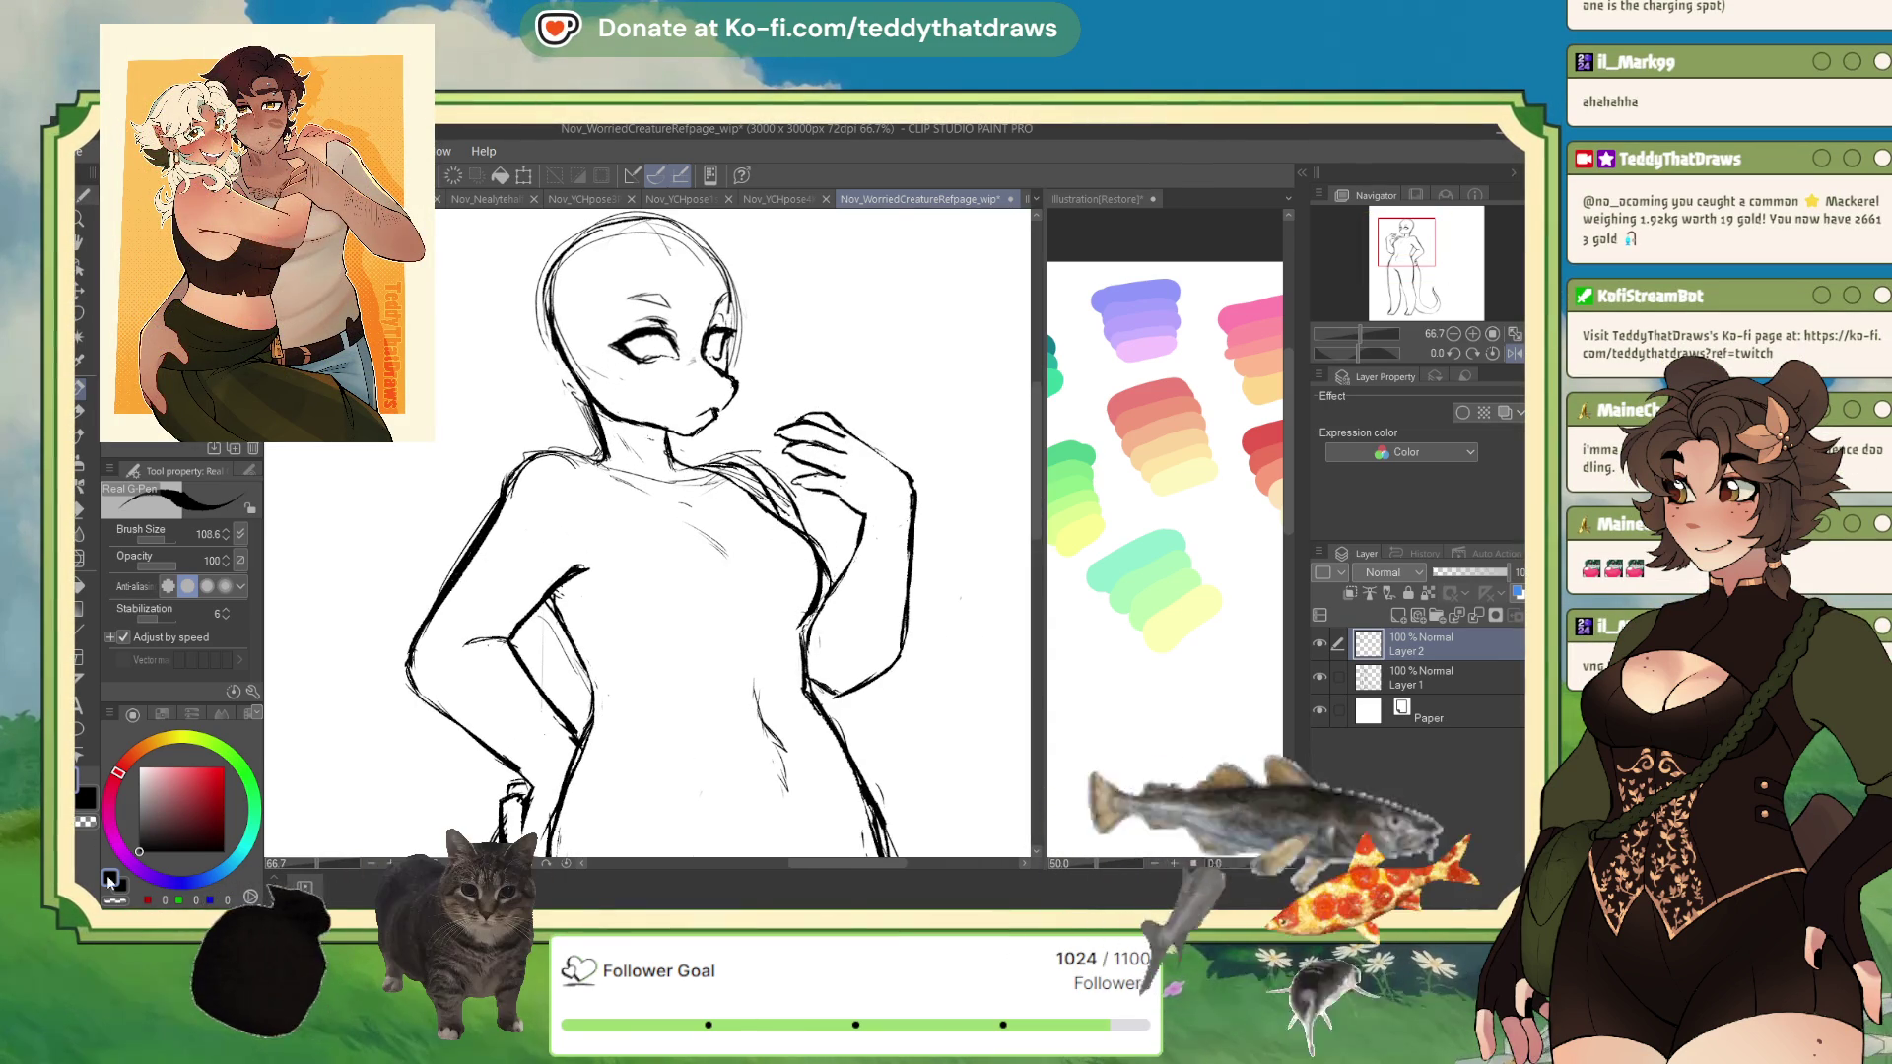
# - Remove Layer 2 so only Layer 1 remains, then zoom out
pyautogui.hotkey('ctrl', 'z')
pyautogui.hotkey('ctrl', 'z')
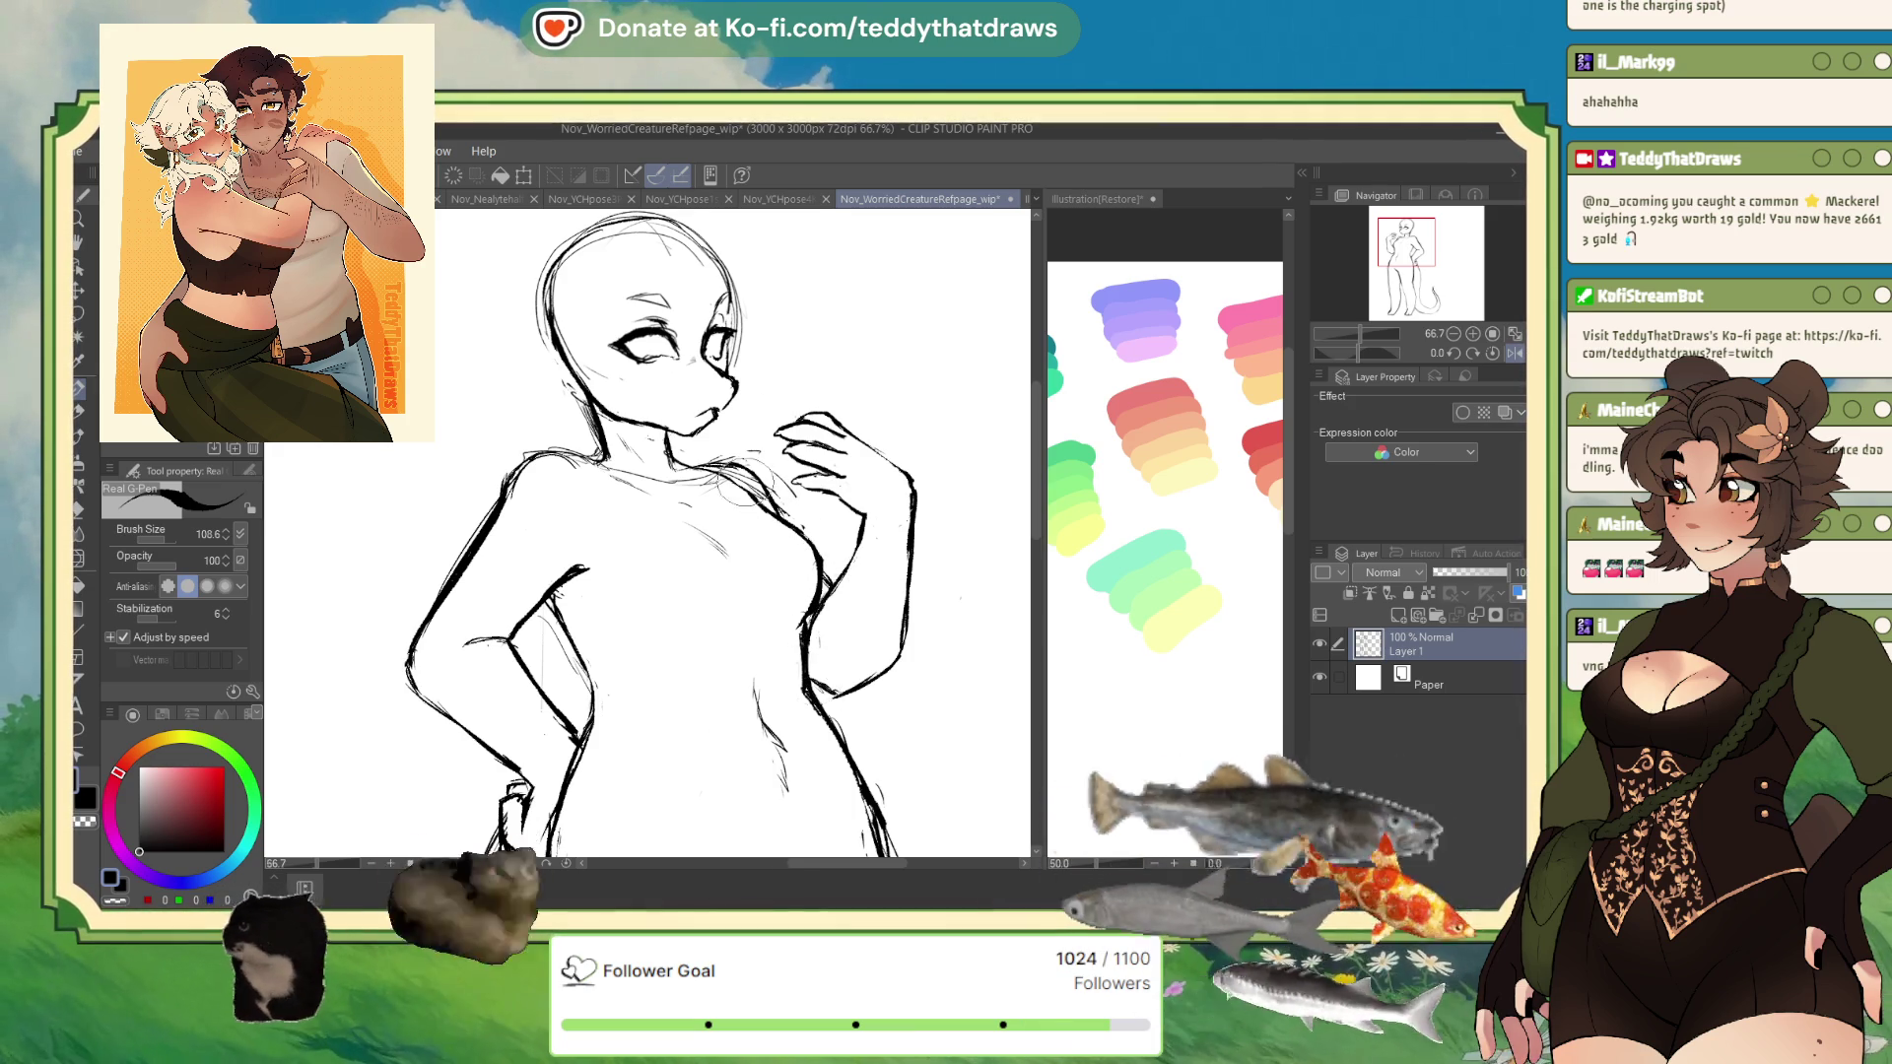
pyautogui.scroll(-2, 709, 542)
pyautogui.scroll(-1, 710, 543)
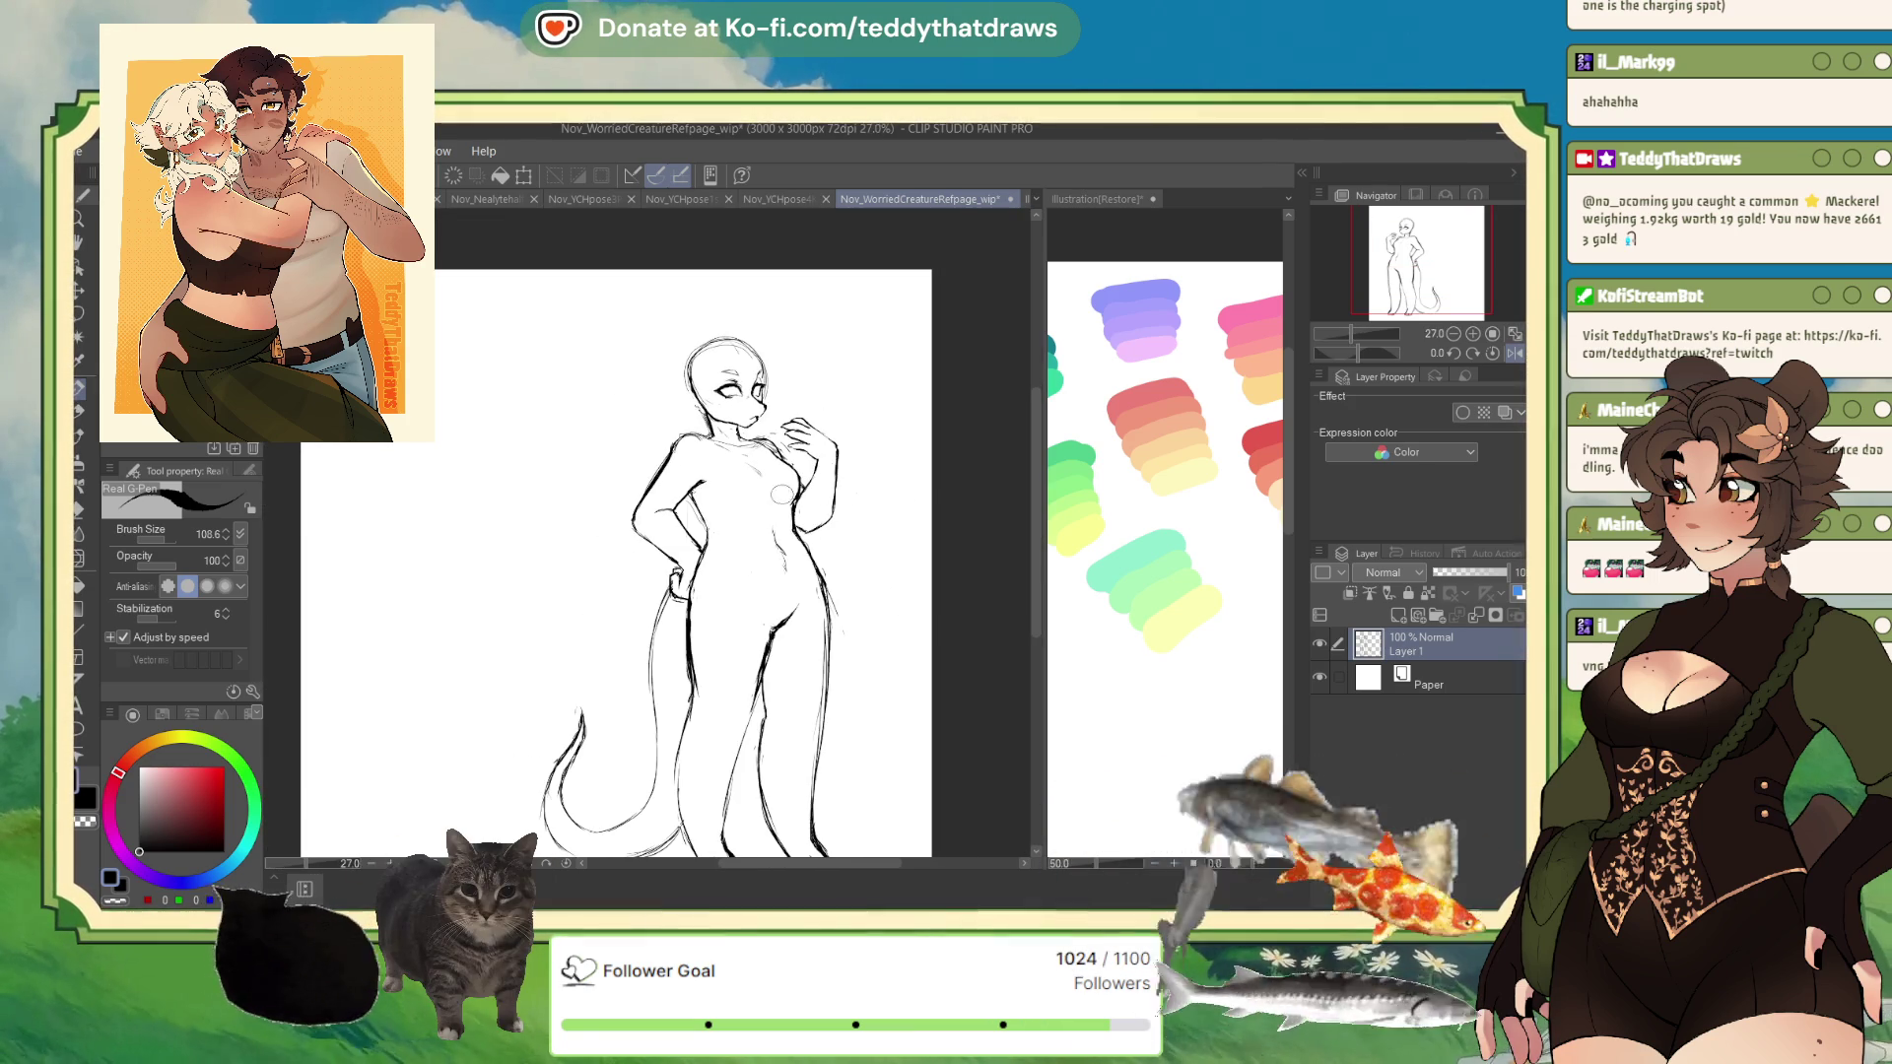
pyautogui.scroll(-1, 709, 543)
pyautogui.click(85, 561)
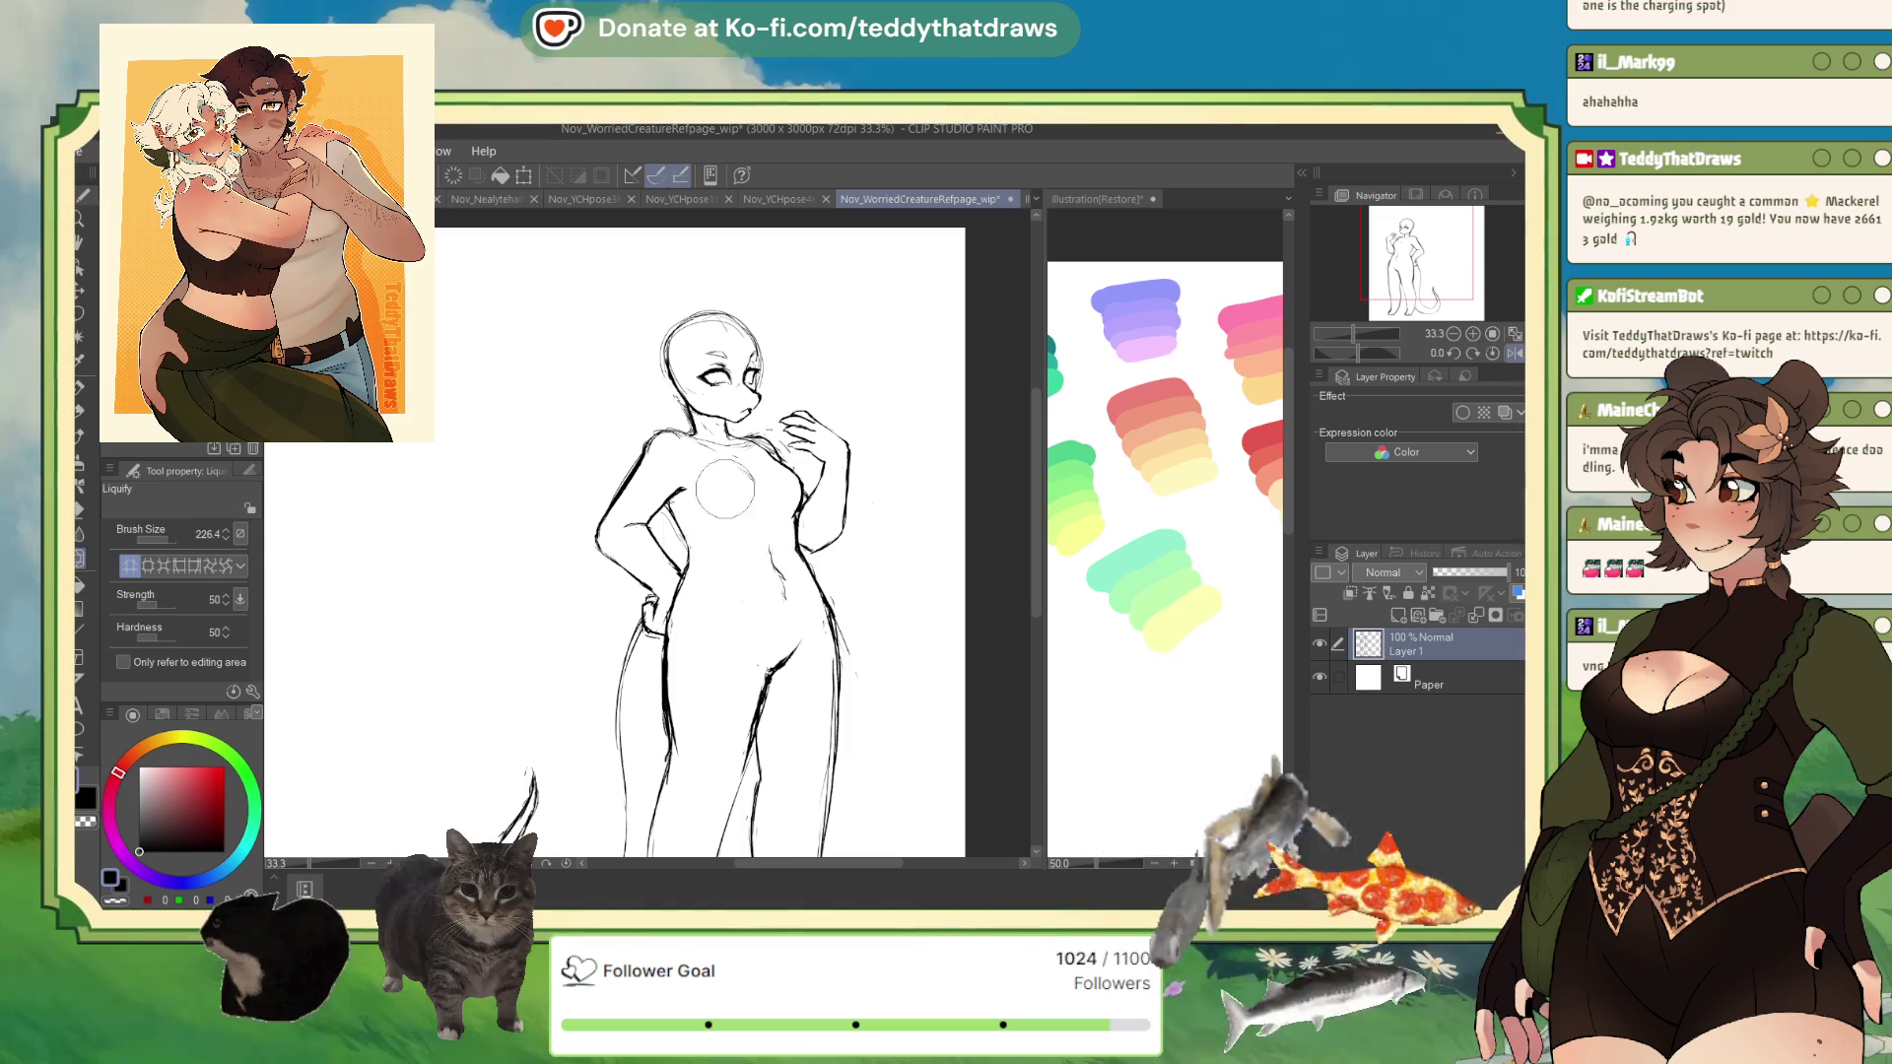
# - Return to the Real G-Pen and flip the view back to its original direction, adjusting zoom
pyautogui.press('p')
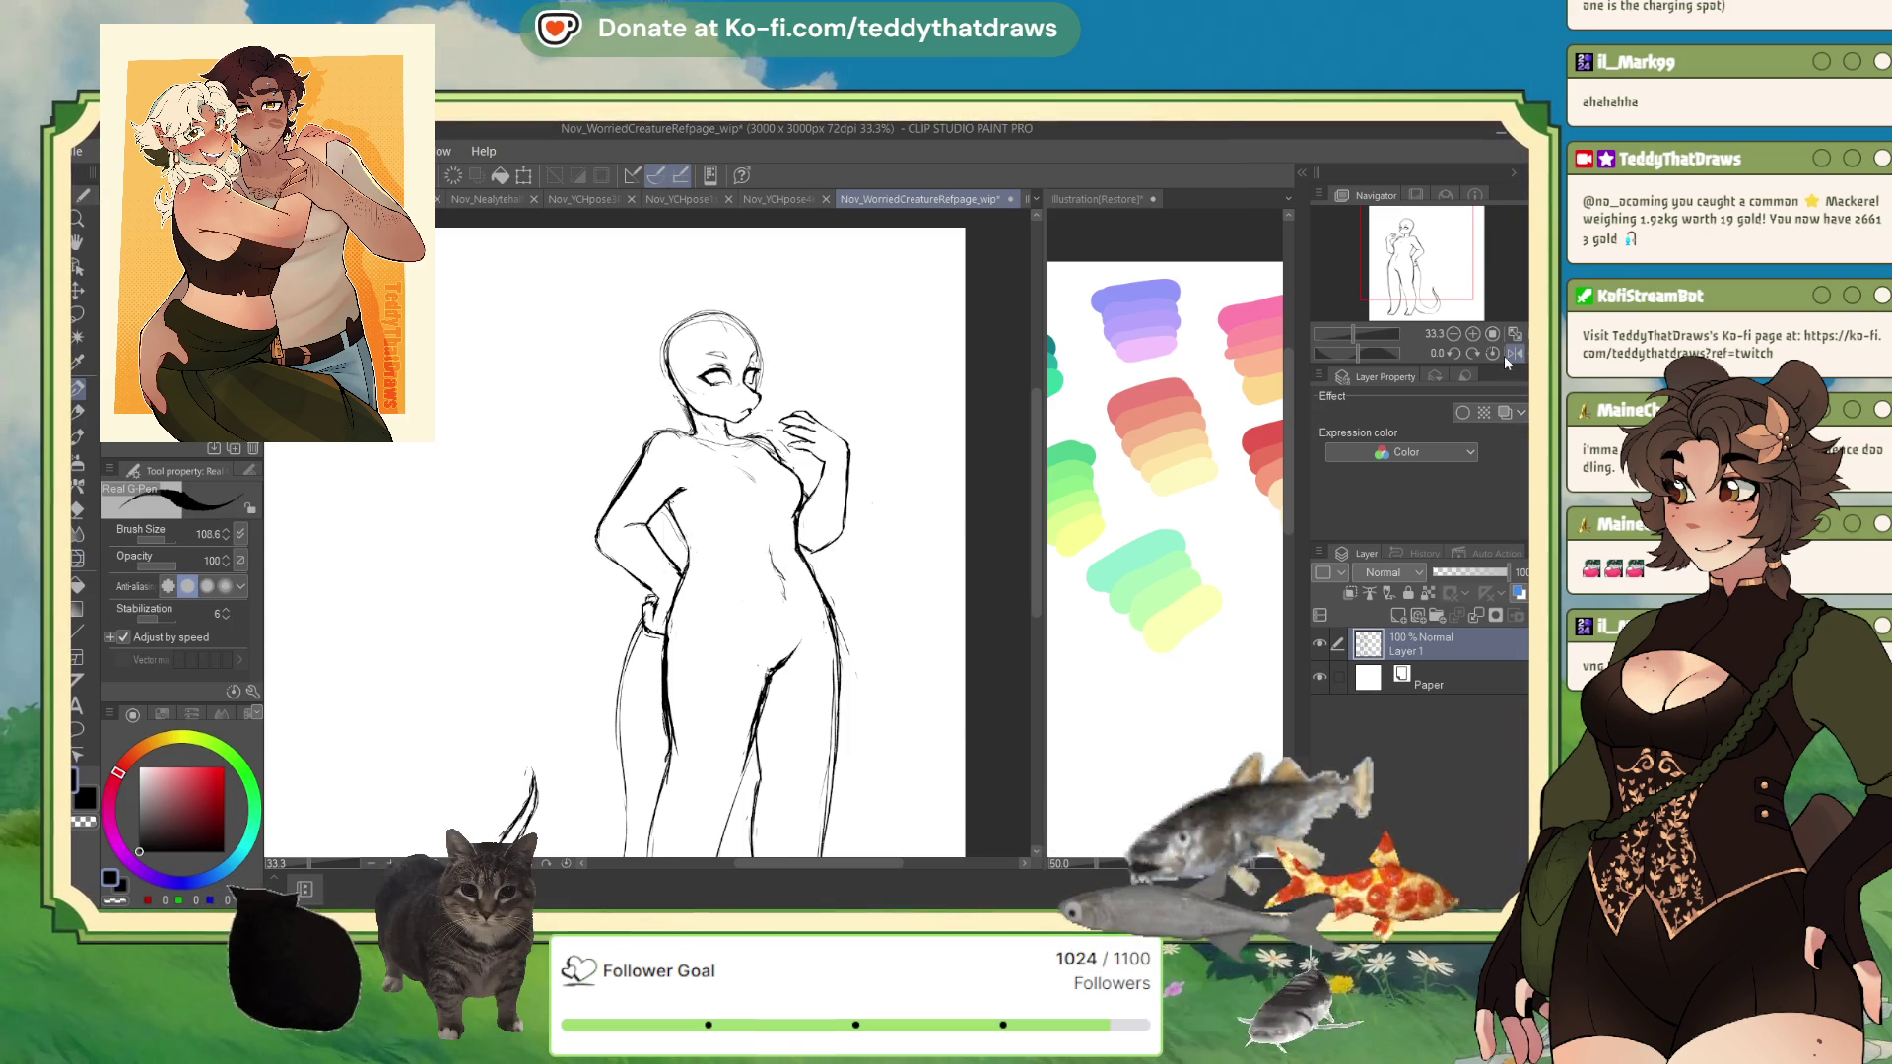
pyautogui.click(1508, 358)
pyautogui.scroll(3, 438, 404)
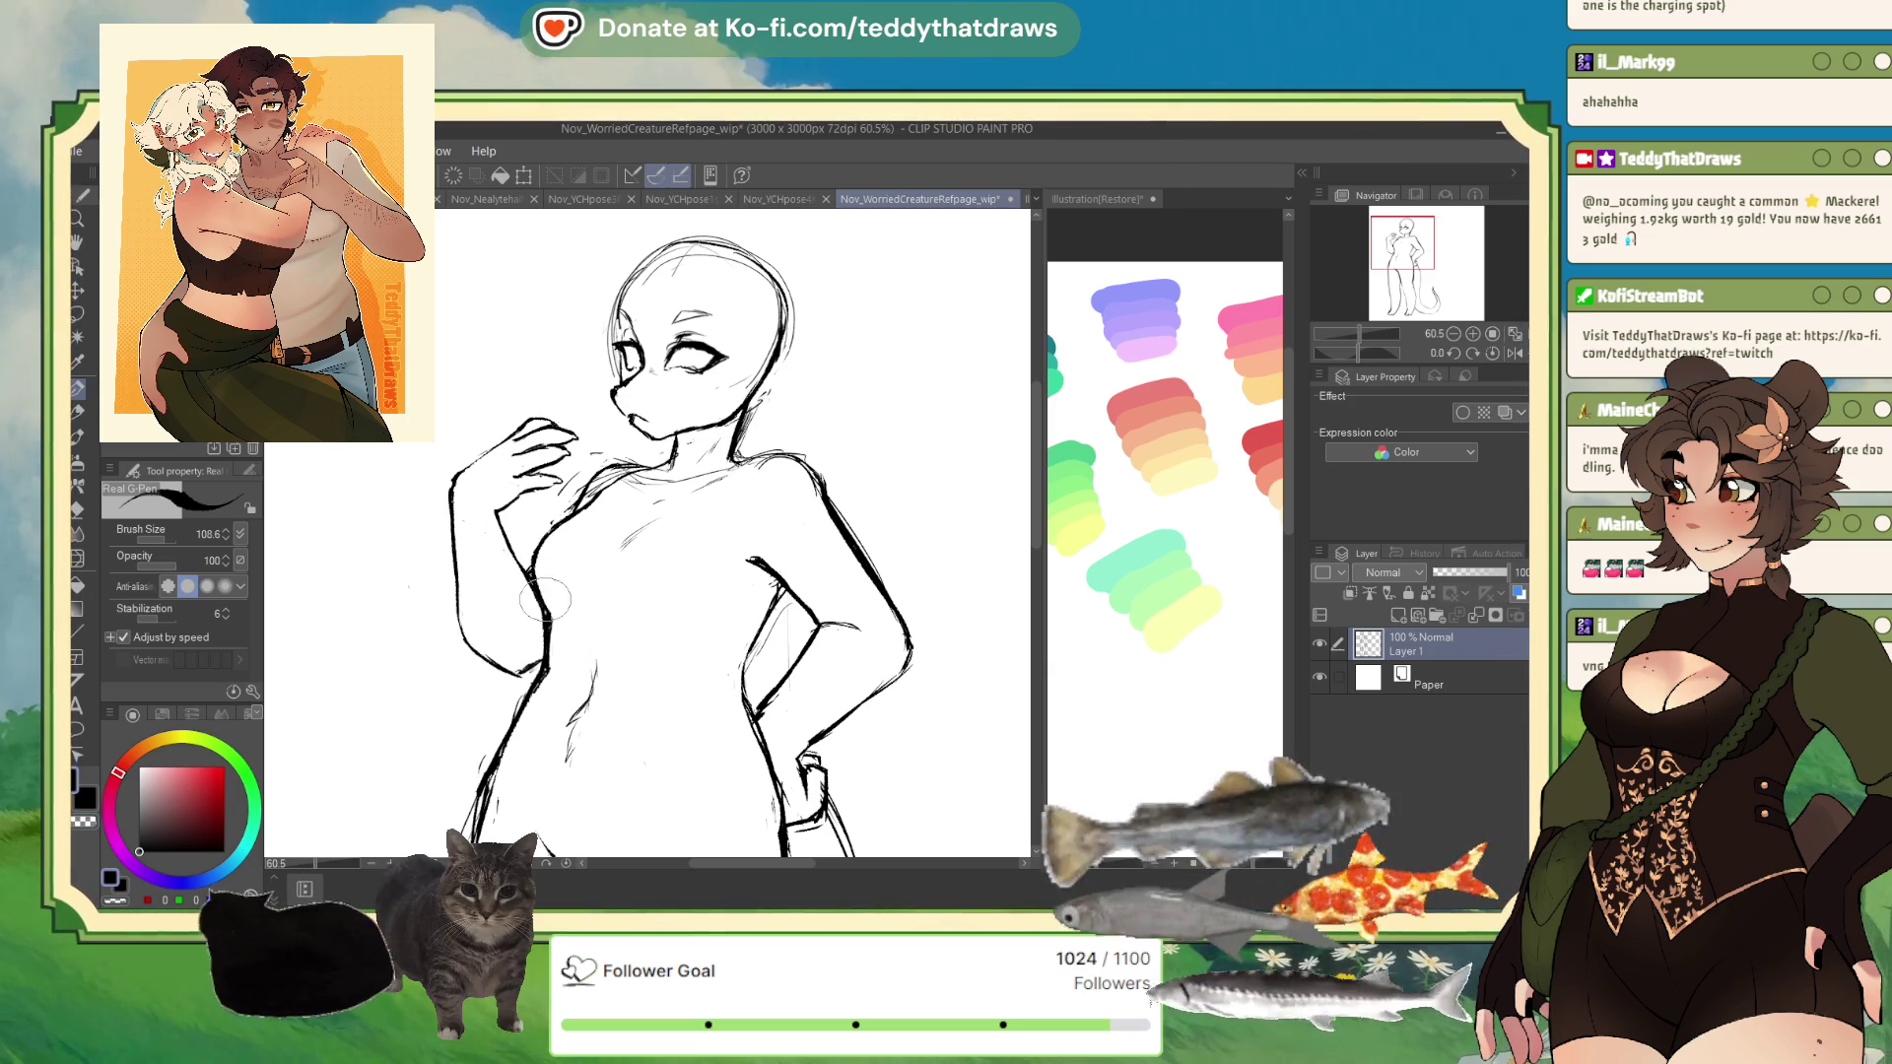
pyautogui.scroll(-3, 612, 456)
pyautogui.scroll(2, 640, 473)
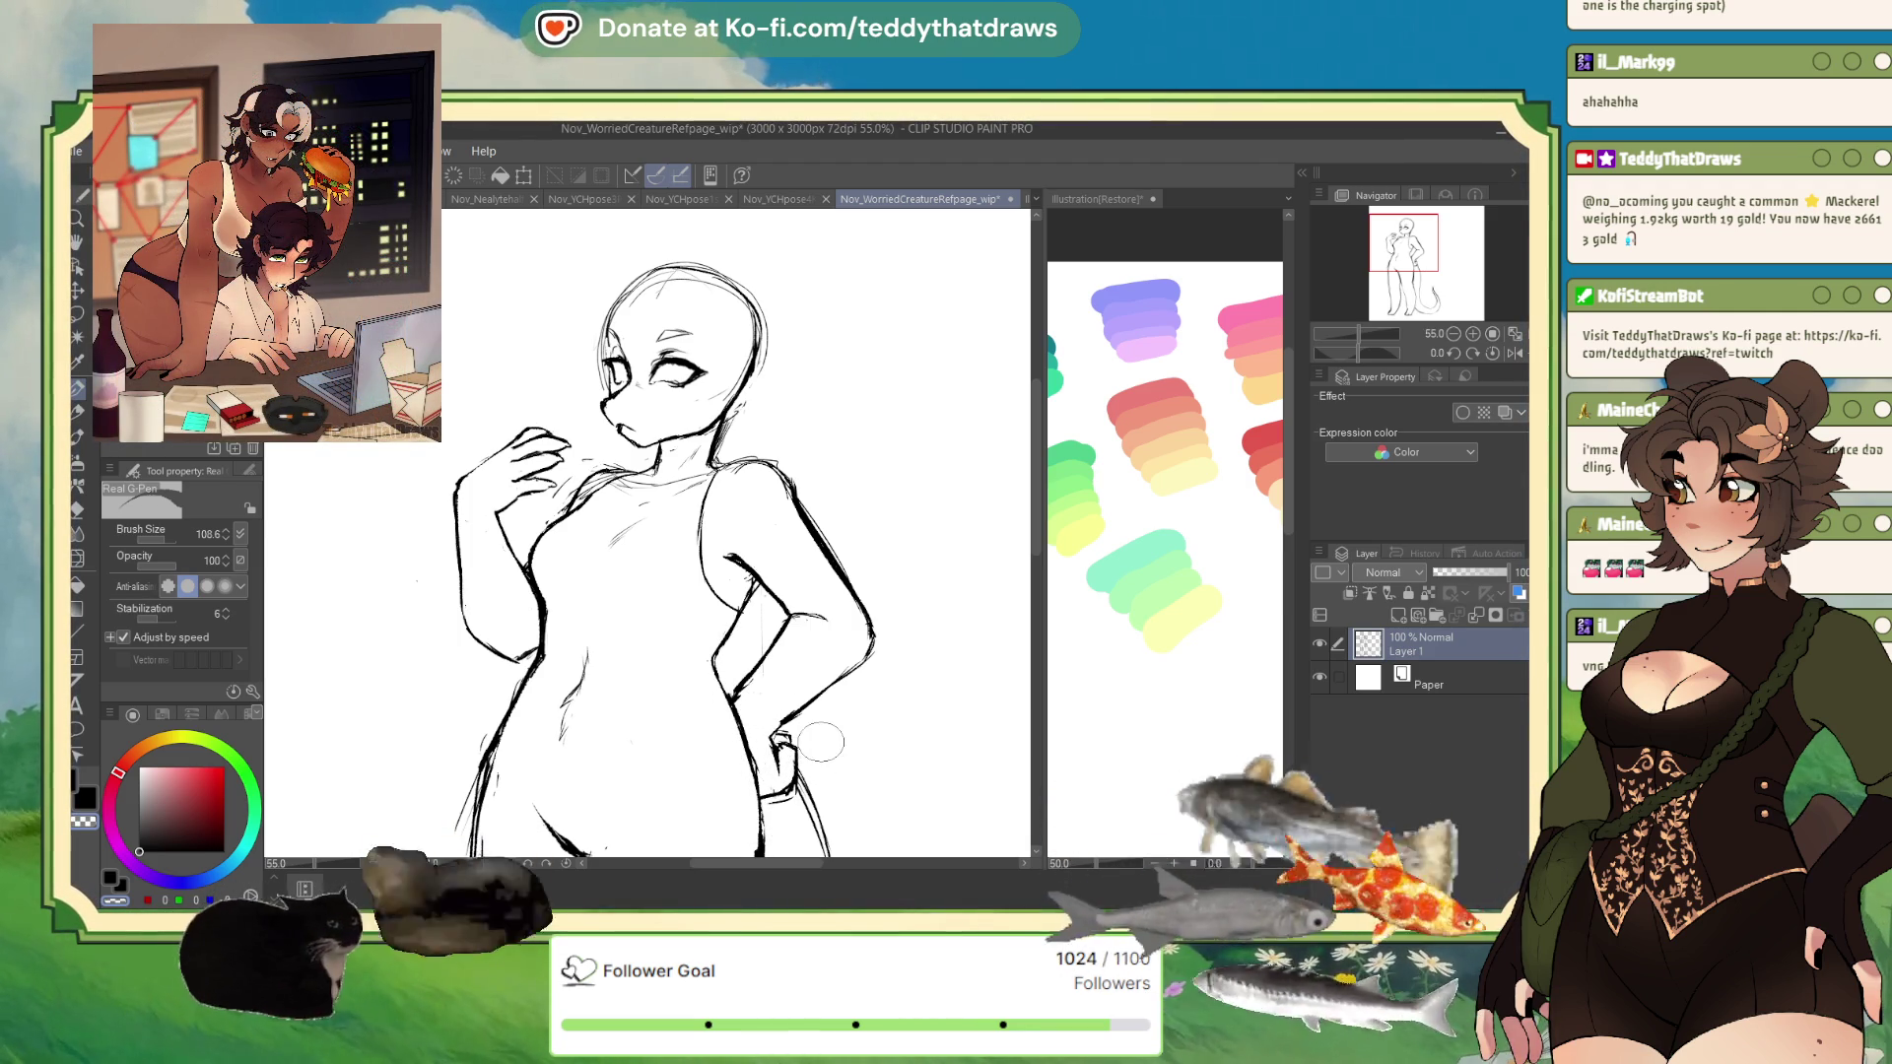
pyautogui.scroll(-1, 663, 461)
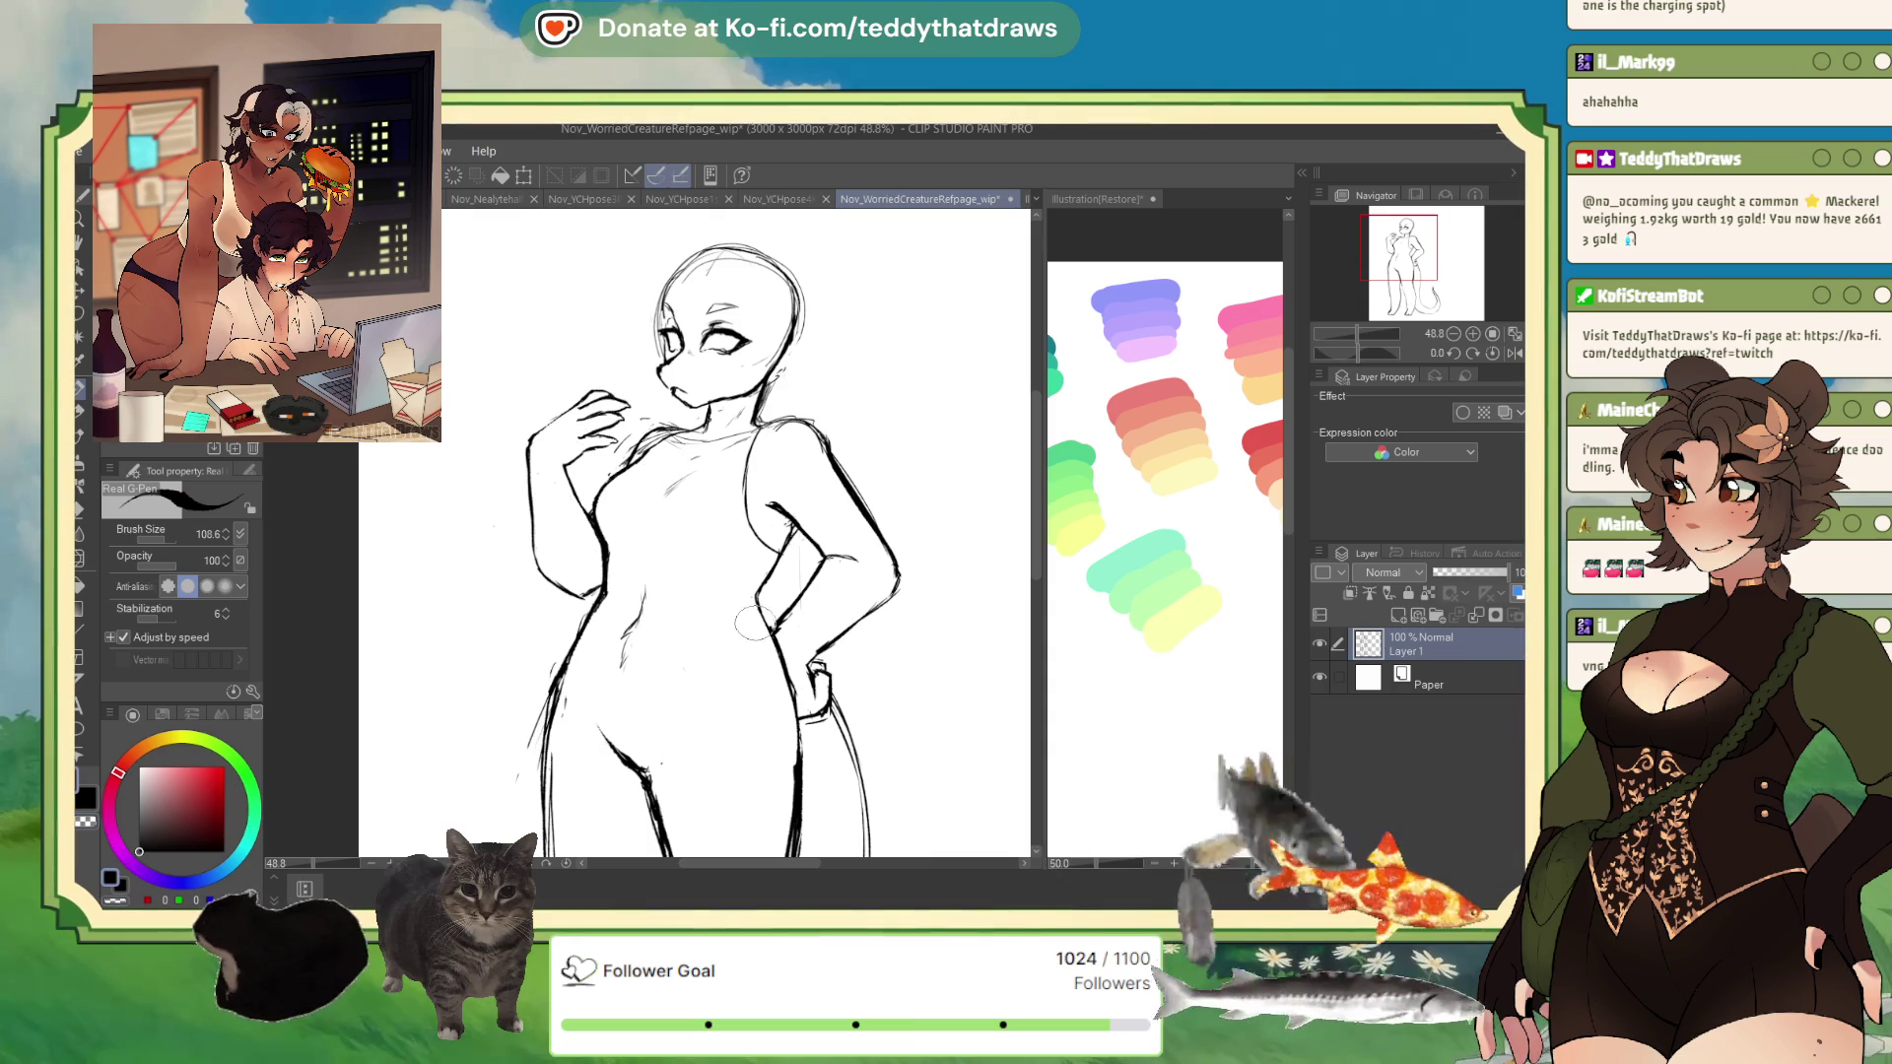
pyautogui.scroll(-4, 775, 632)
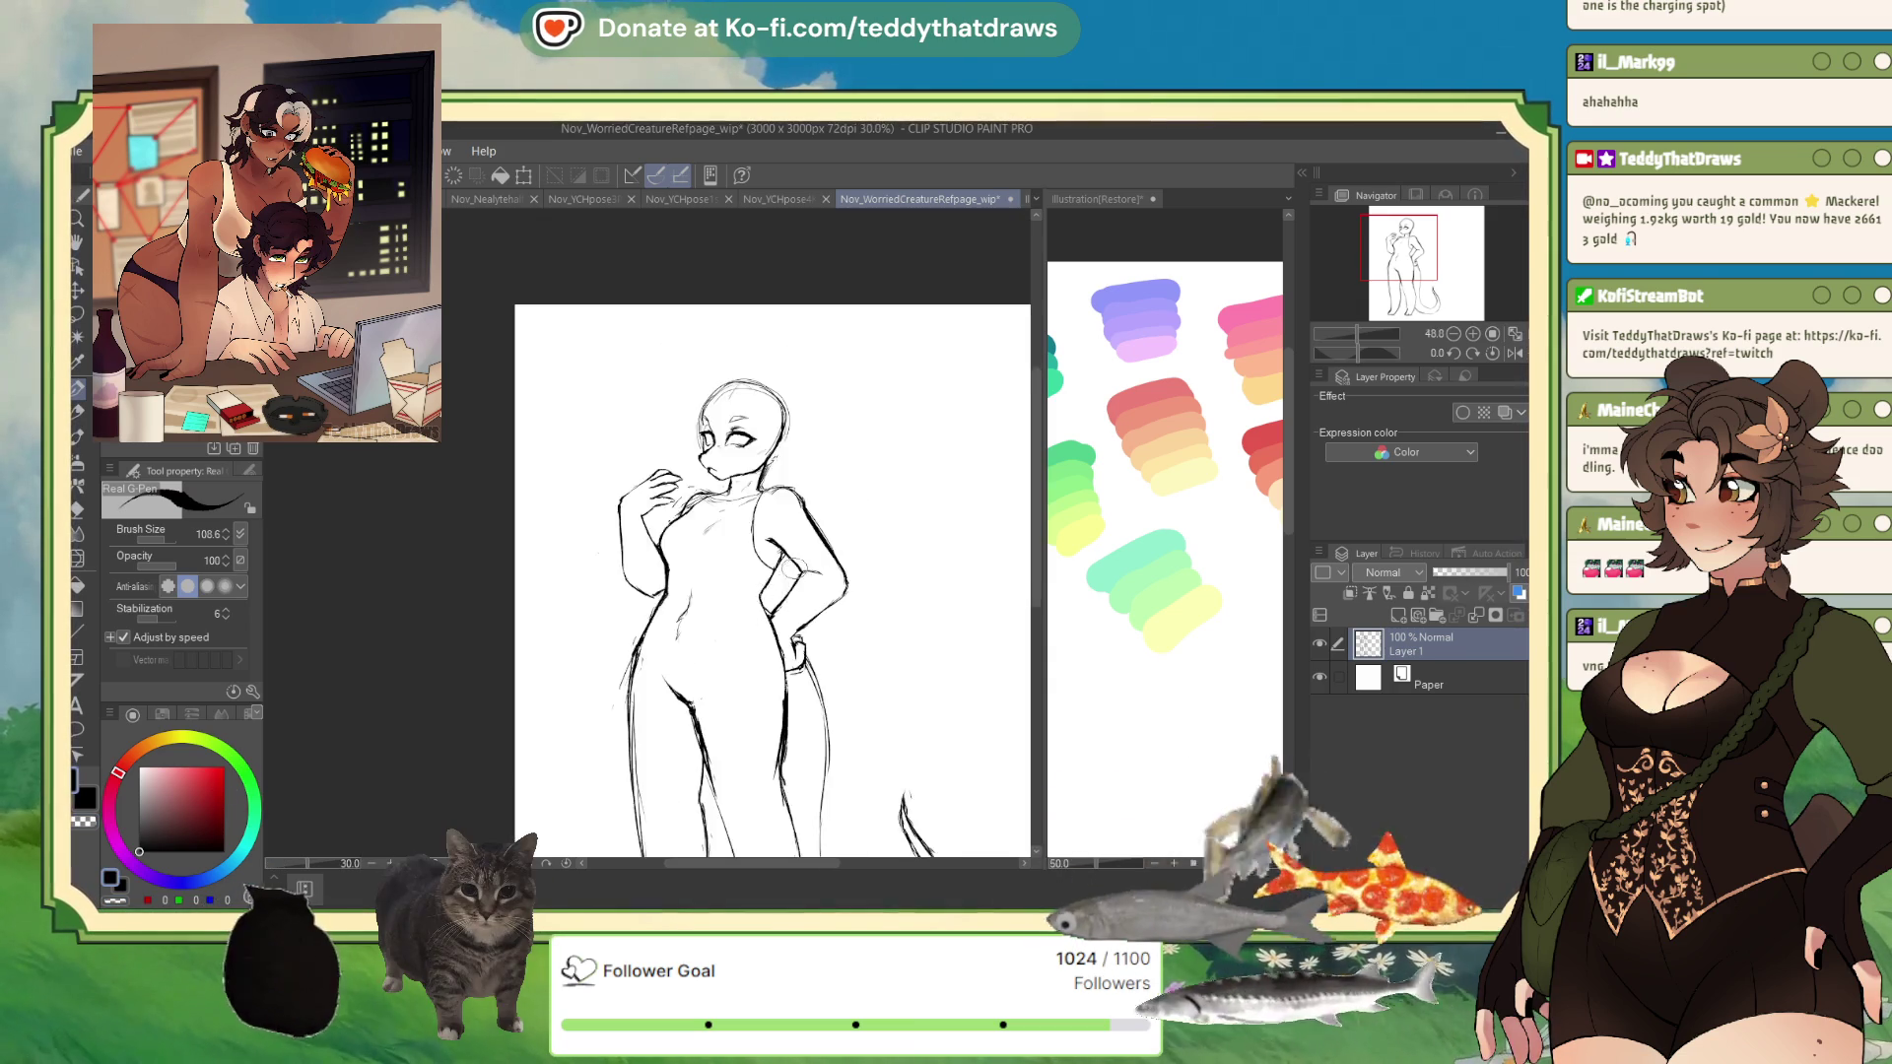
# - Zoom and pan so the sketch sits further left for drawing the feet and tail
pyautogui.scroll(1, 734, 711)
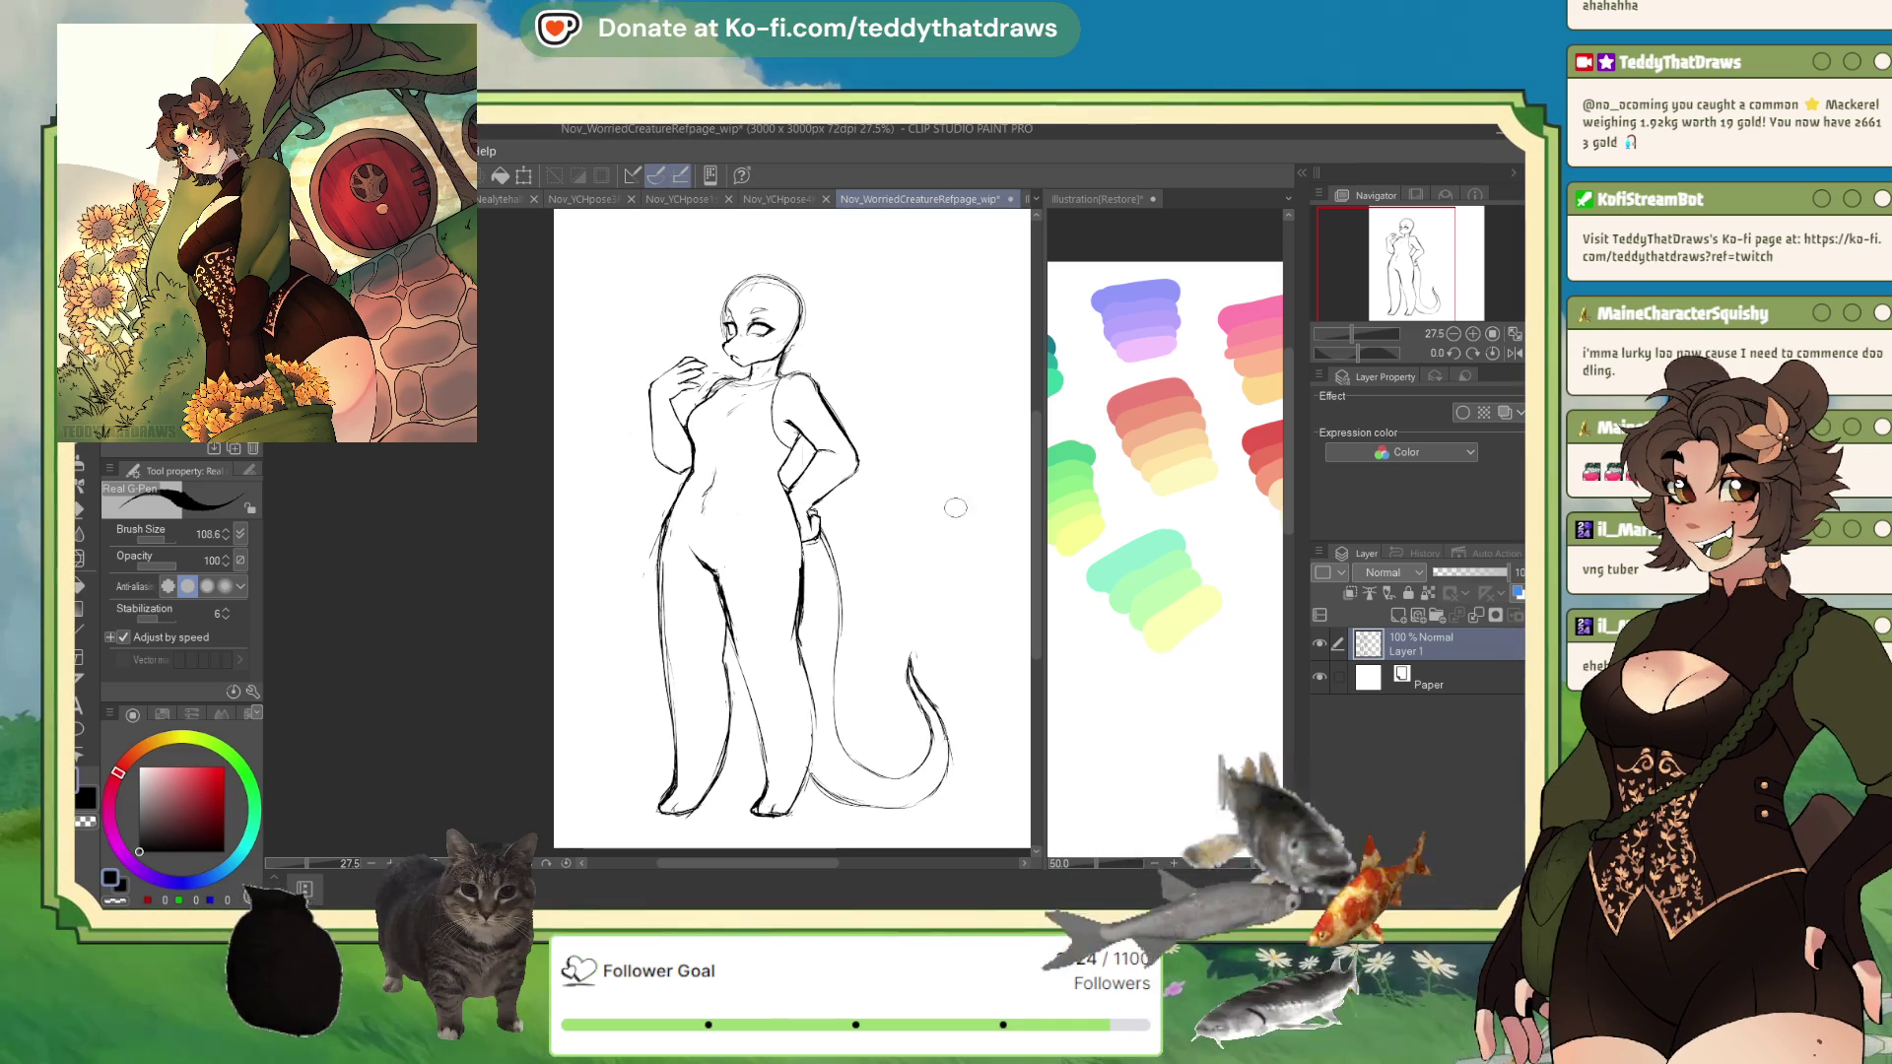
pyautogui.moveTo(806, 582); pyautogui.dragTo(693, 570)
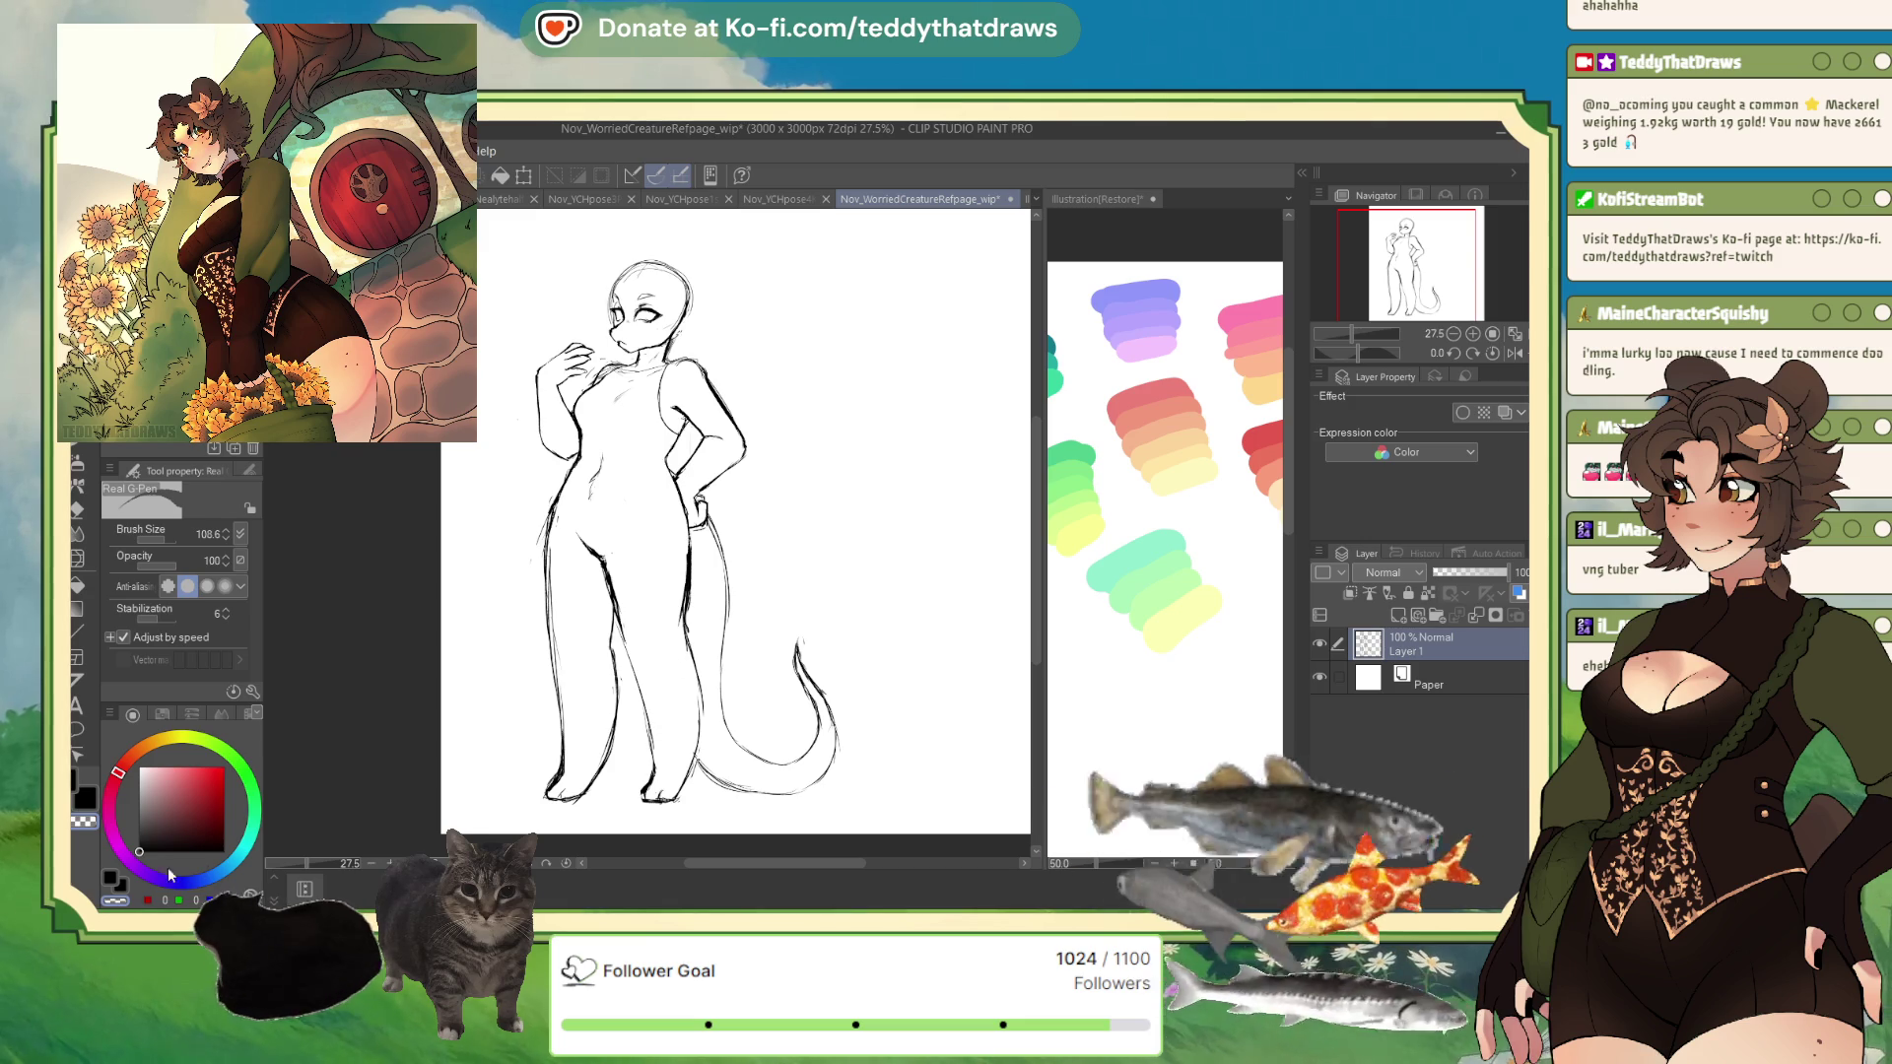
# - Toggle between black and transparent colour, then mirror the canvas view
pyautogui.press('c')
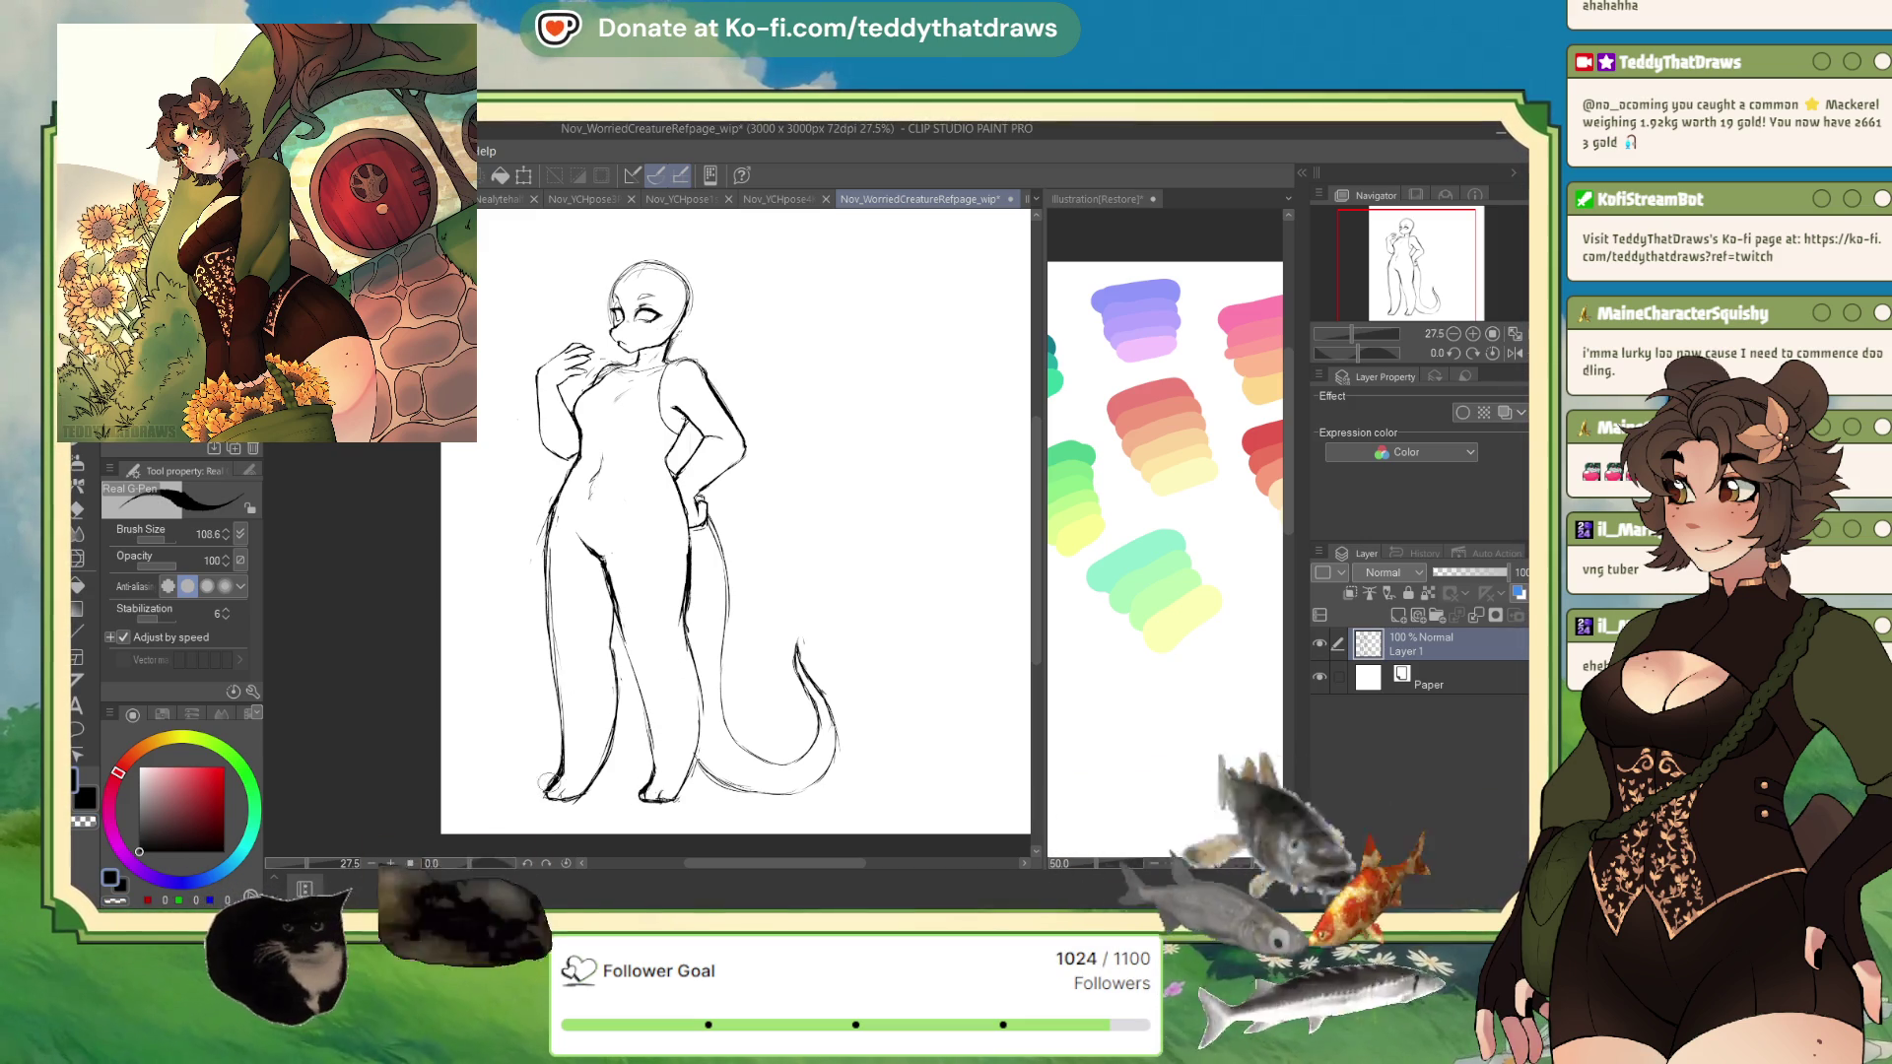
pyautogui.press('c')
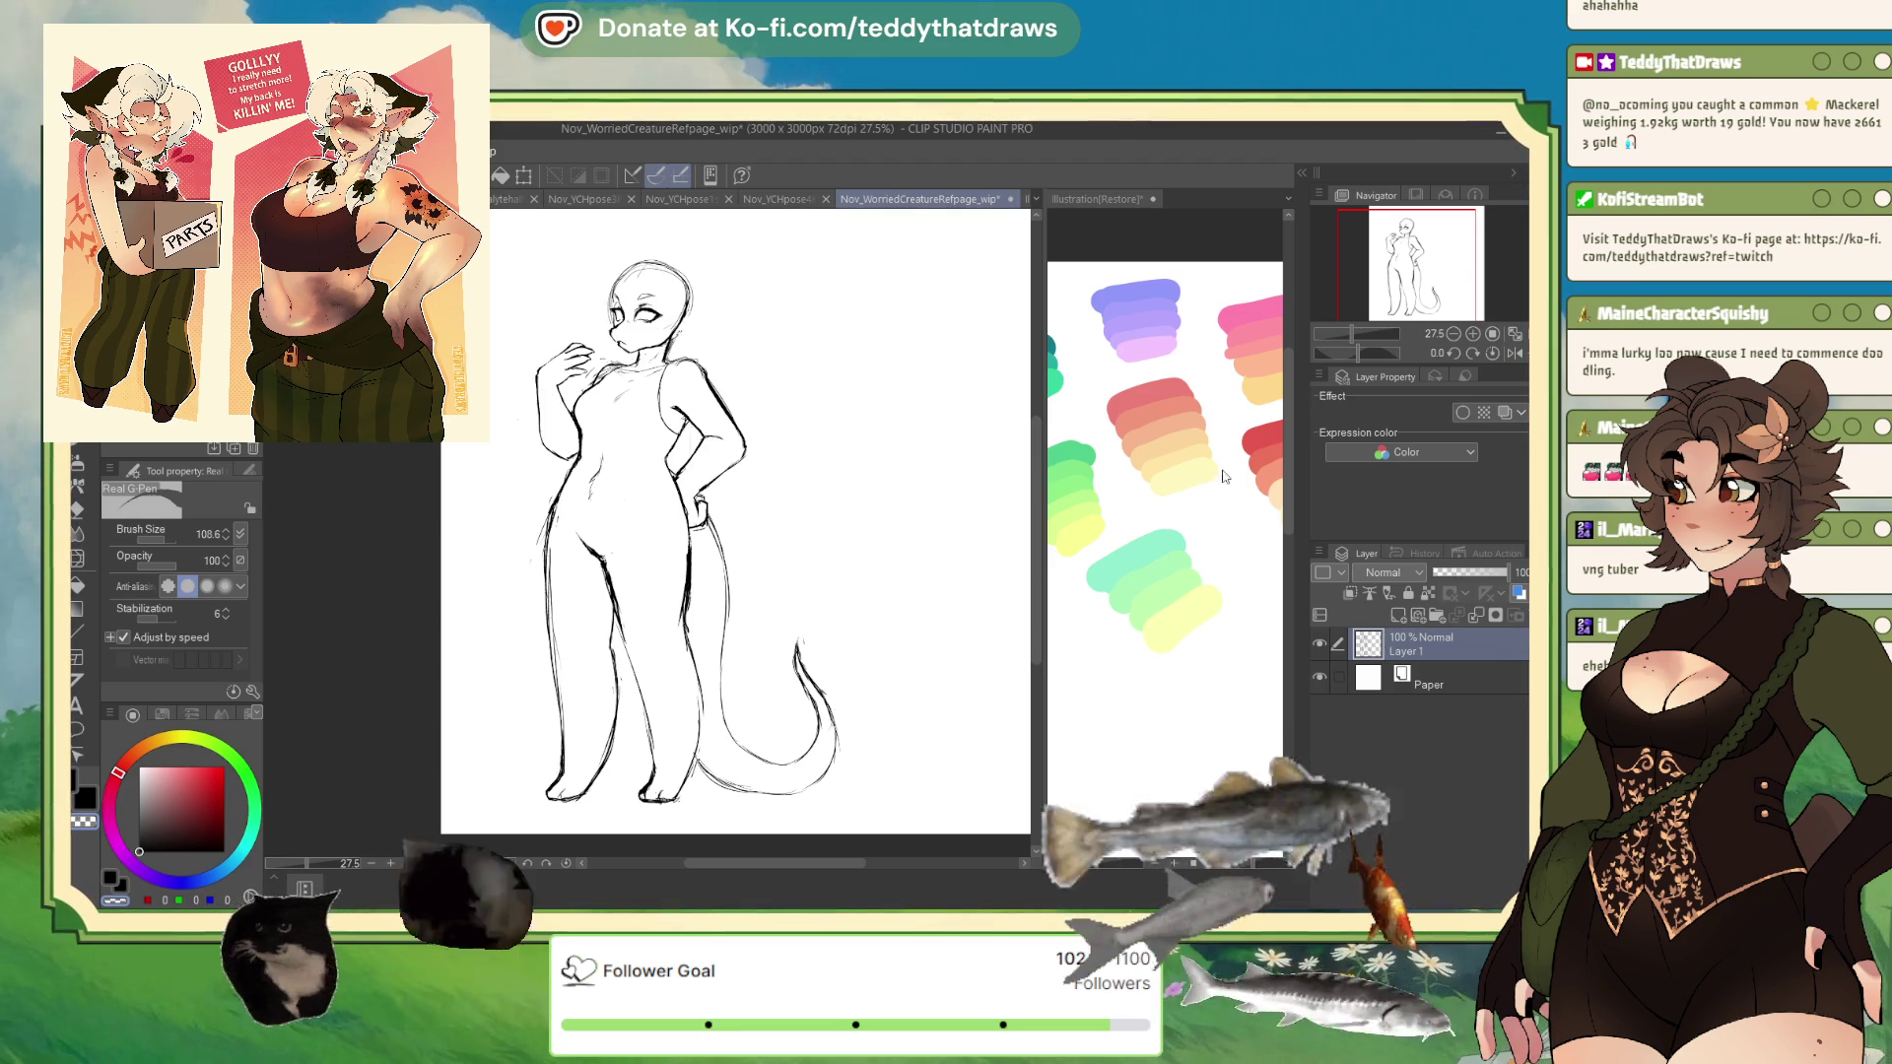
pyautogui.click(1513, 352)
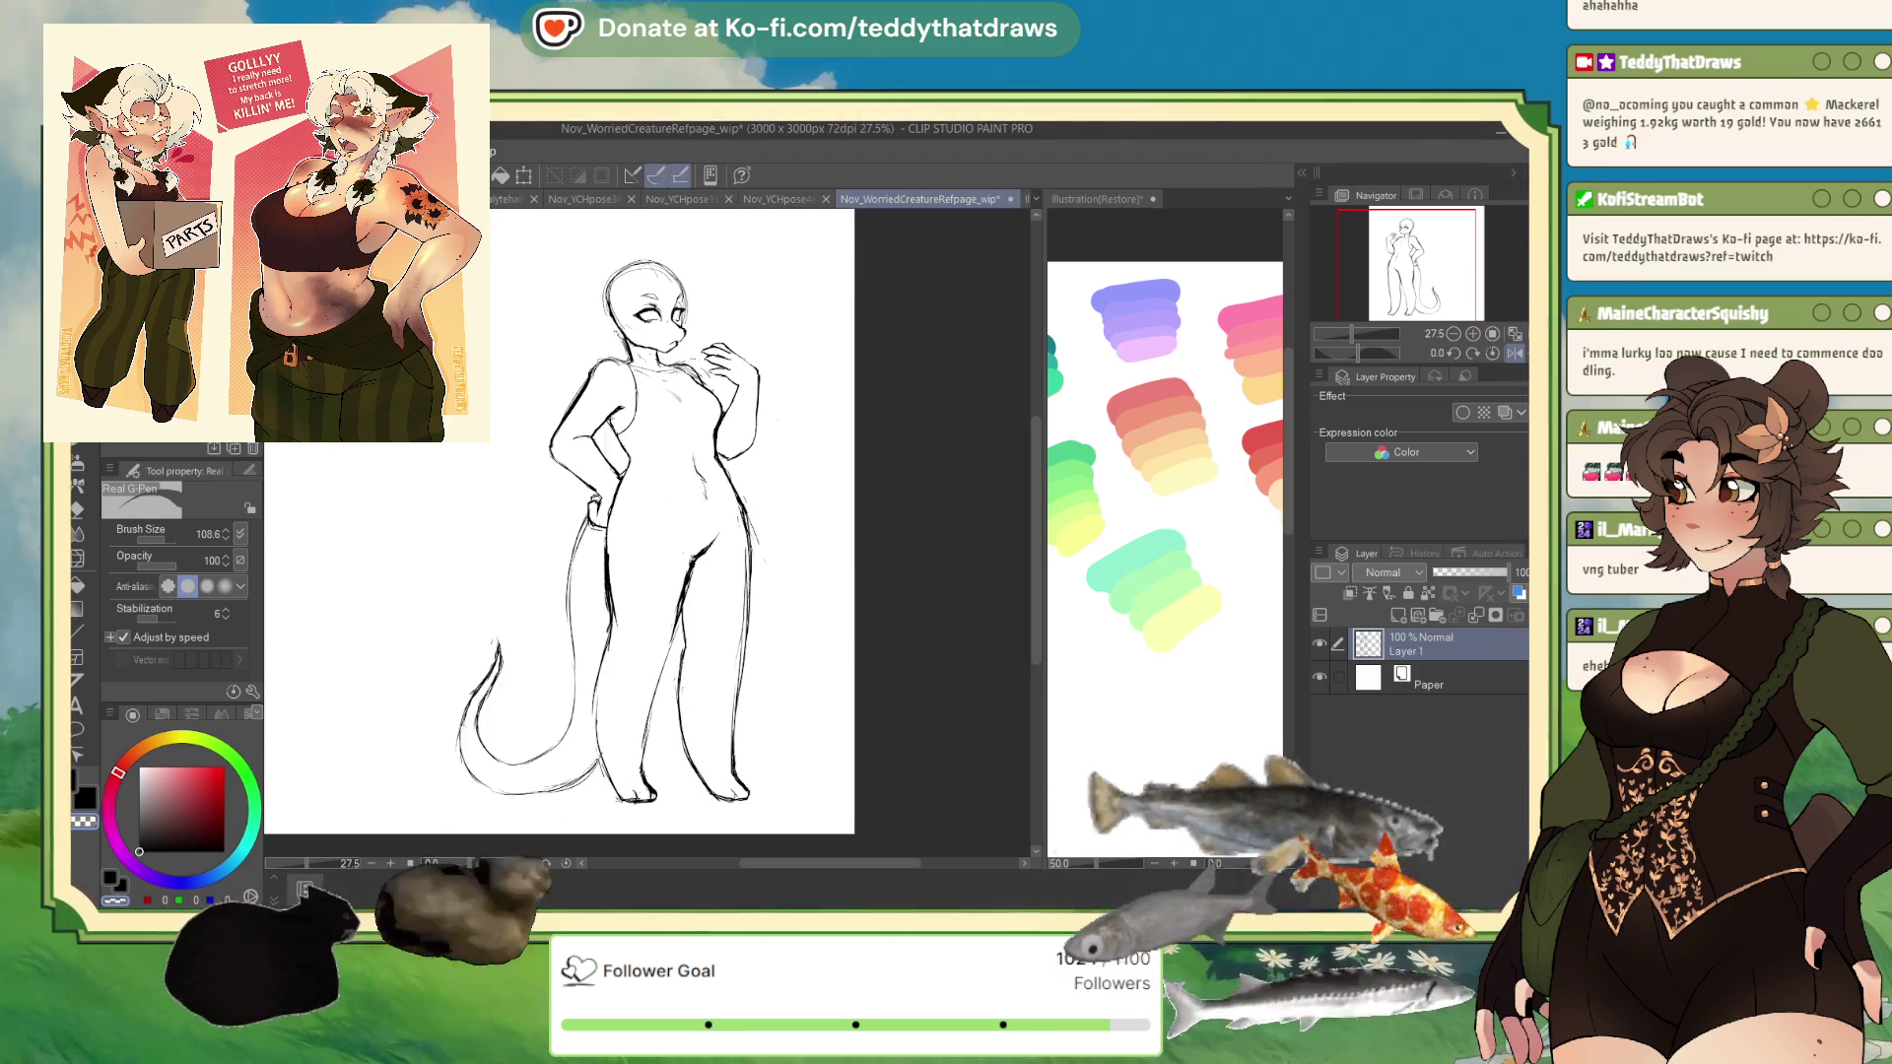
# - Lasso-select the feet and commit a Scale/Rotate transform to reshape the lower right foot
pyautogui.press('m')
pyautogui.moveTo(669, 731); pyautogui.dragTo(674, 749)
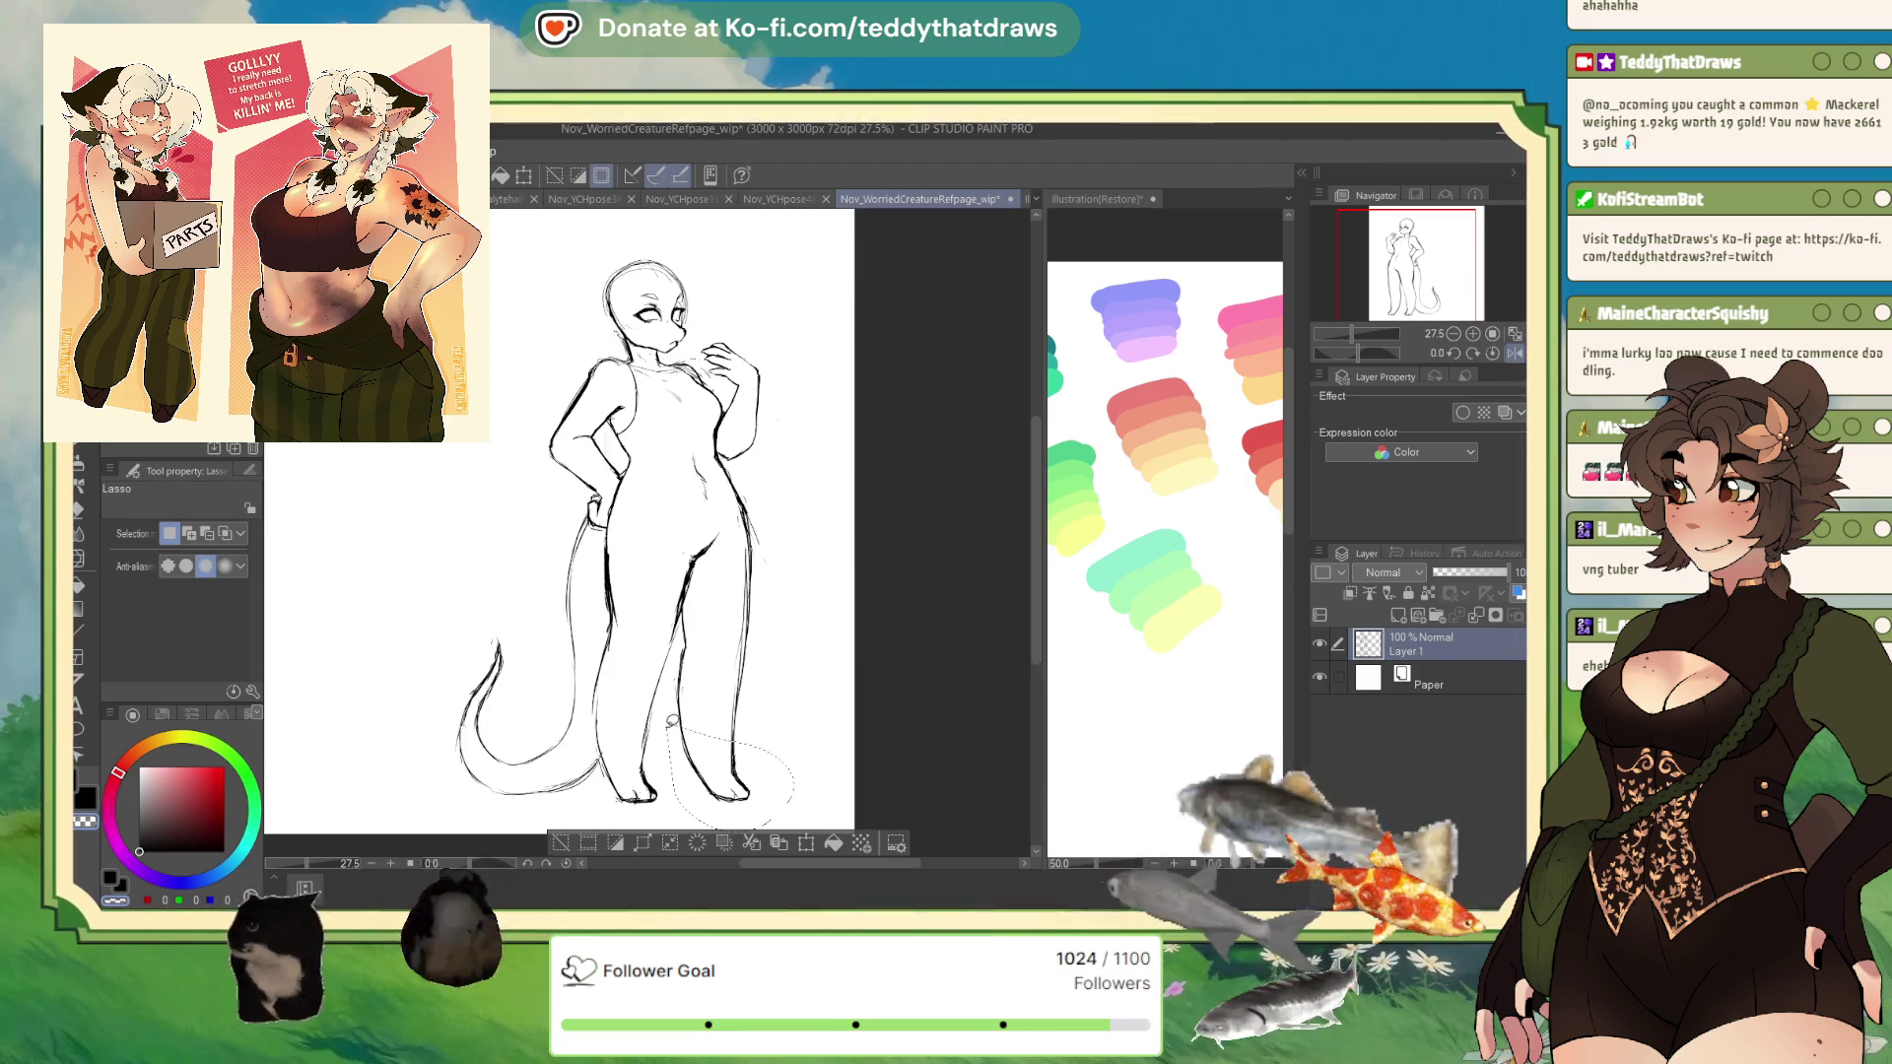
pyautogui.click(804, 844)
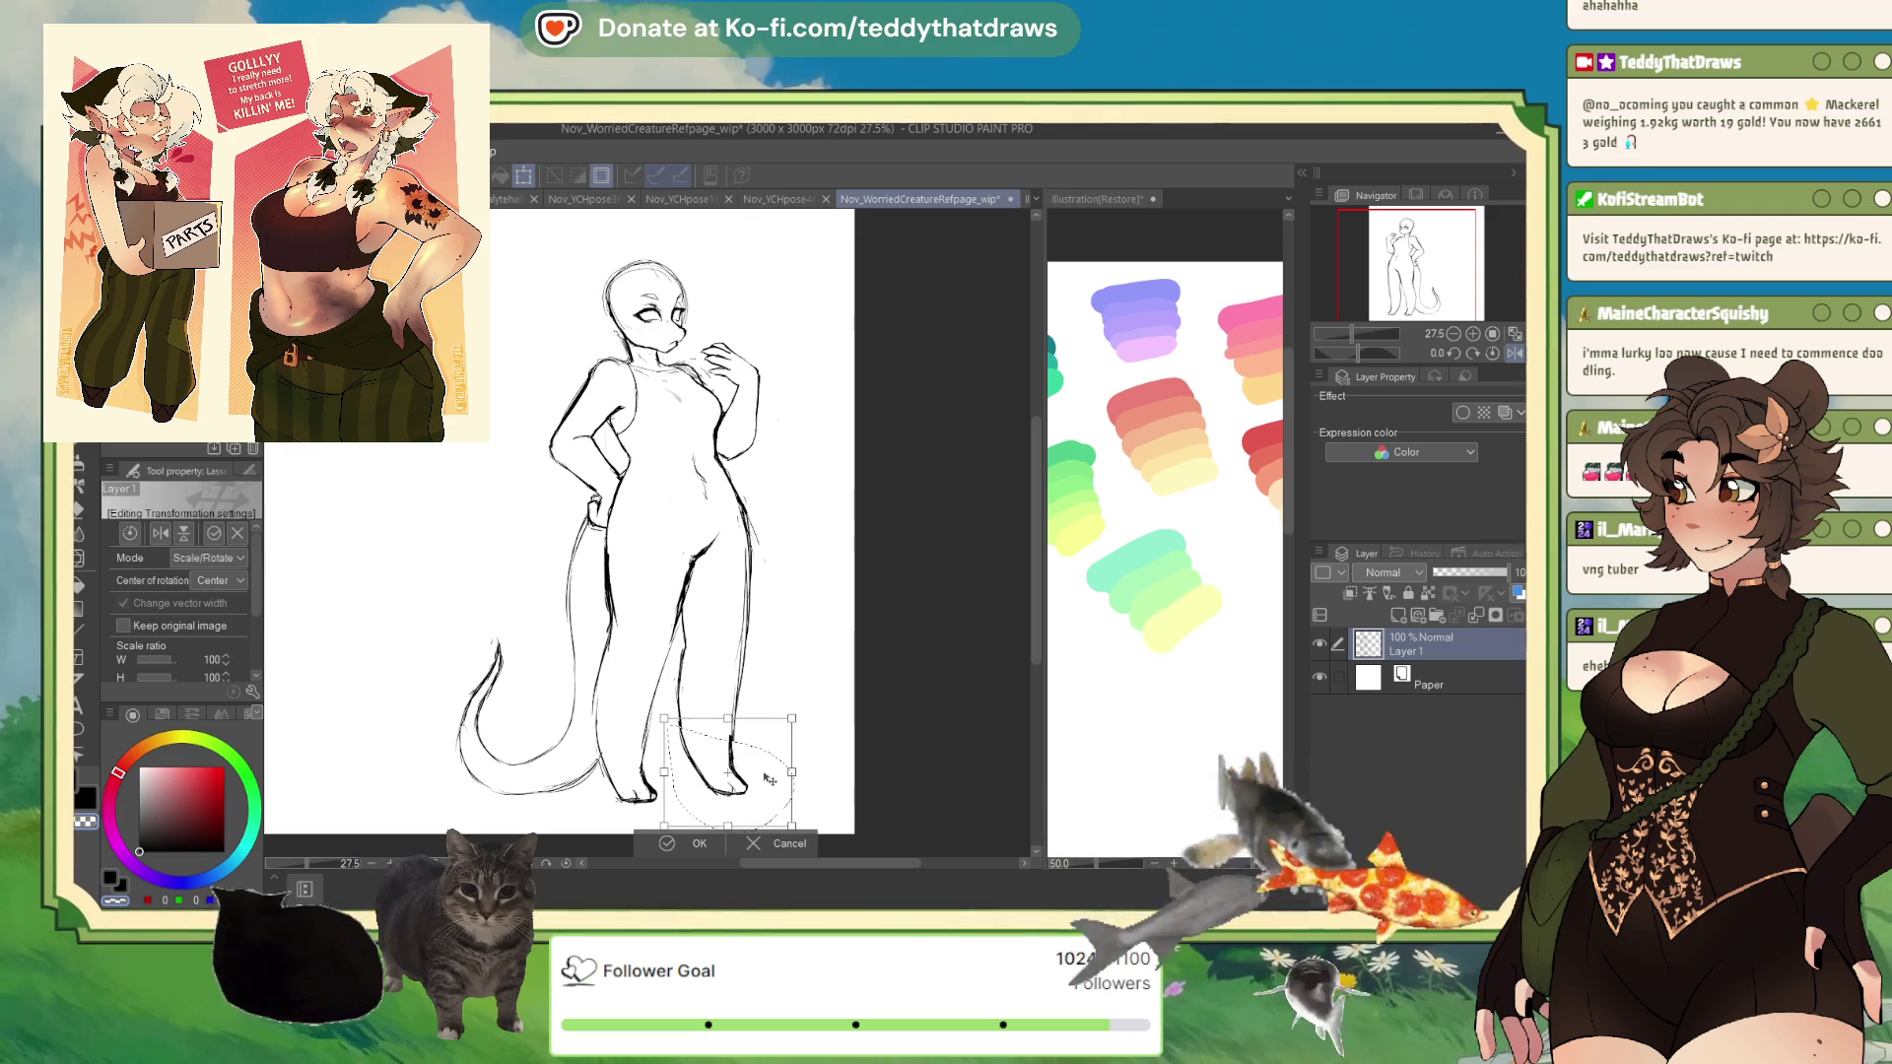
pyautogui.click(695, 843)
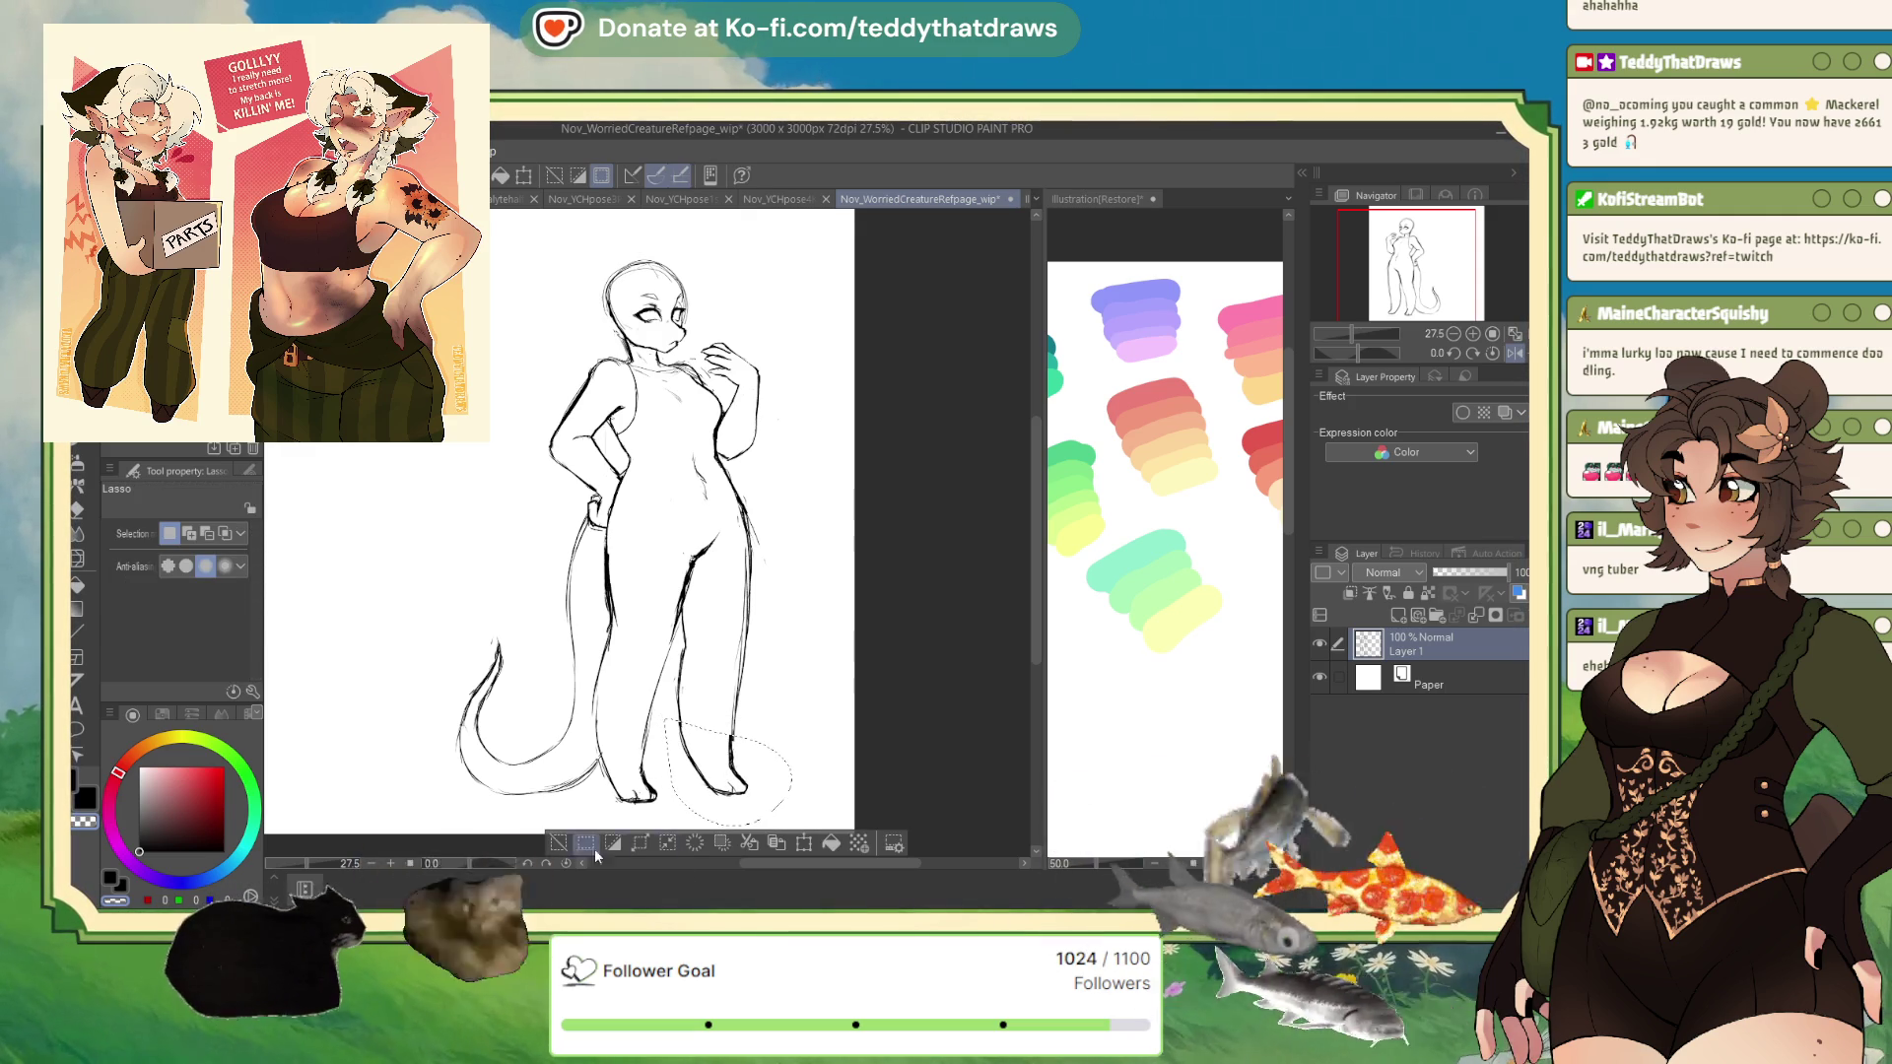
# - Mirror the view to check proportions, return to the Real G-Pen, and flip it back
pyautogui.click(1515, 355)
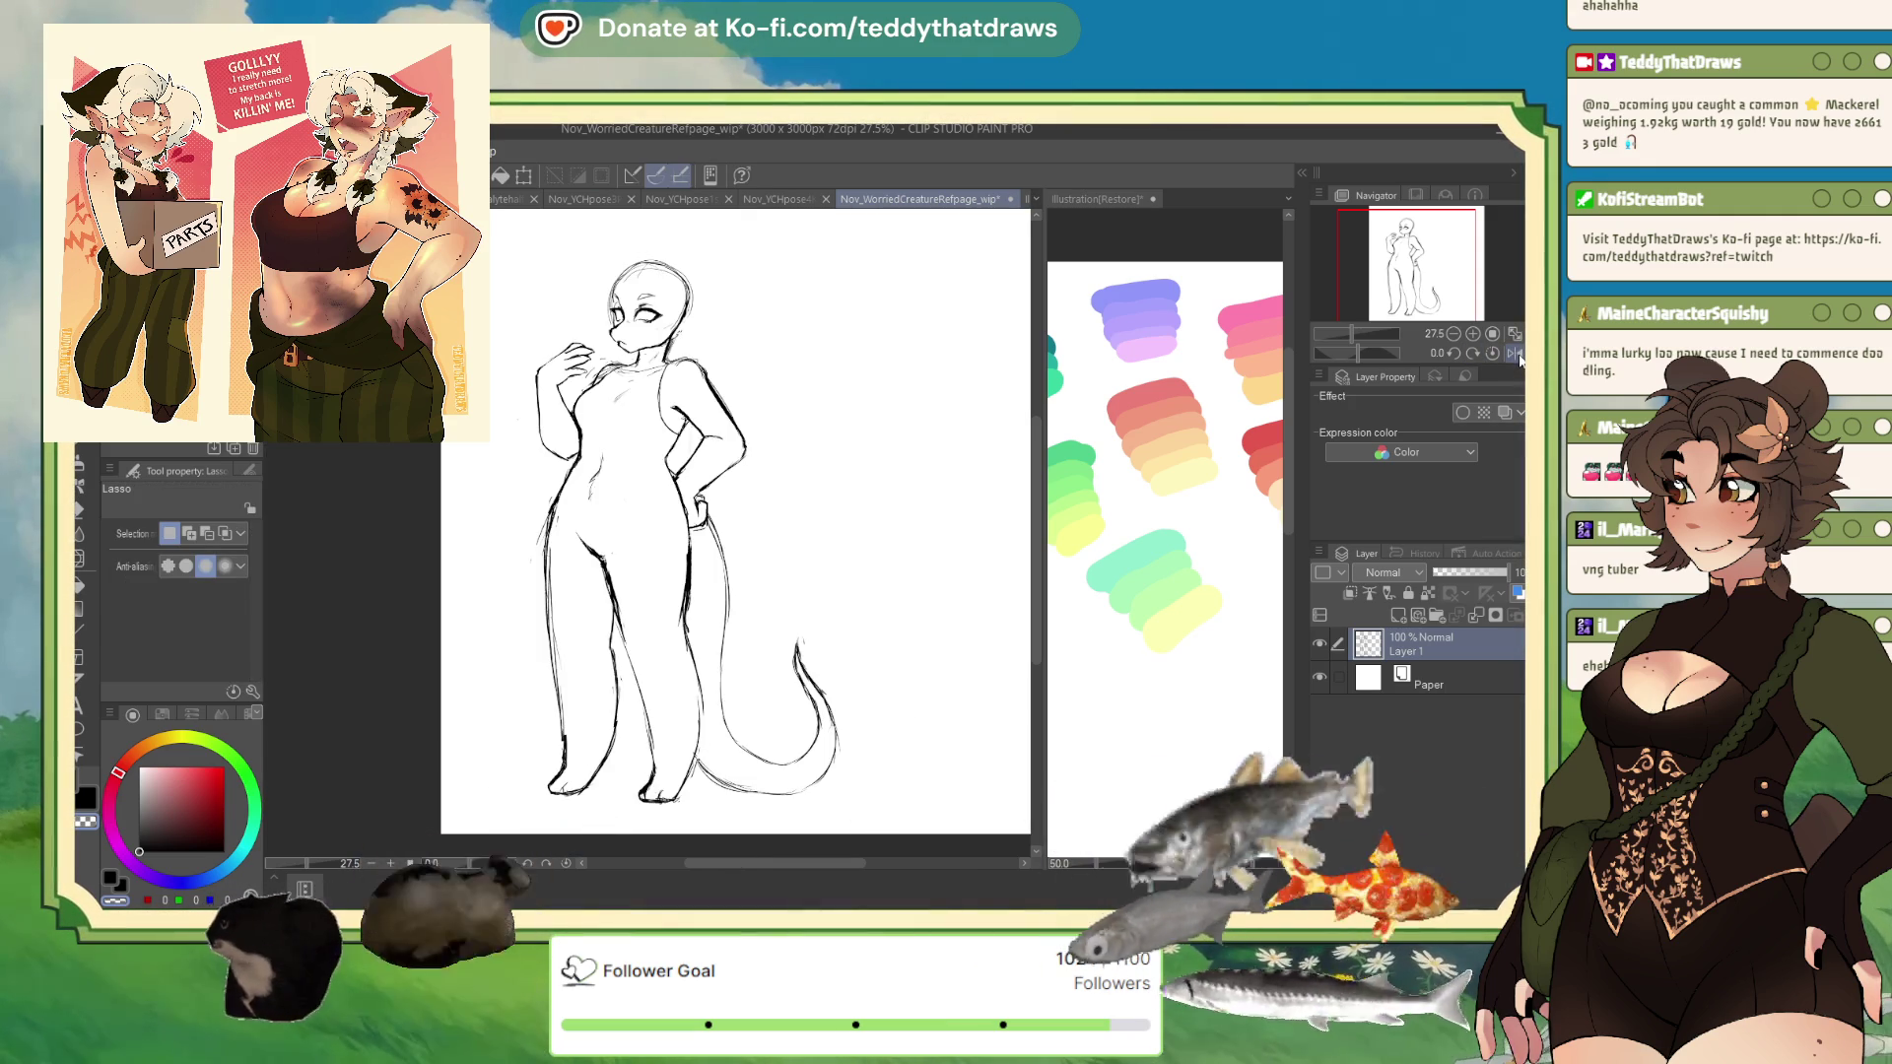
pyautogui.press('p')
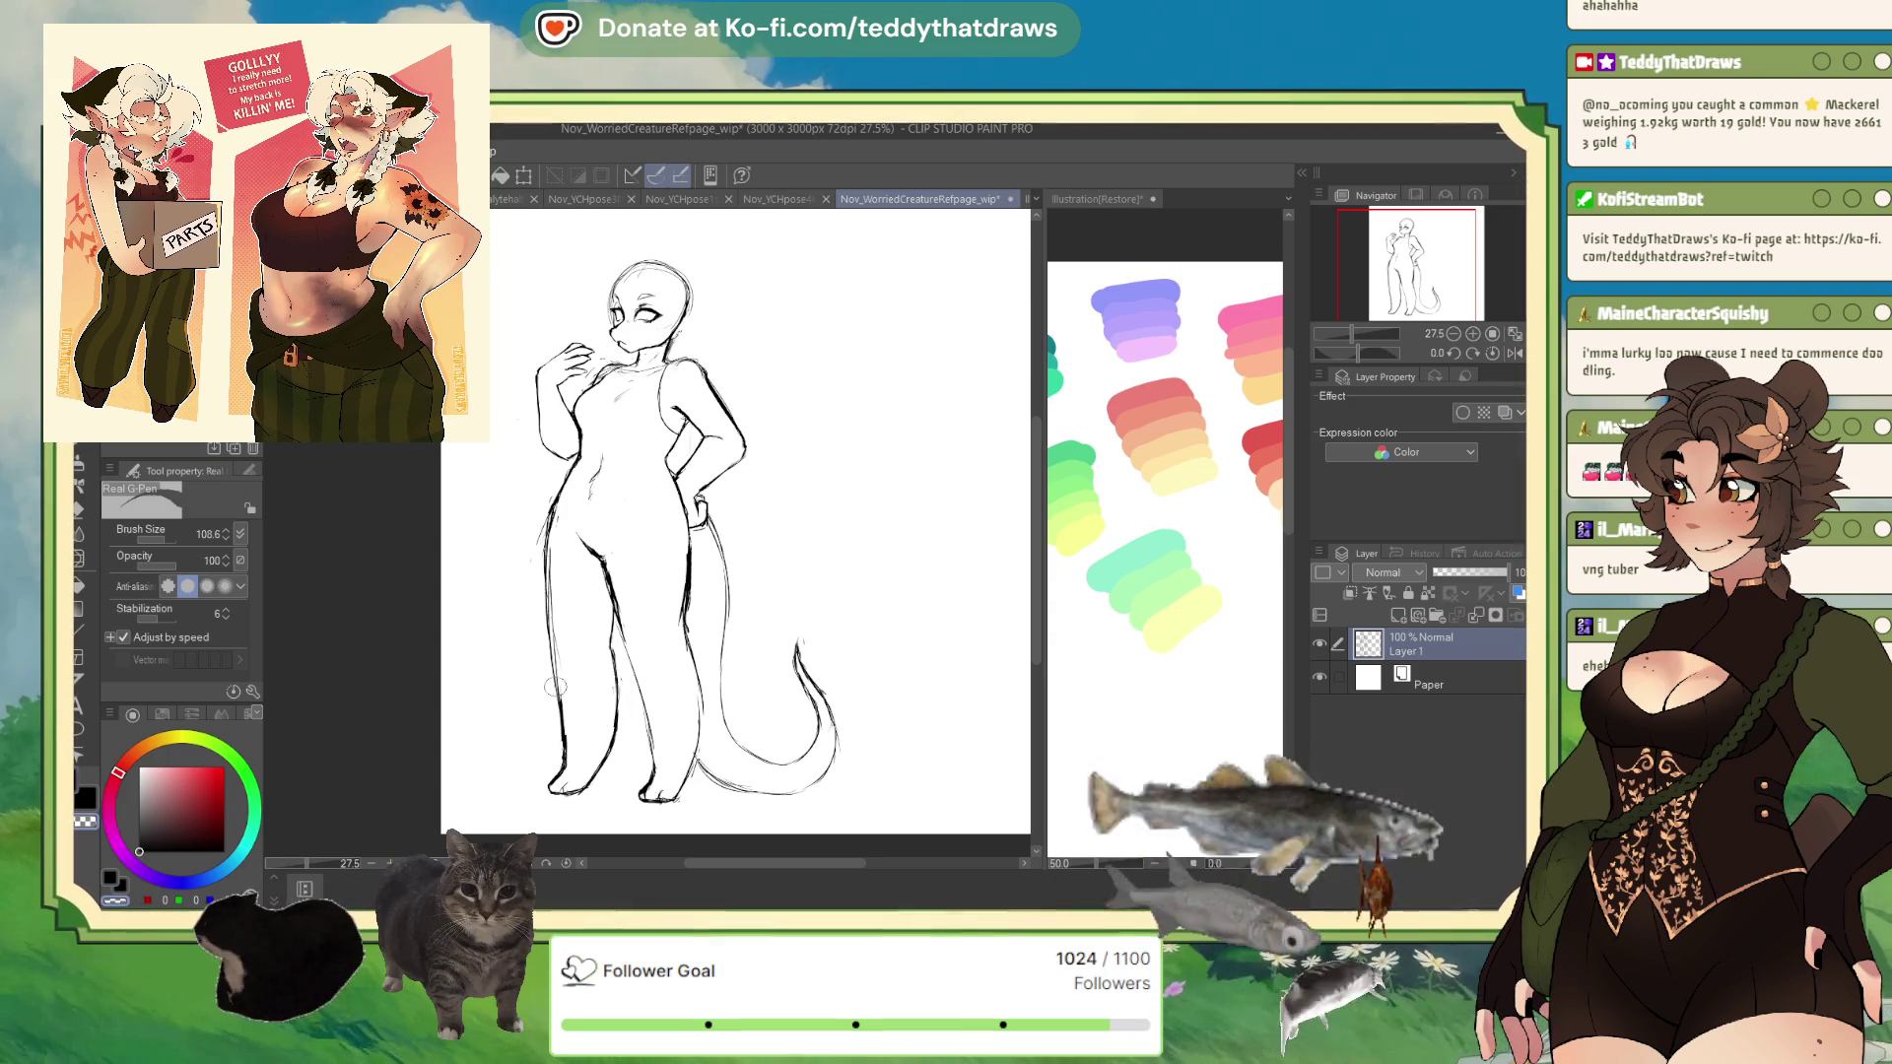
pyautogui.click(1515, 353)
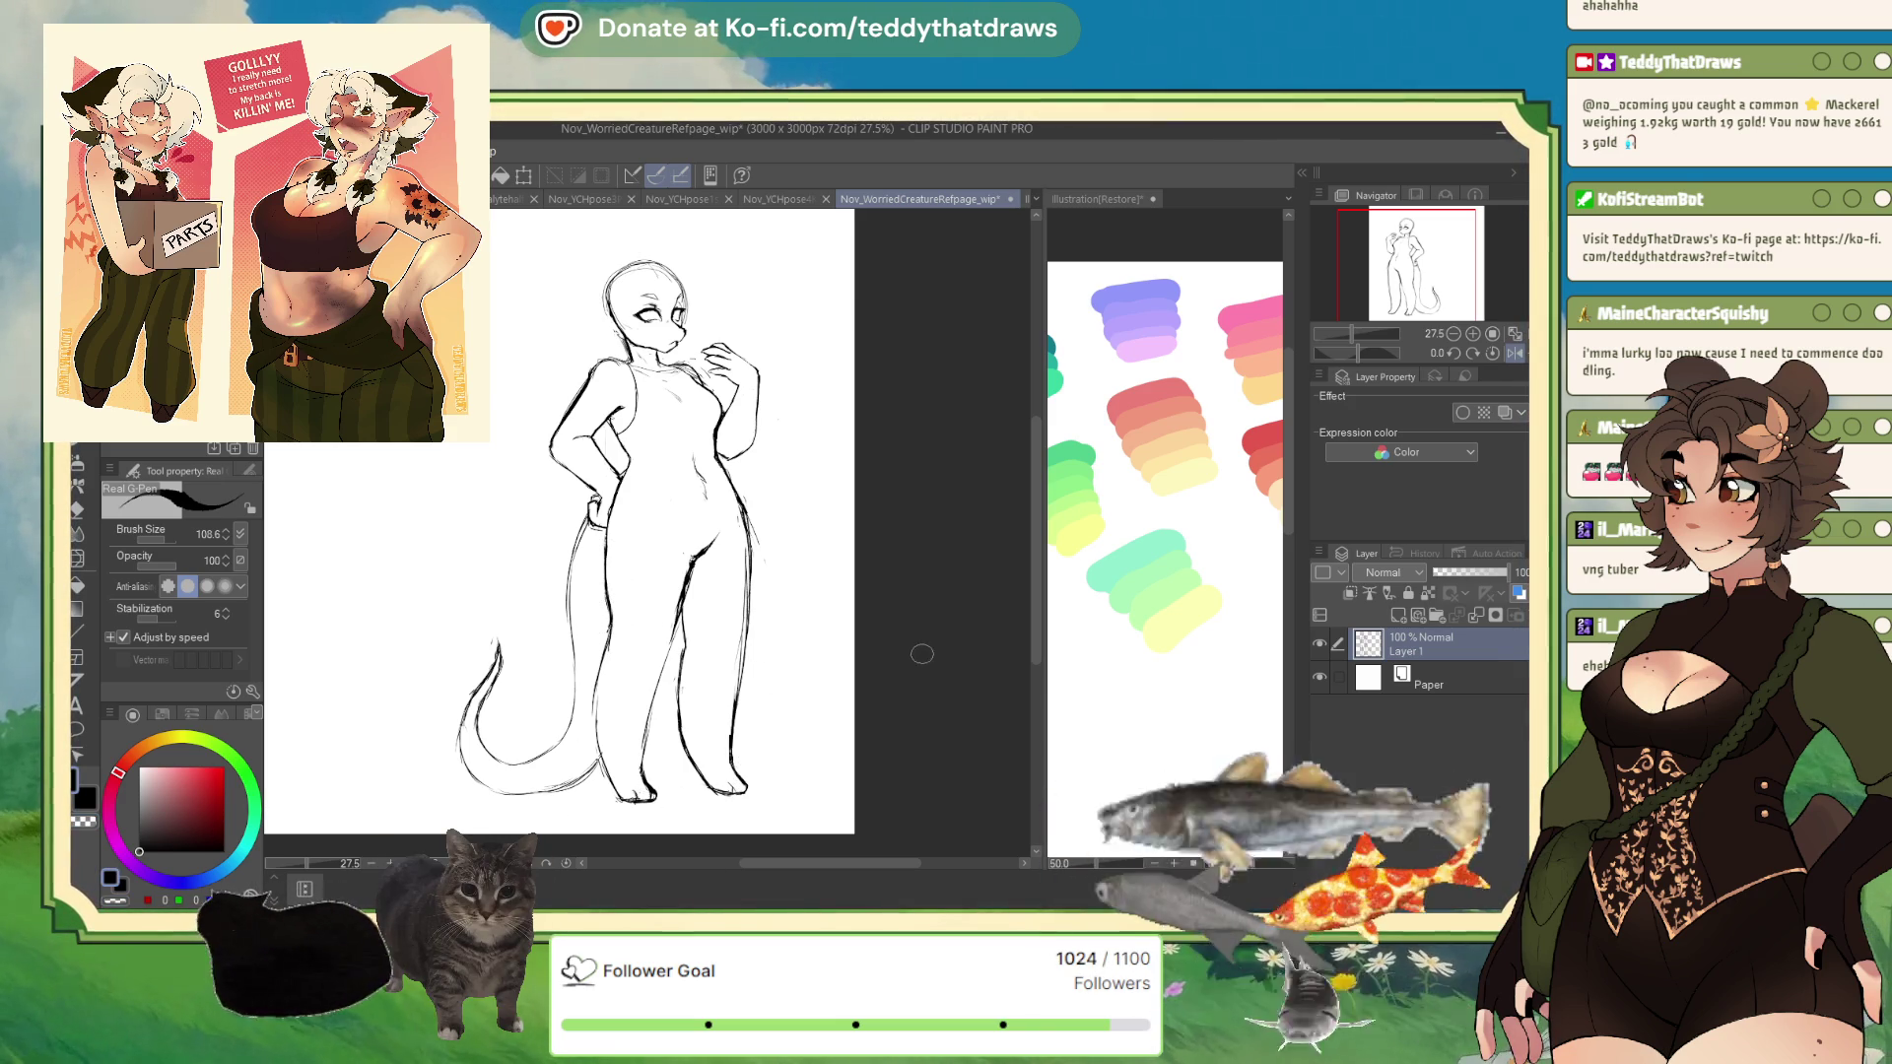
# - Zoom in on the hip-resting arm to redraw it with bolder lines, then zoom back out
pyautogui.scroll(6, 641, 631)
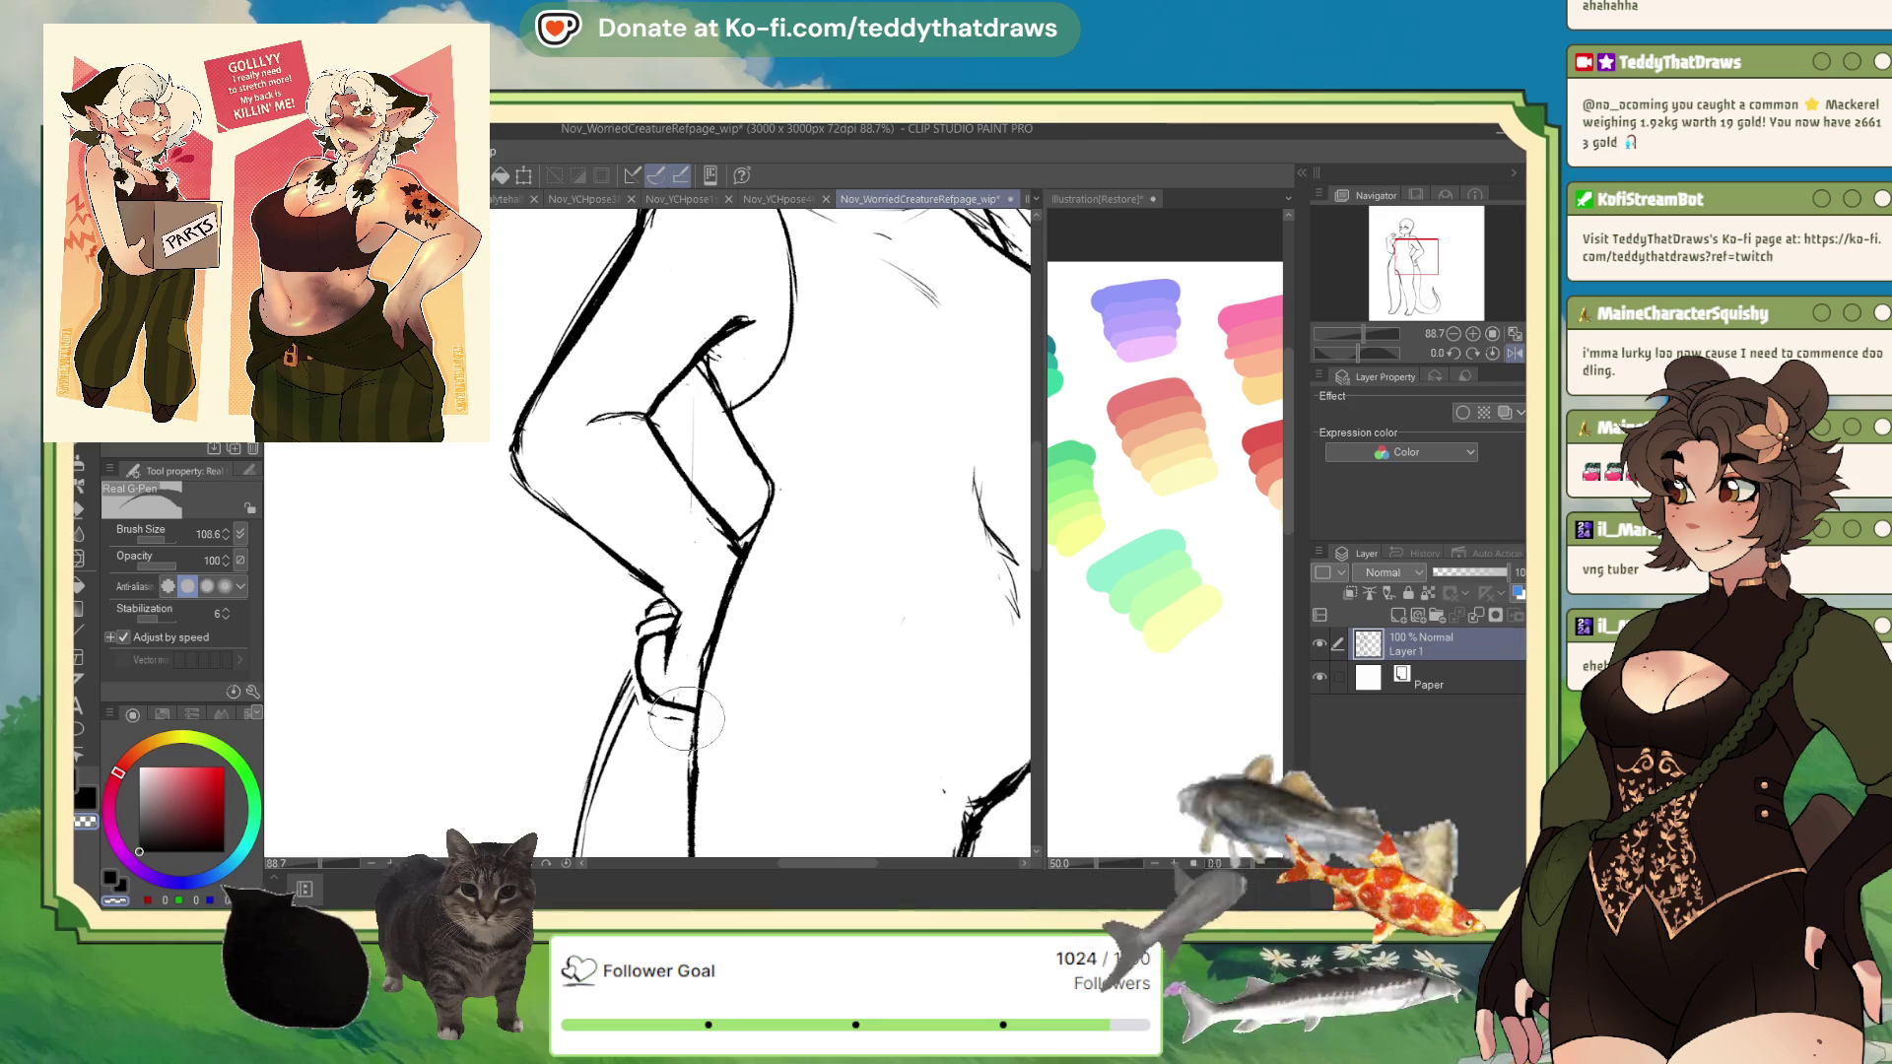
pyautogui.scroll(-3, 674, 714)
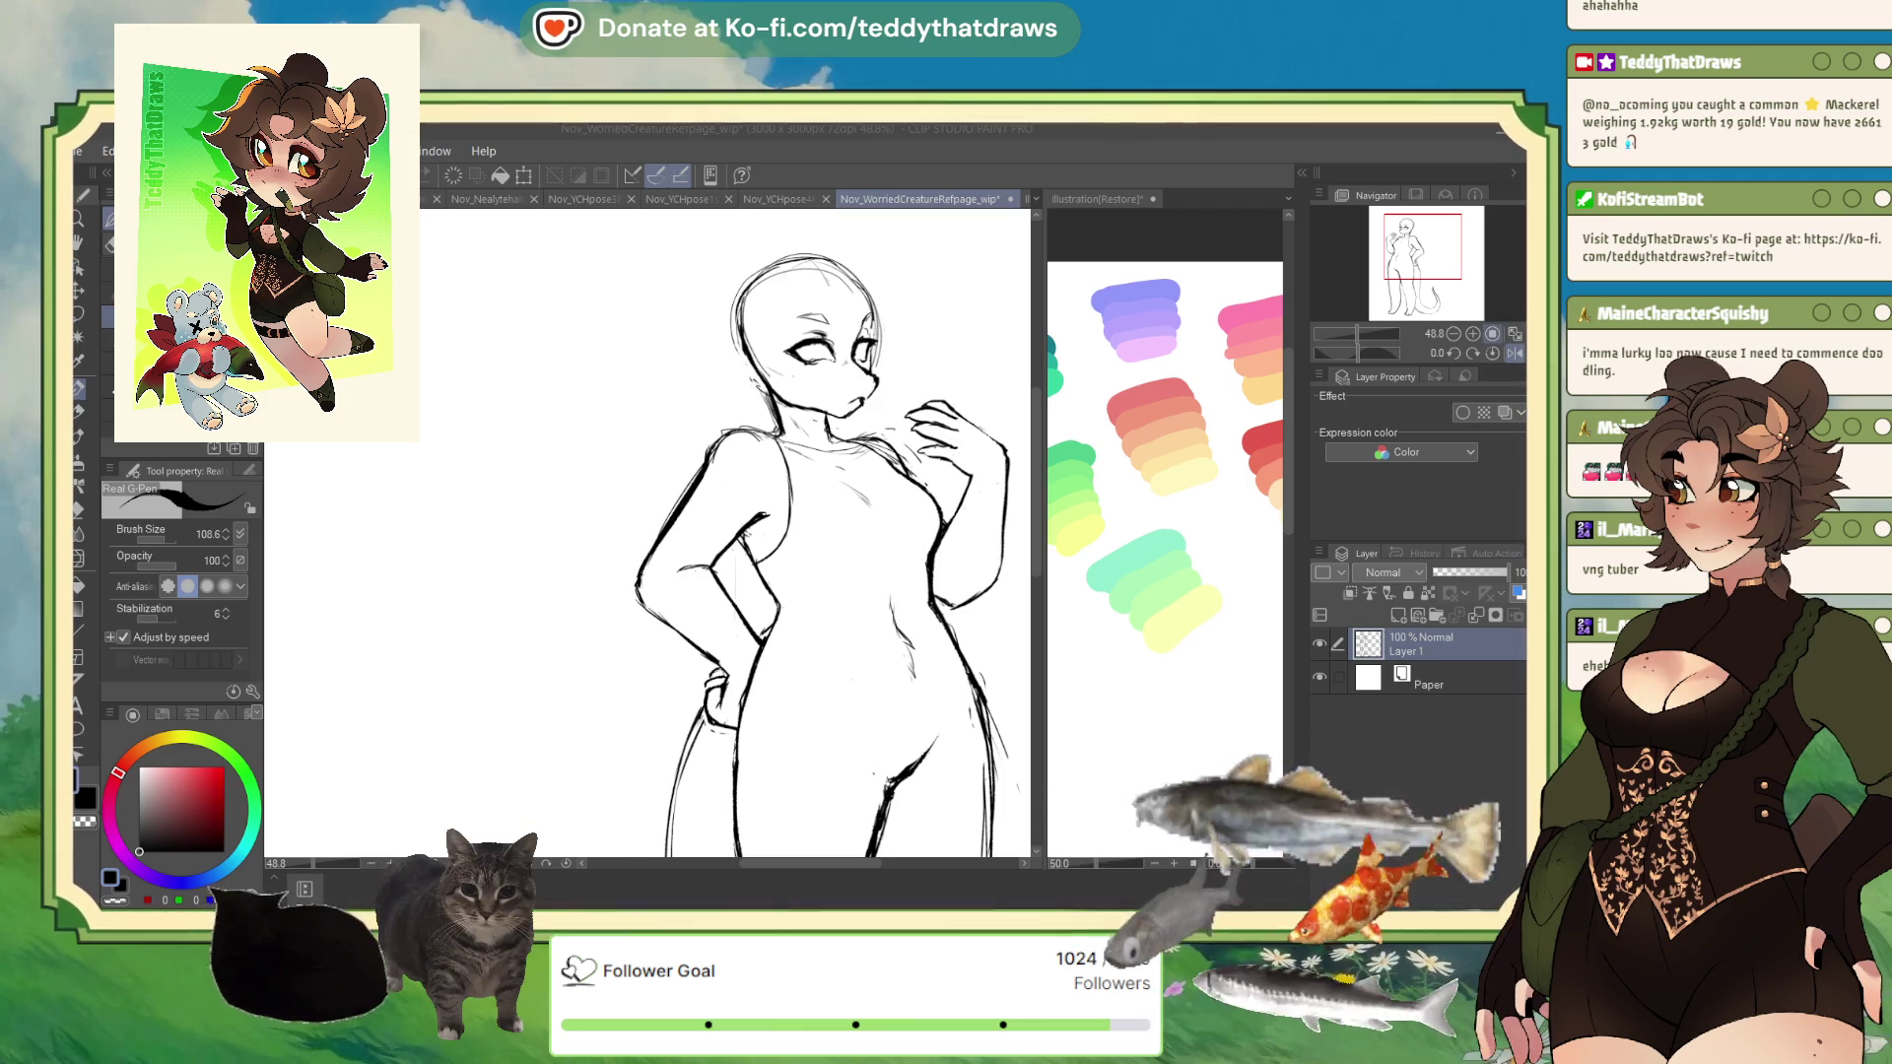
# - Mirror the view to check proportions, then restore normal orientation and zoom out to the whole figure
pyautogui.press('h')
pyautogui.scroll(-5, 722, 405)
pyautogui.scroll(2, 670, 416)
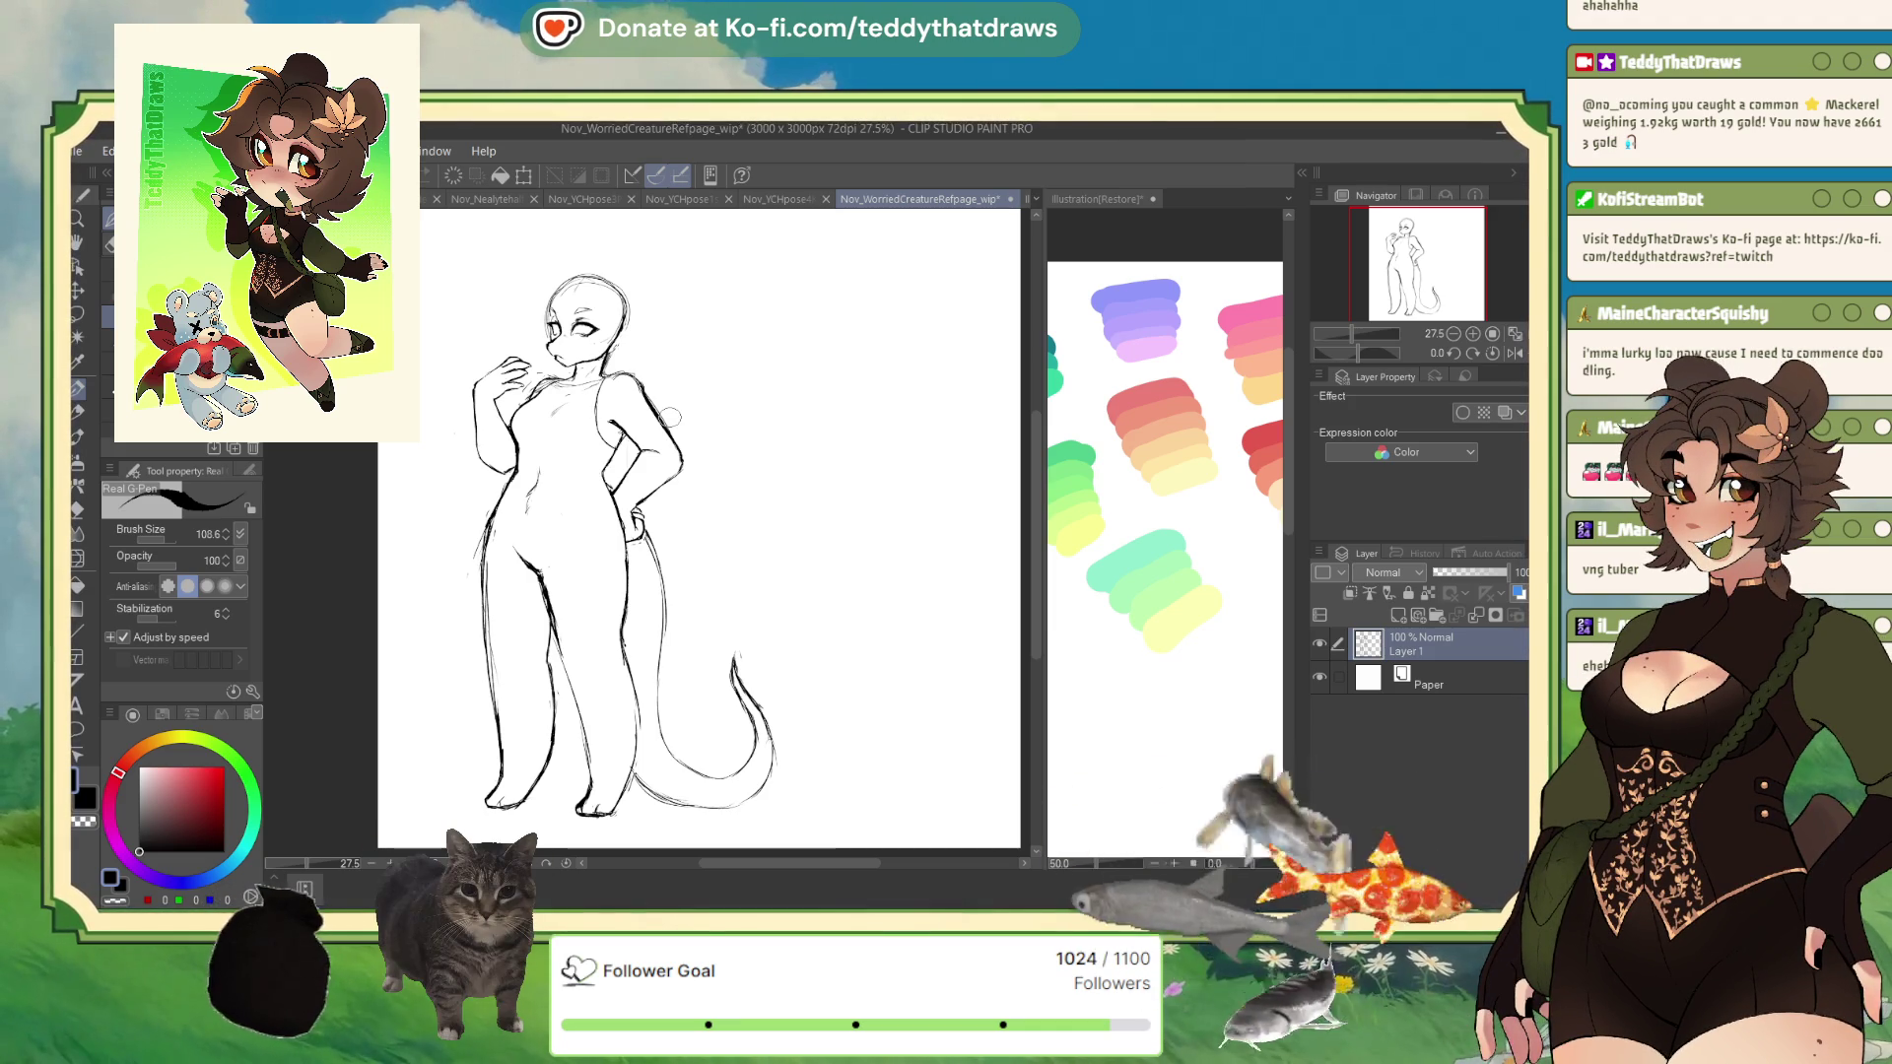
pyautogui.click(1514, 352)
pyautogui.click(1453, 333)
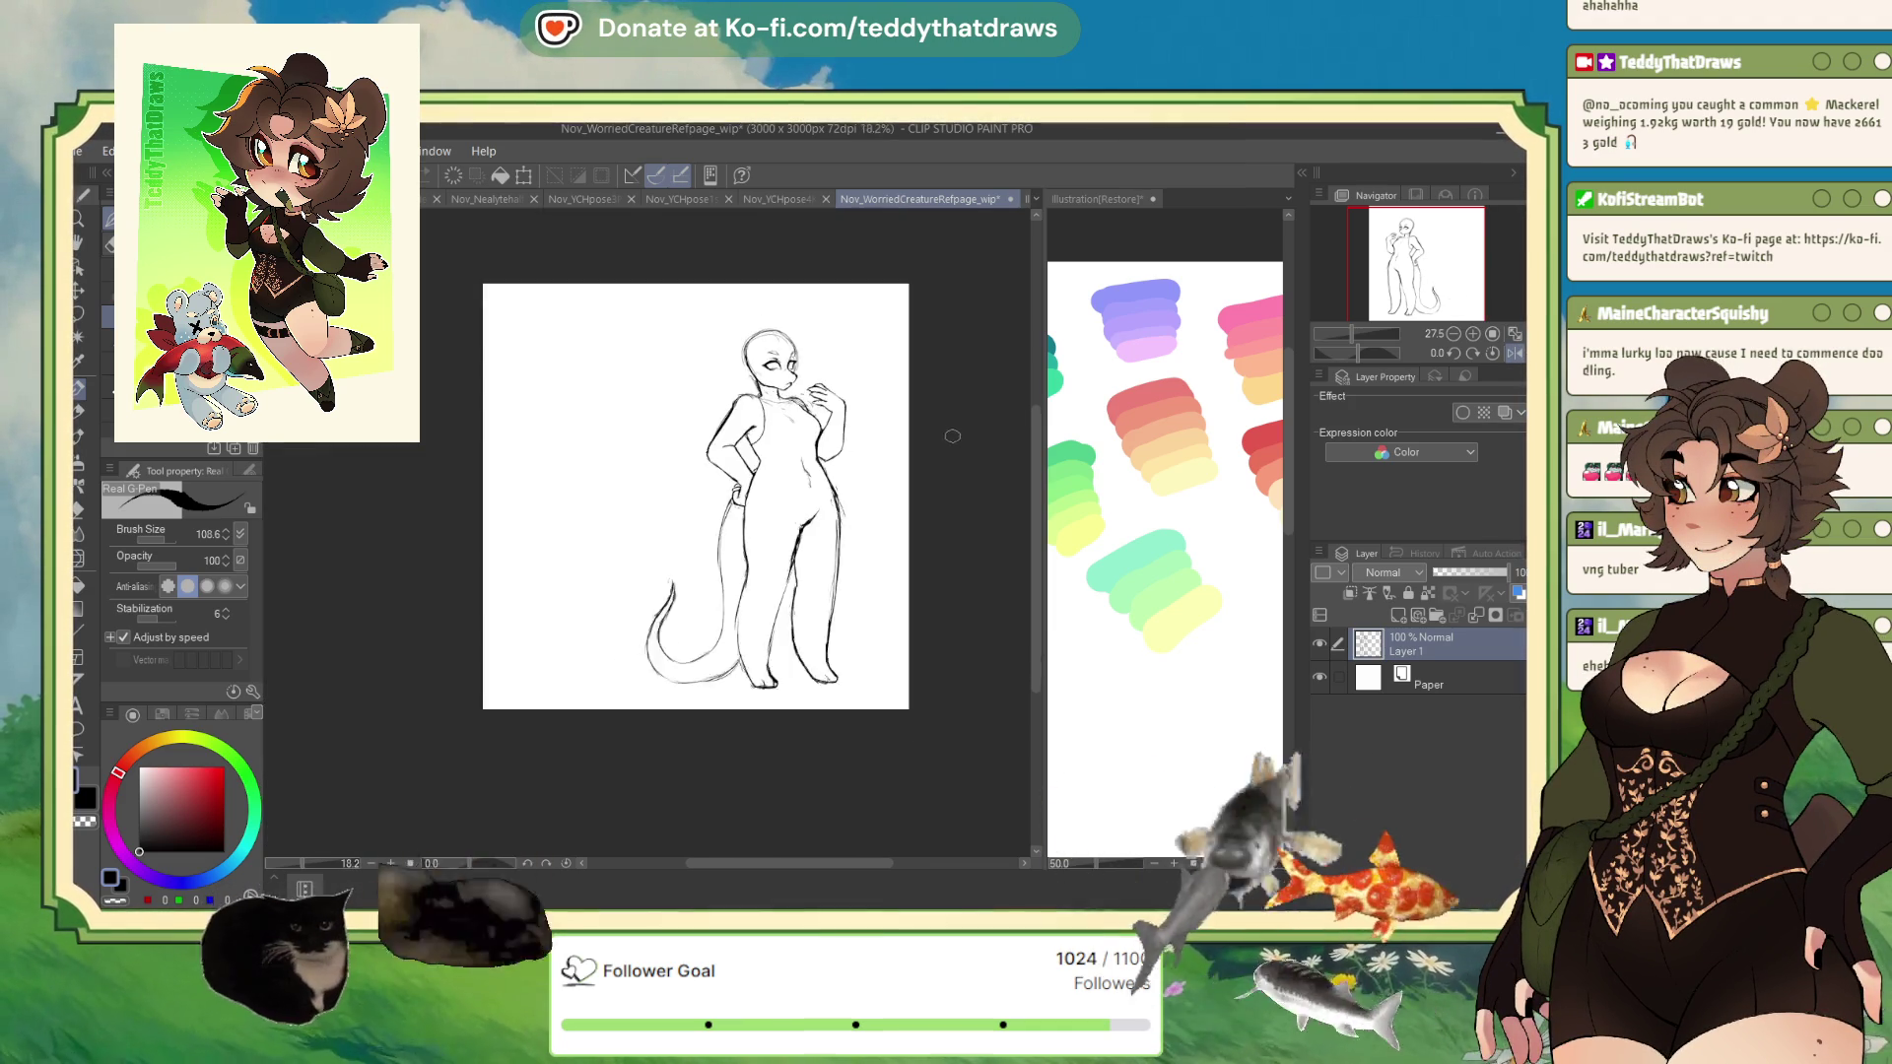
pyautogui.scroll(2, 683, 441)
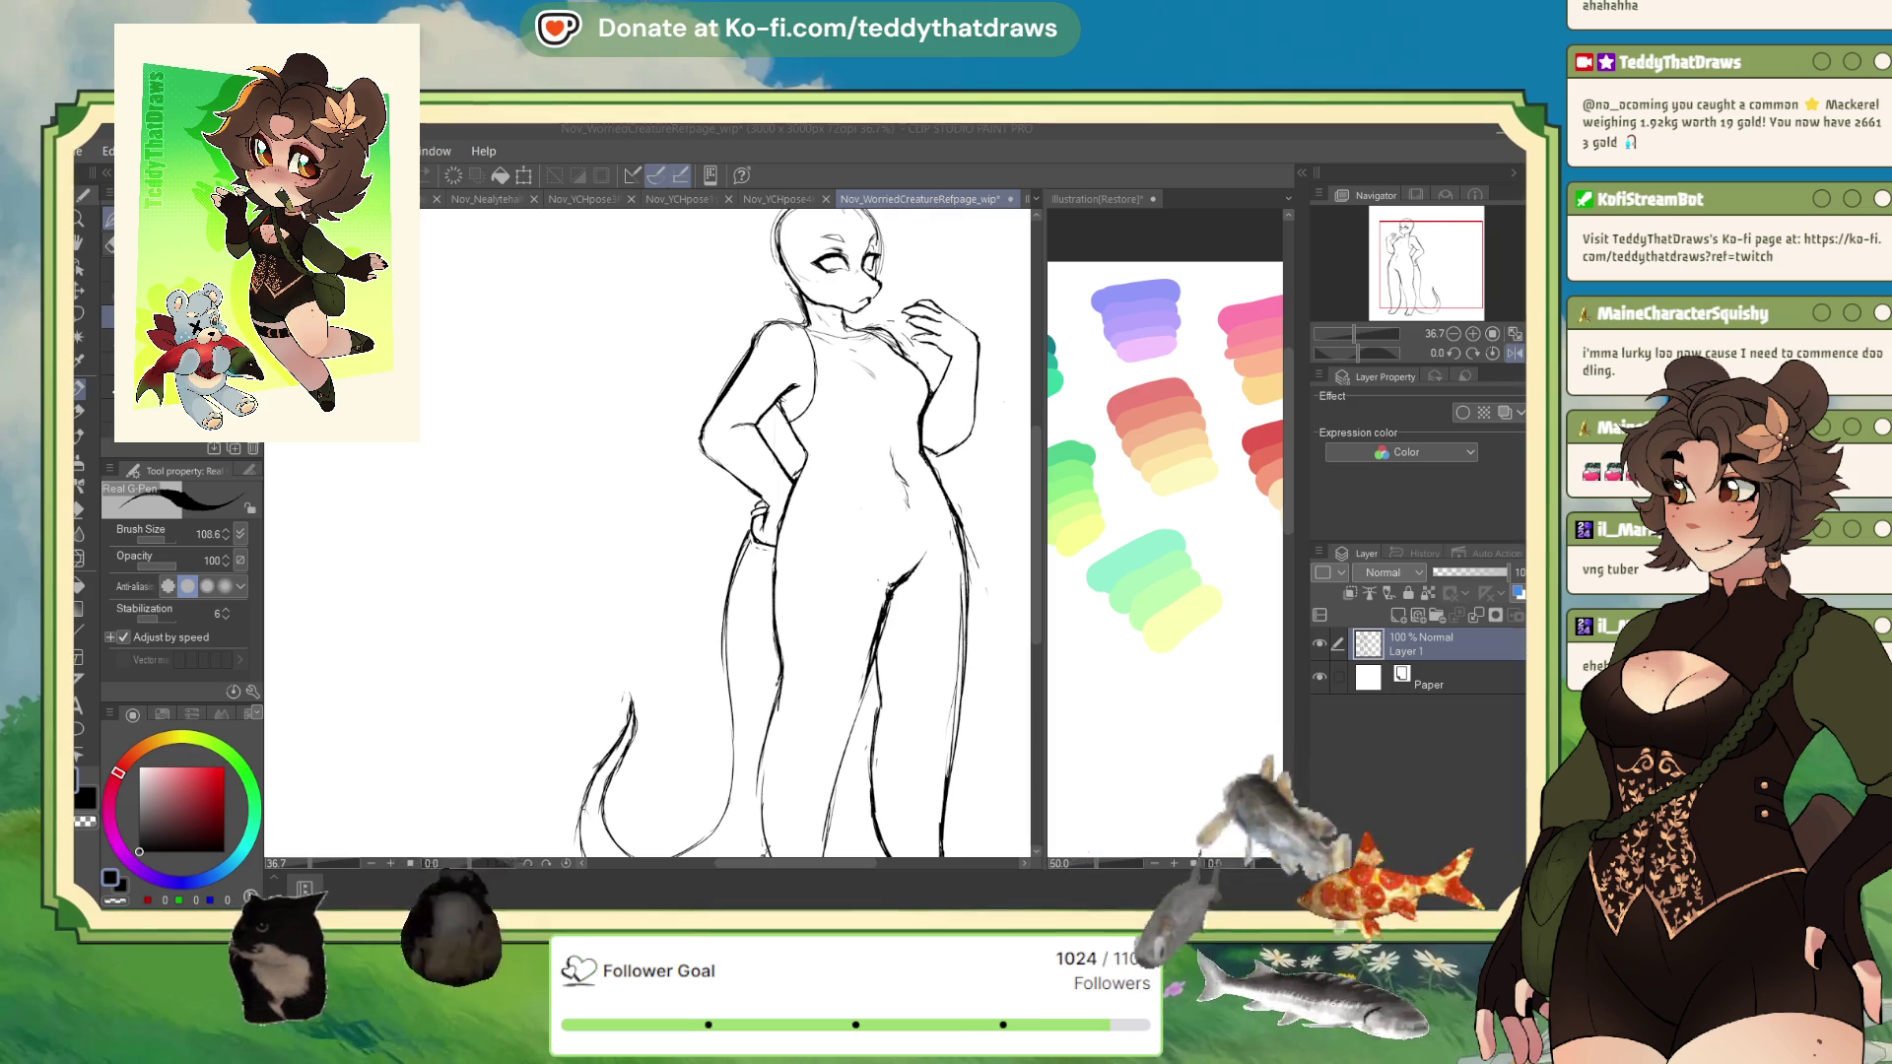
pyautogui.scroll(-2, 610, 583)
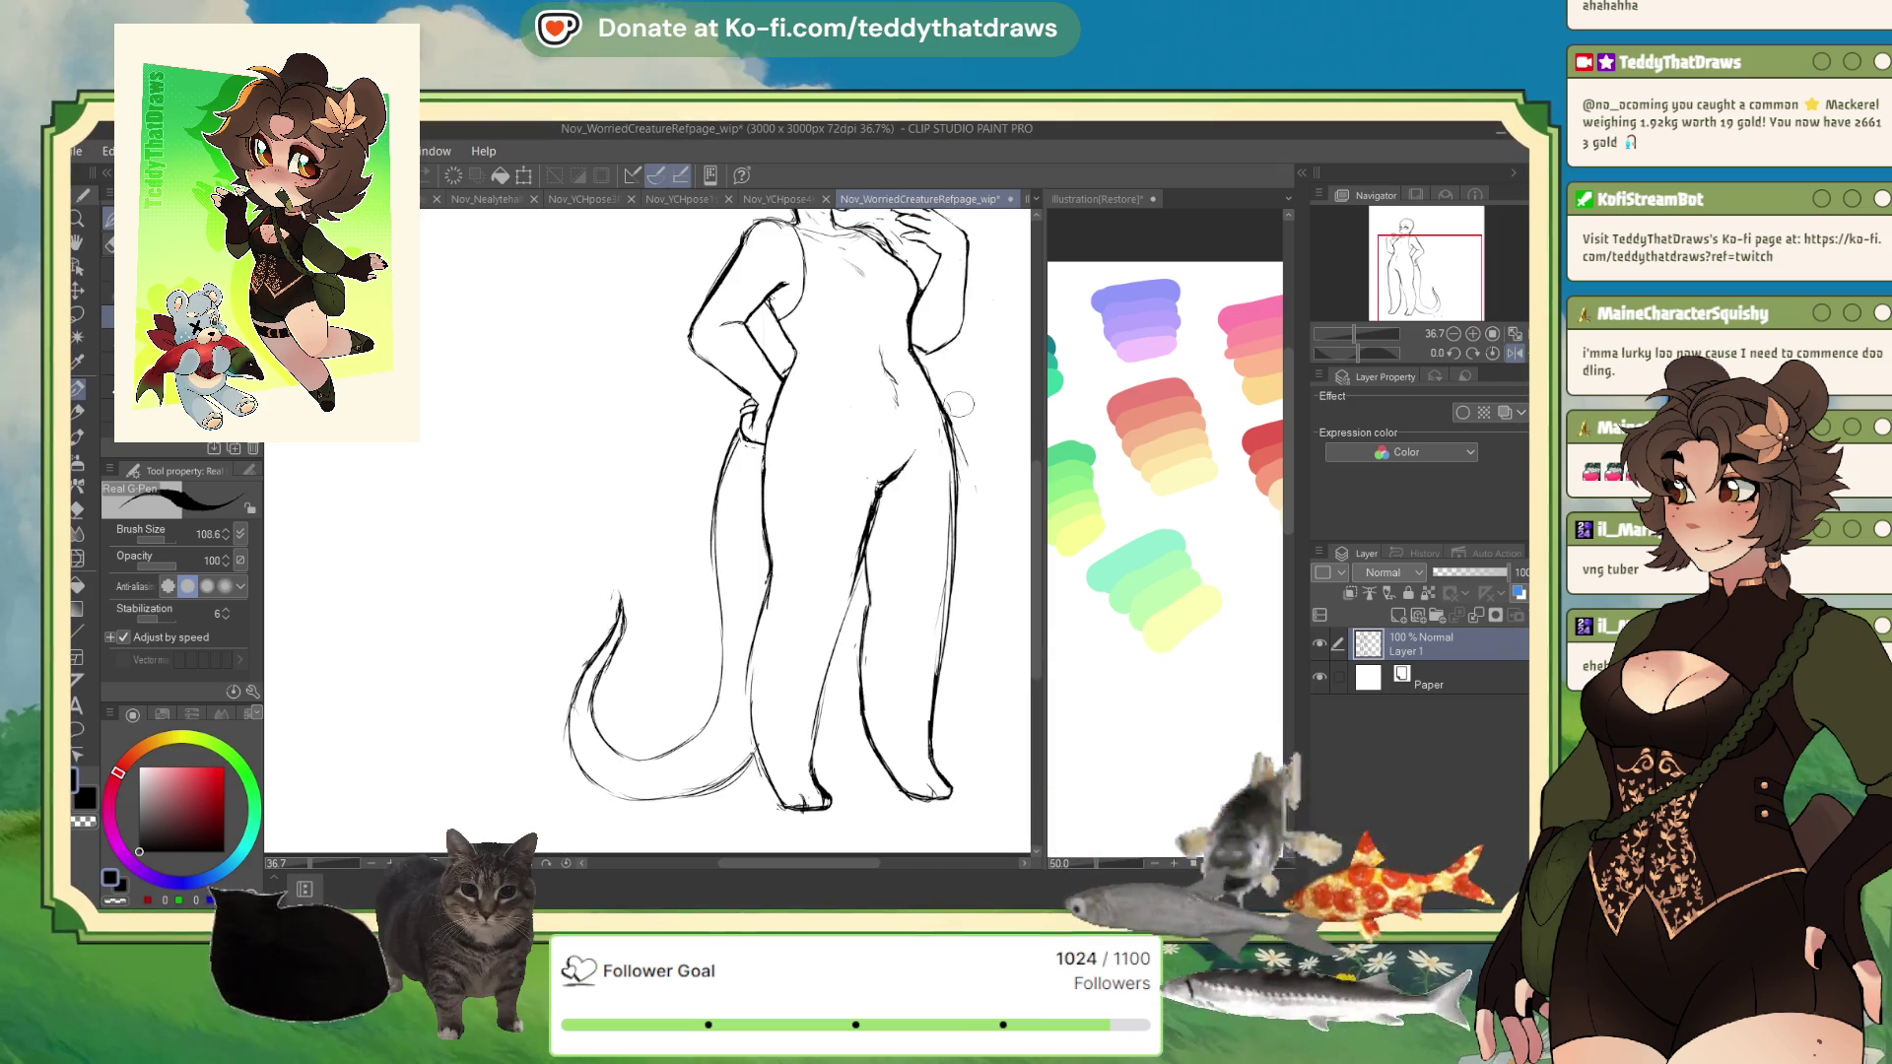
pyautogui.hotkey('ctrl', '-')
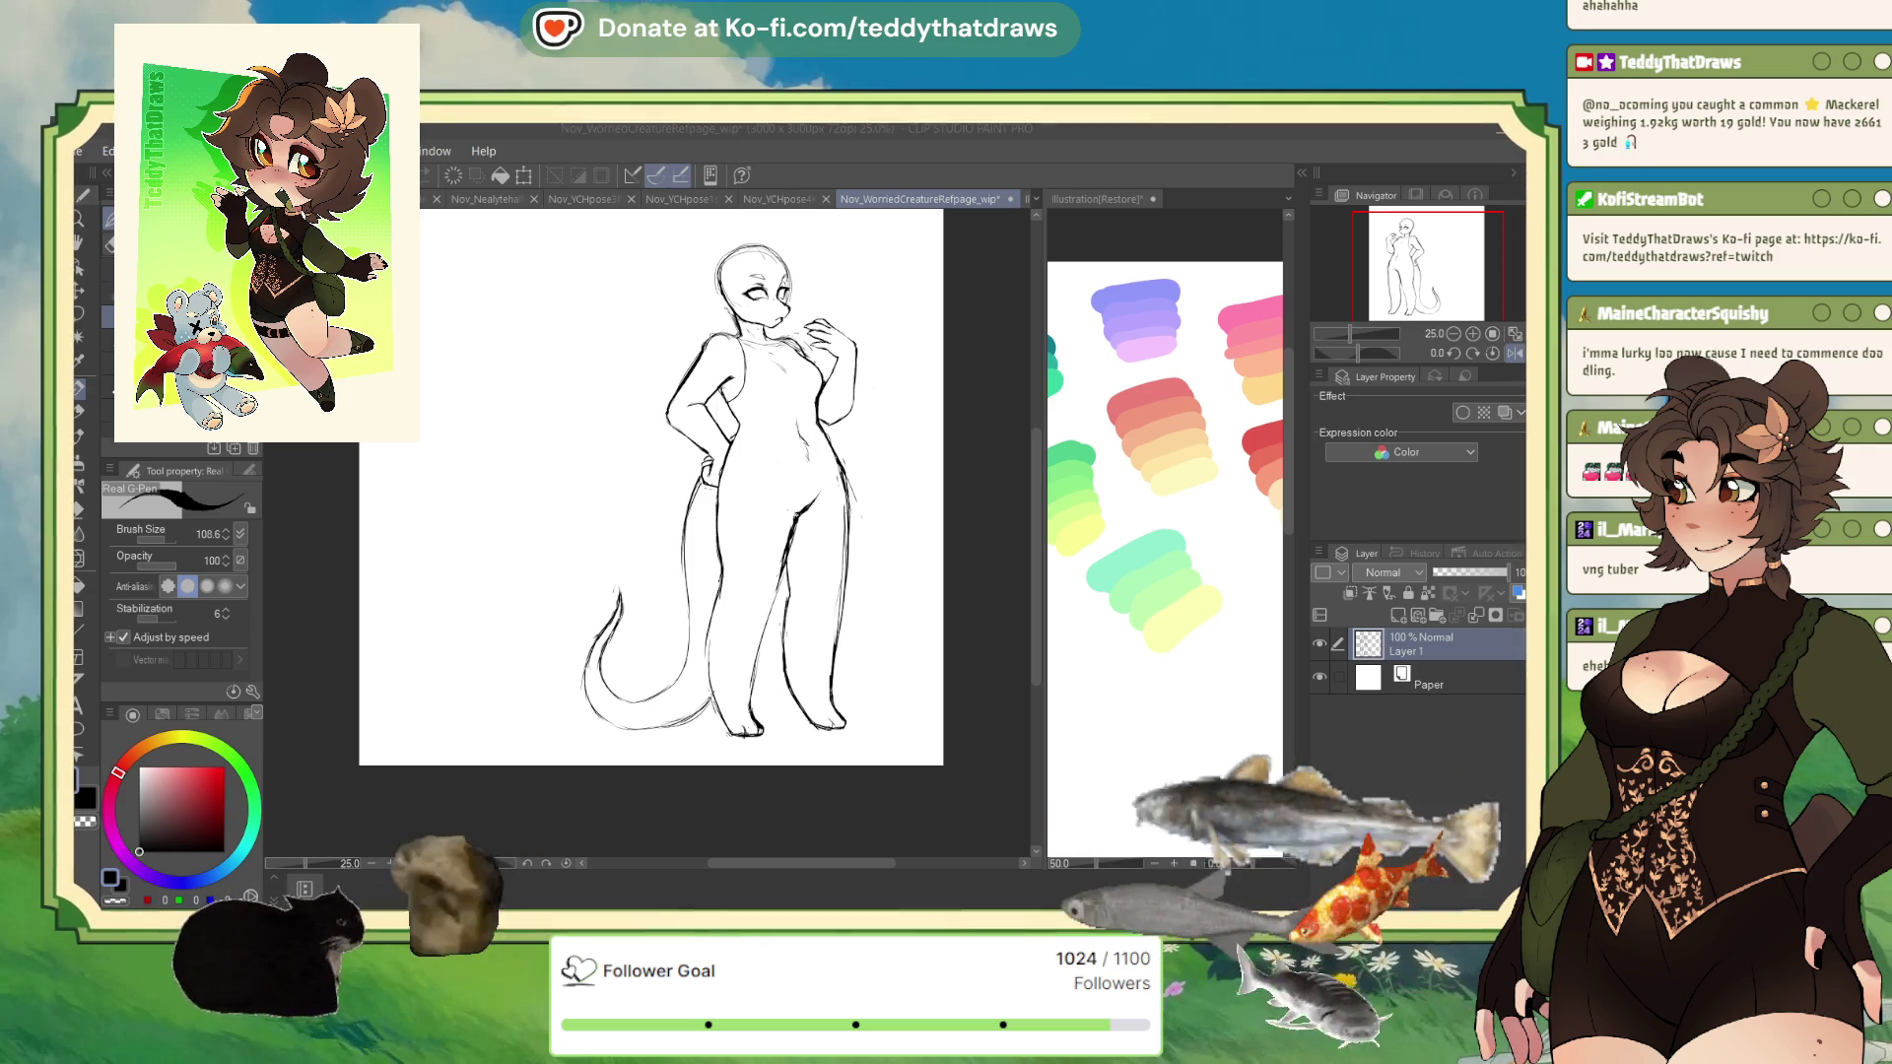
# - Mirror the canvas view again and zoom in and out to inspect the sketch
pyautogui.click(1487, 351)
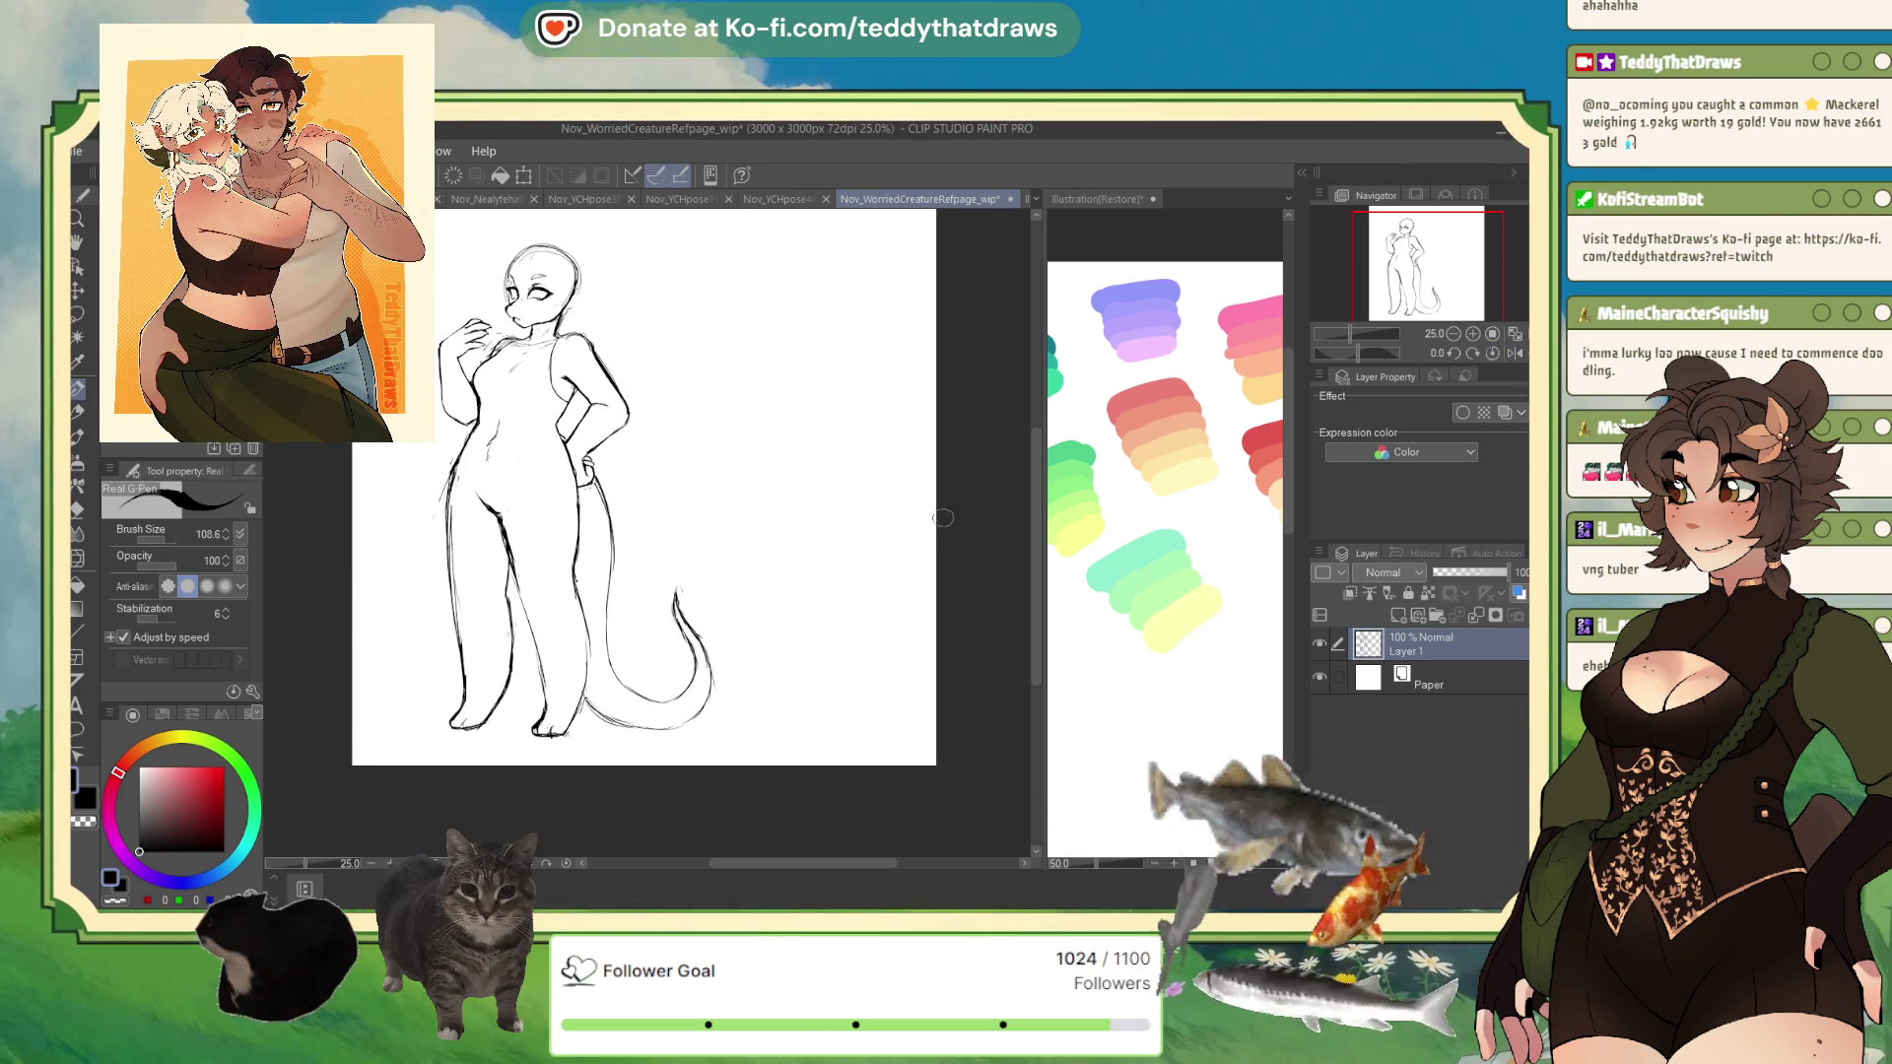
pyautogui.scroll(1, 372, 552)
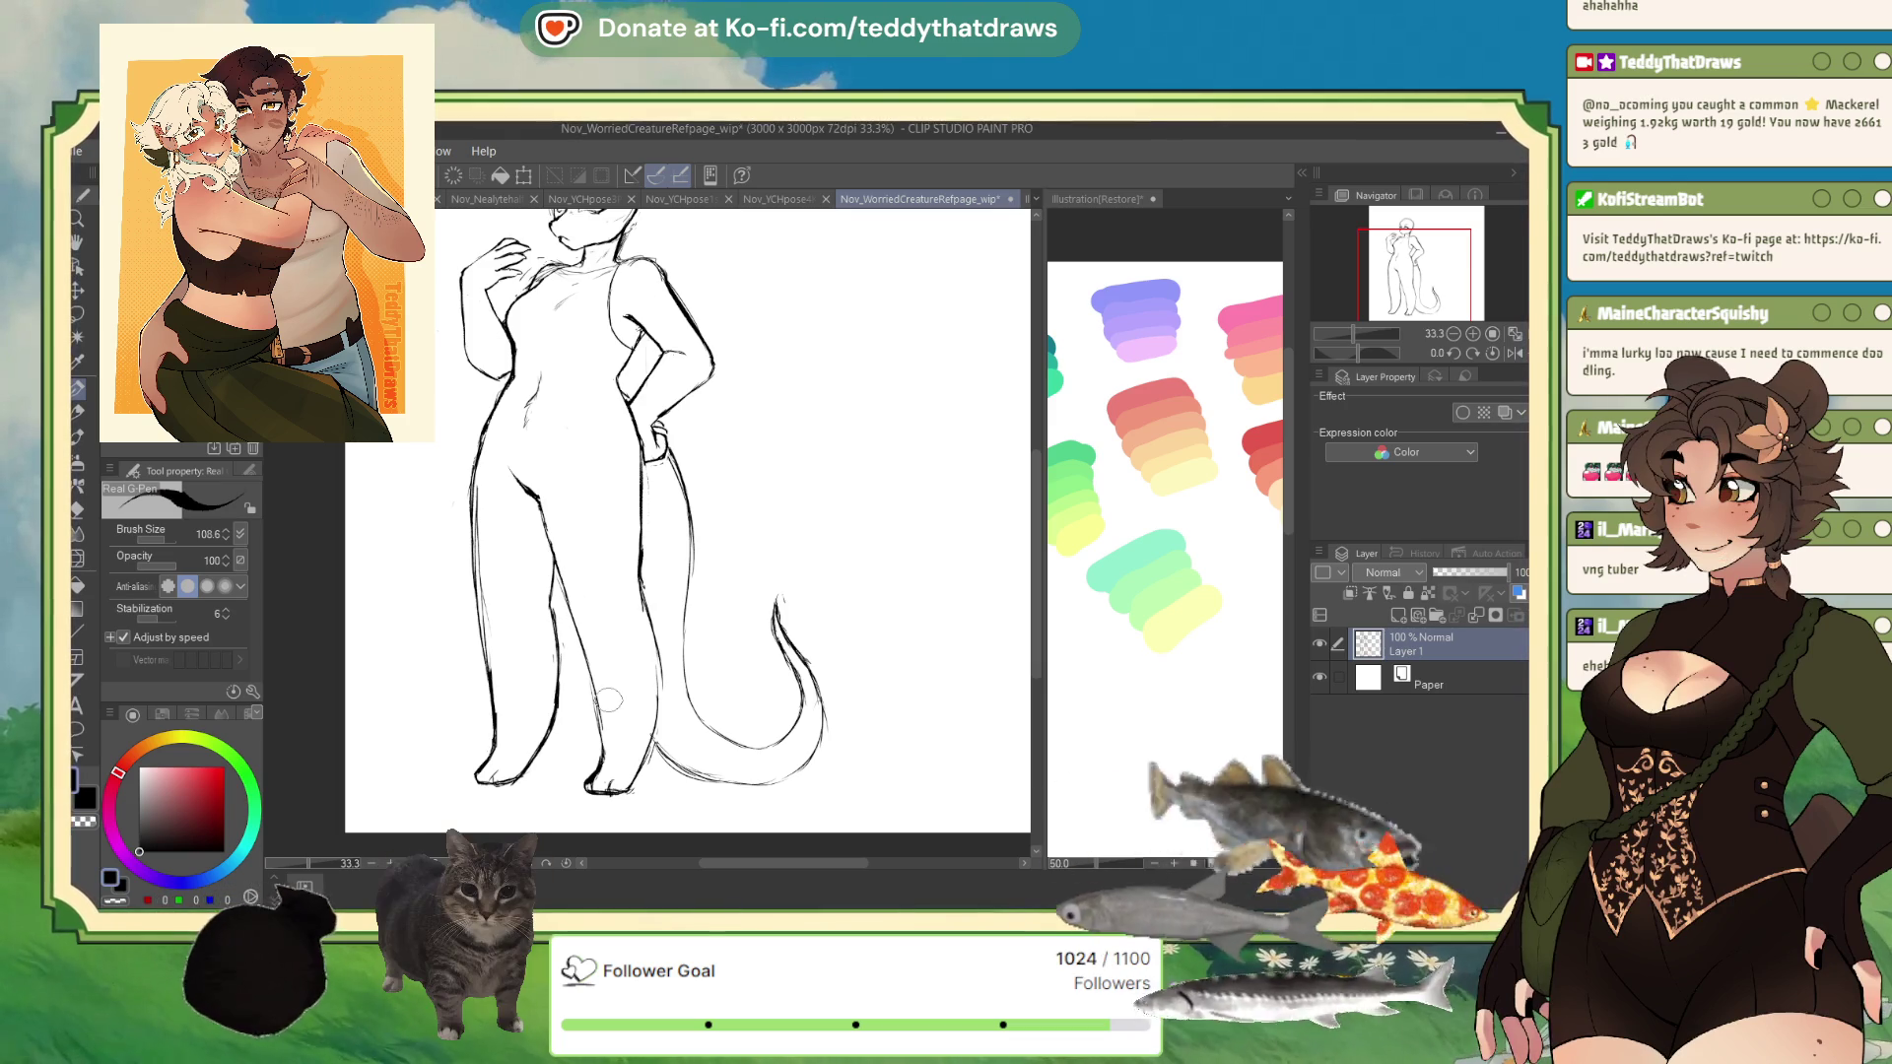
pyautogui.scroll(-2, 692, 705)
pyautogui.scroll(4, 680, 591)
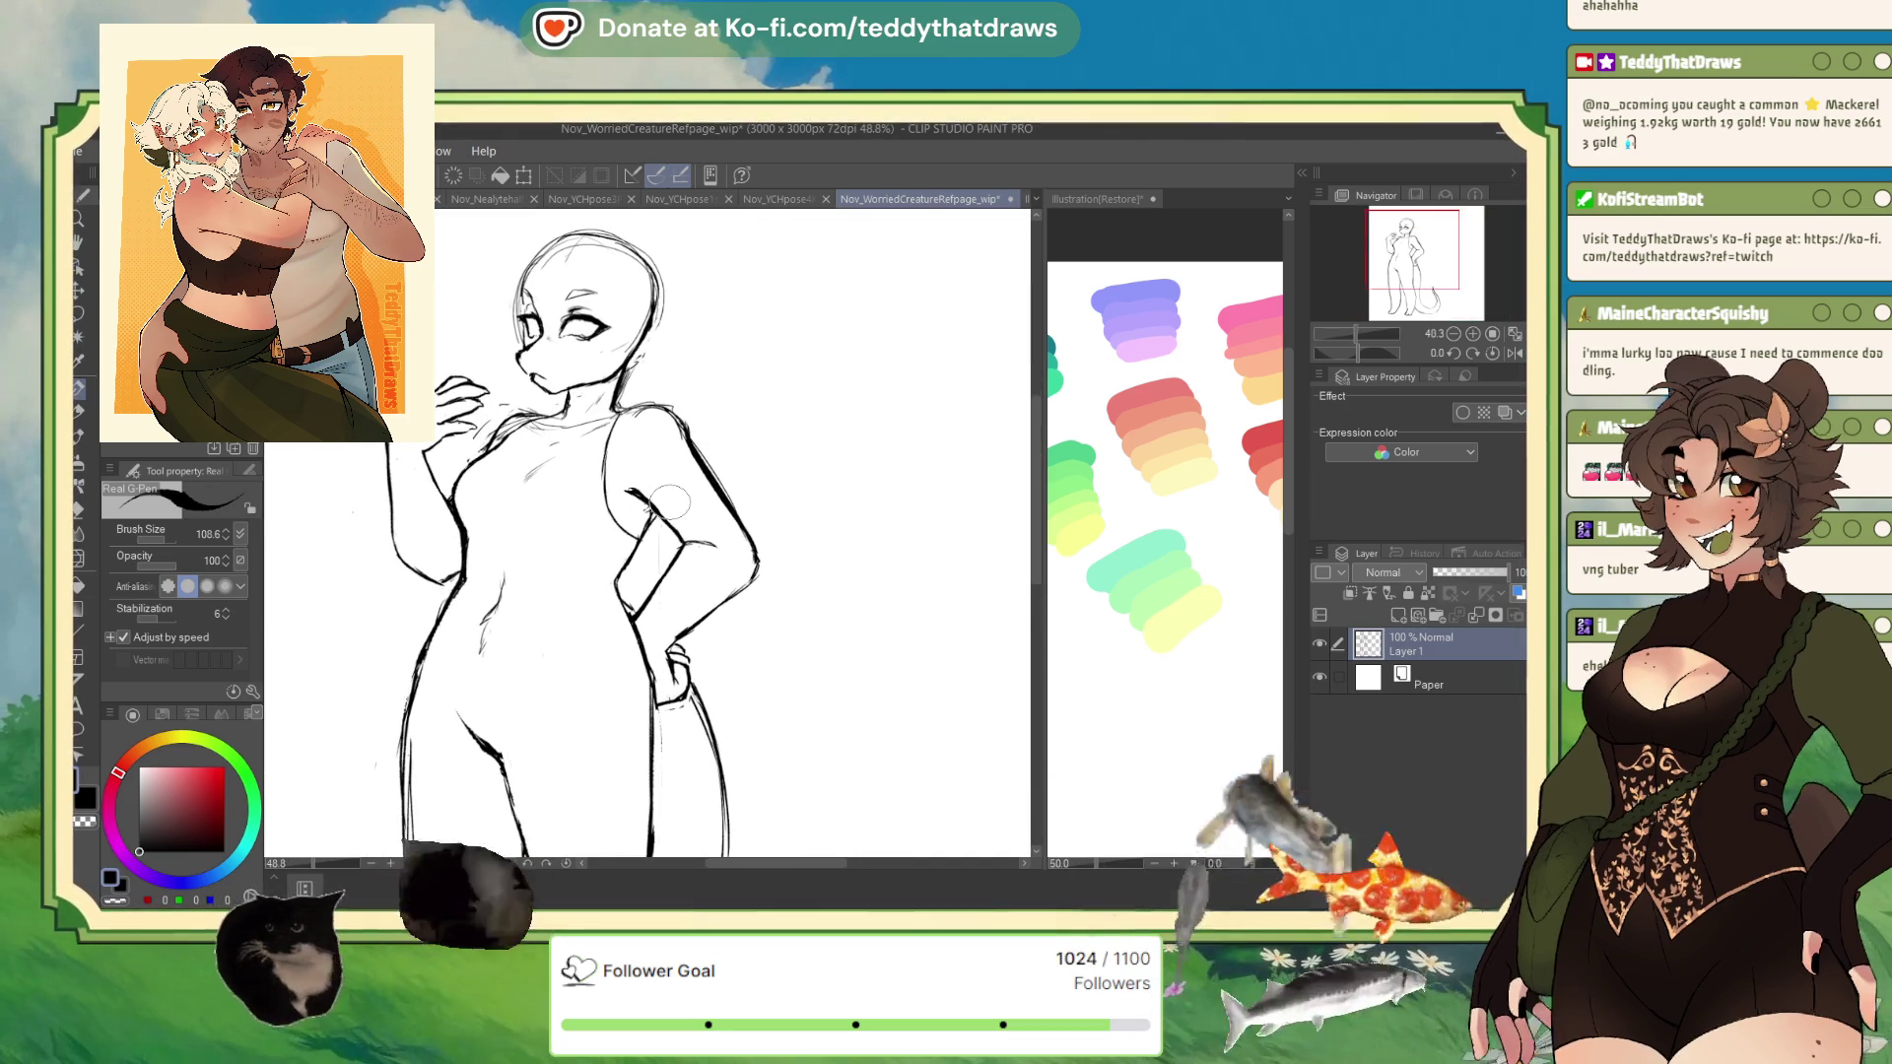
# - Lasso the hip-resting arm and transform it slightly upward, then return to the Real G-Pen with the view flipped
pyautogui.press('m')
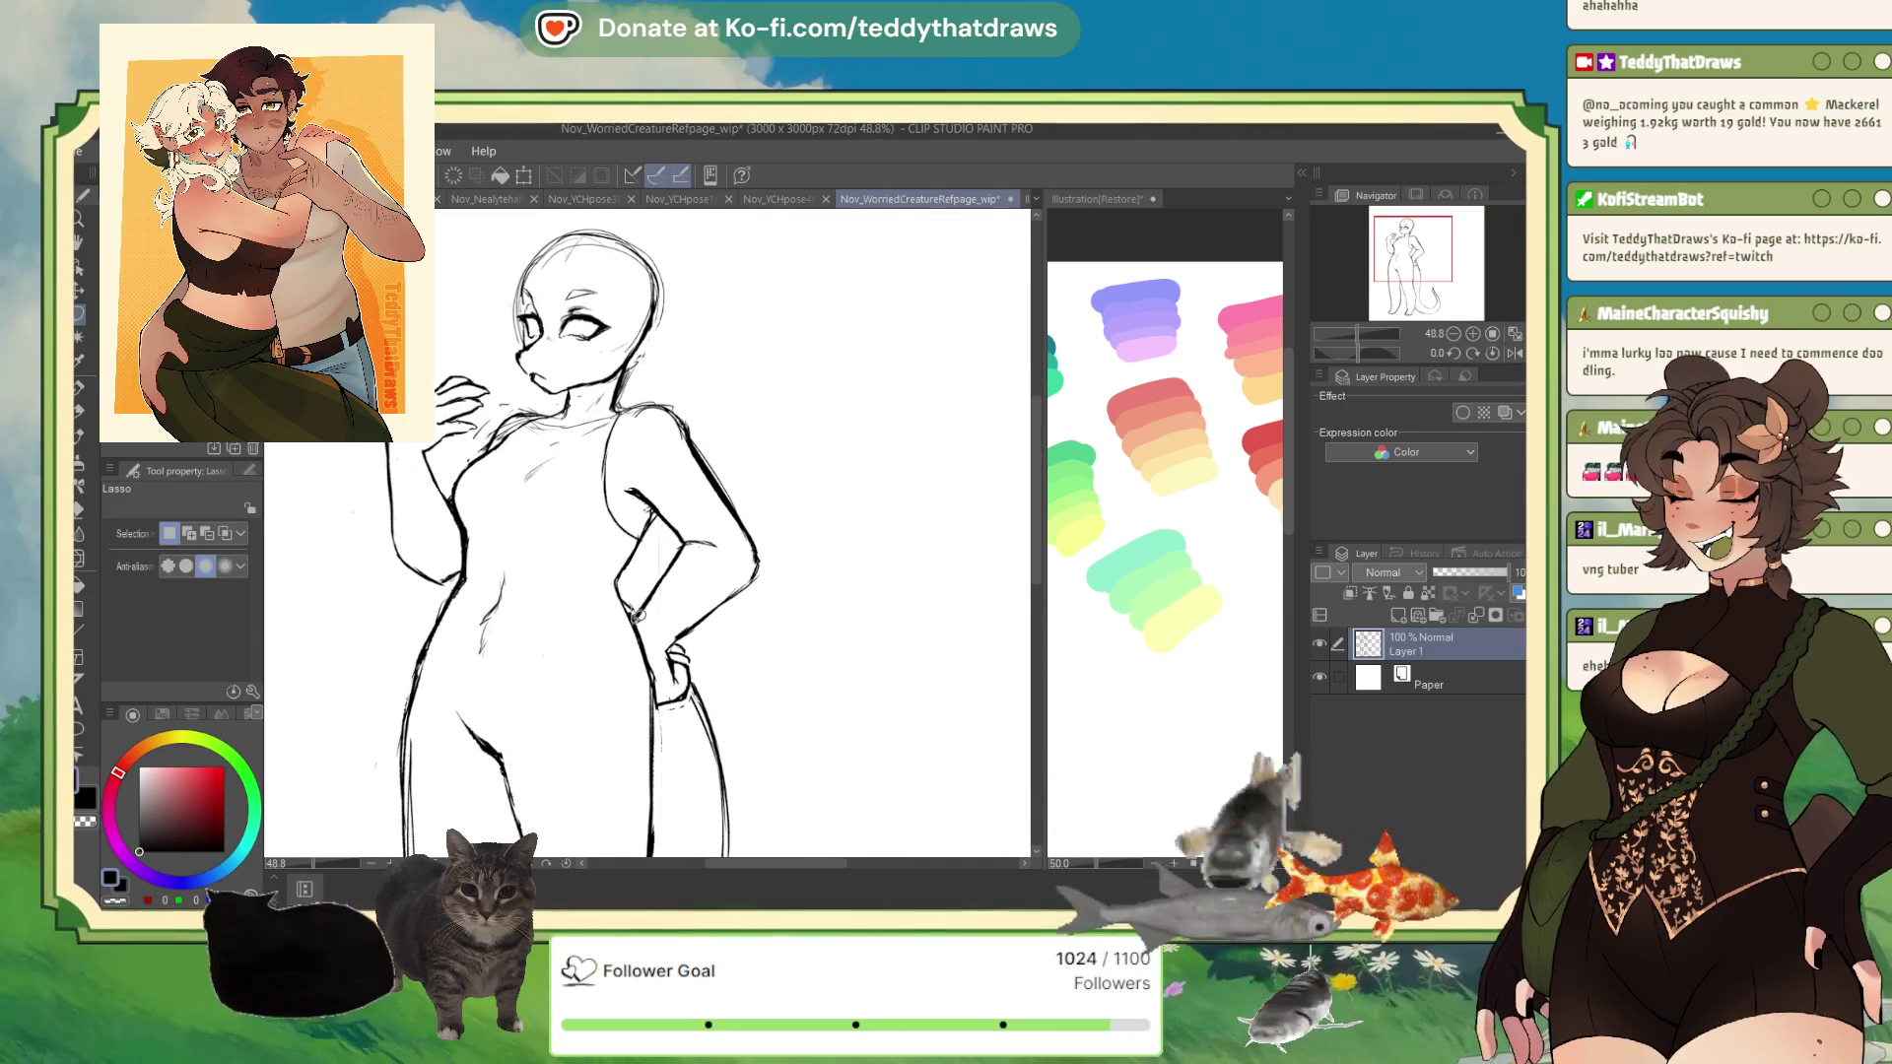
pyautogui.moveTo(695, 527); pyautogui.dragTo(696, 529)
pyautogui.hotkey('ctrl', 't')
pyautogui.moveTo(744, 698); pyautogui.dragTo(786, 674)
pyautogui.click(639, 748)
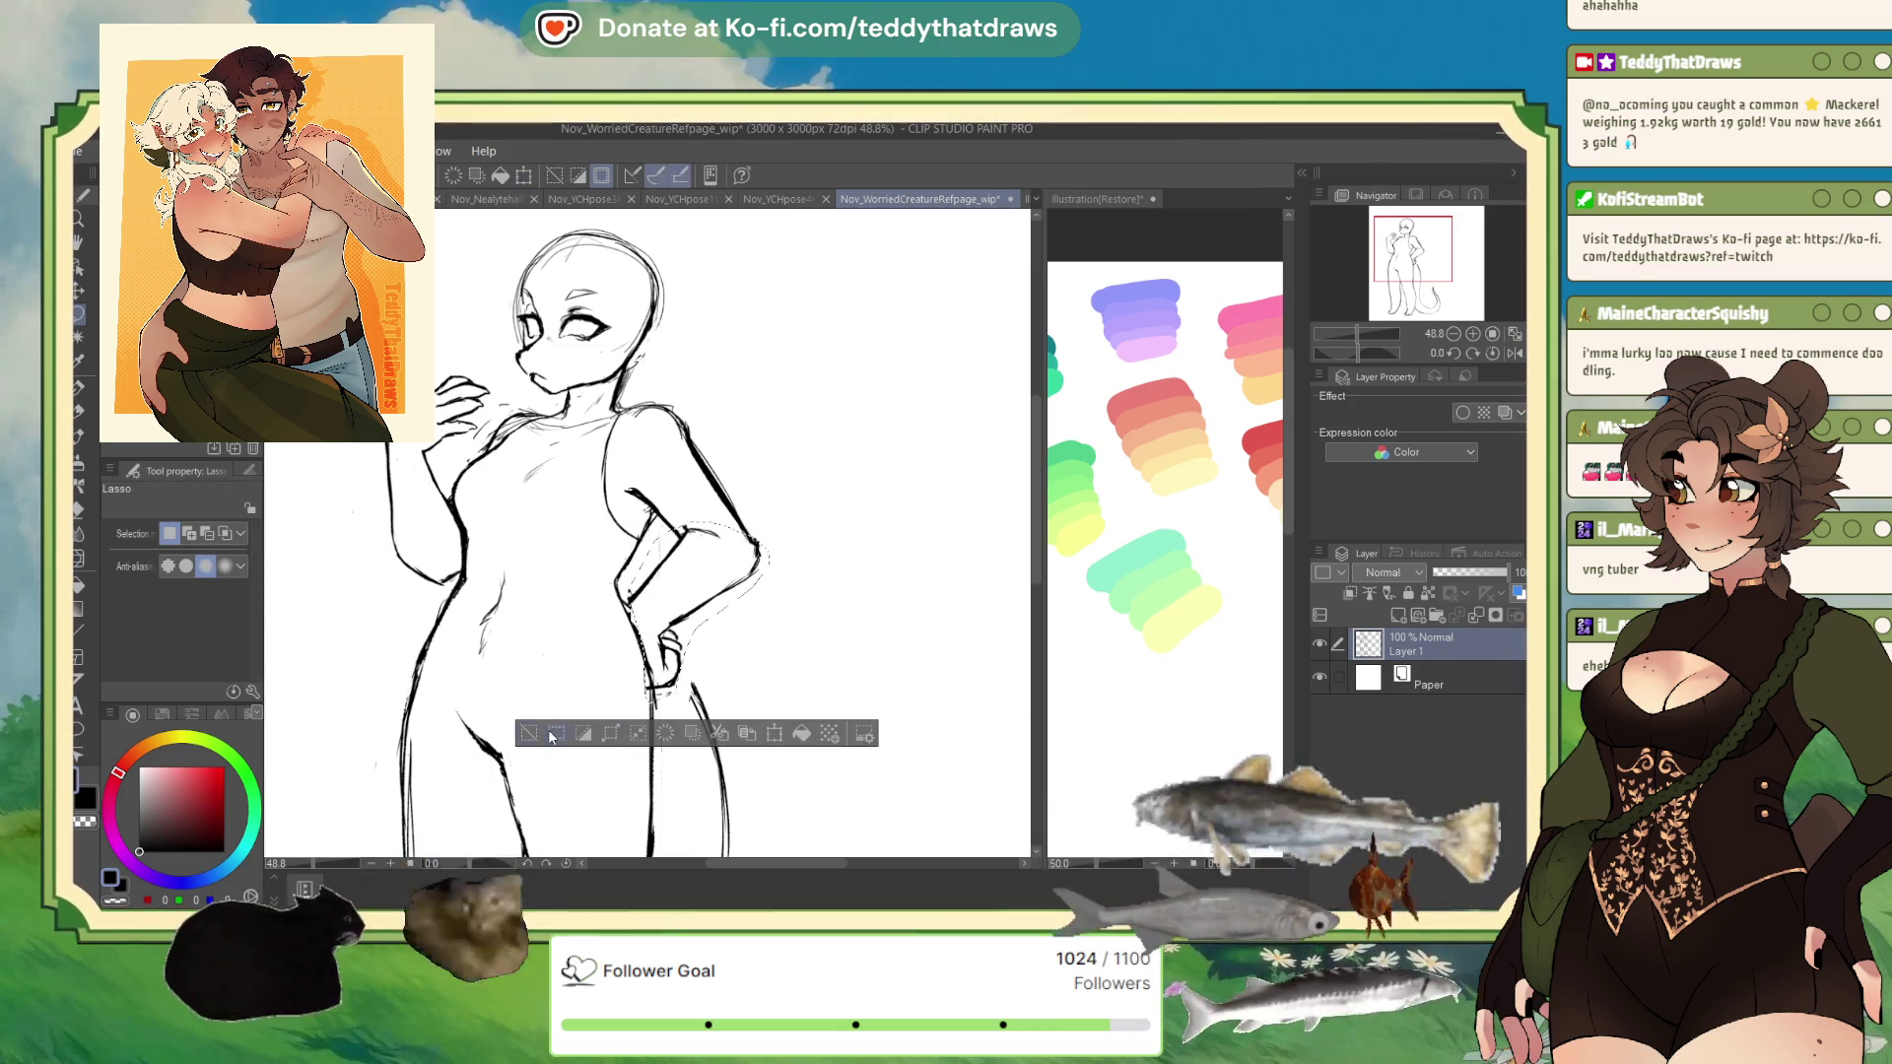
pyautogui.click(77, 389)
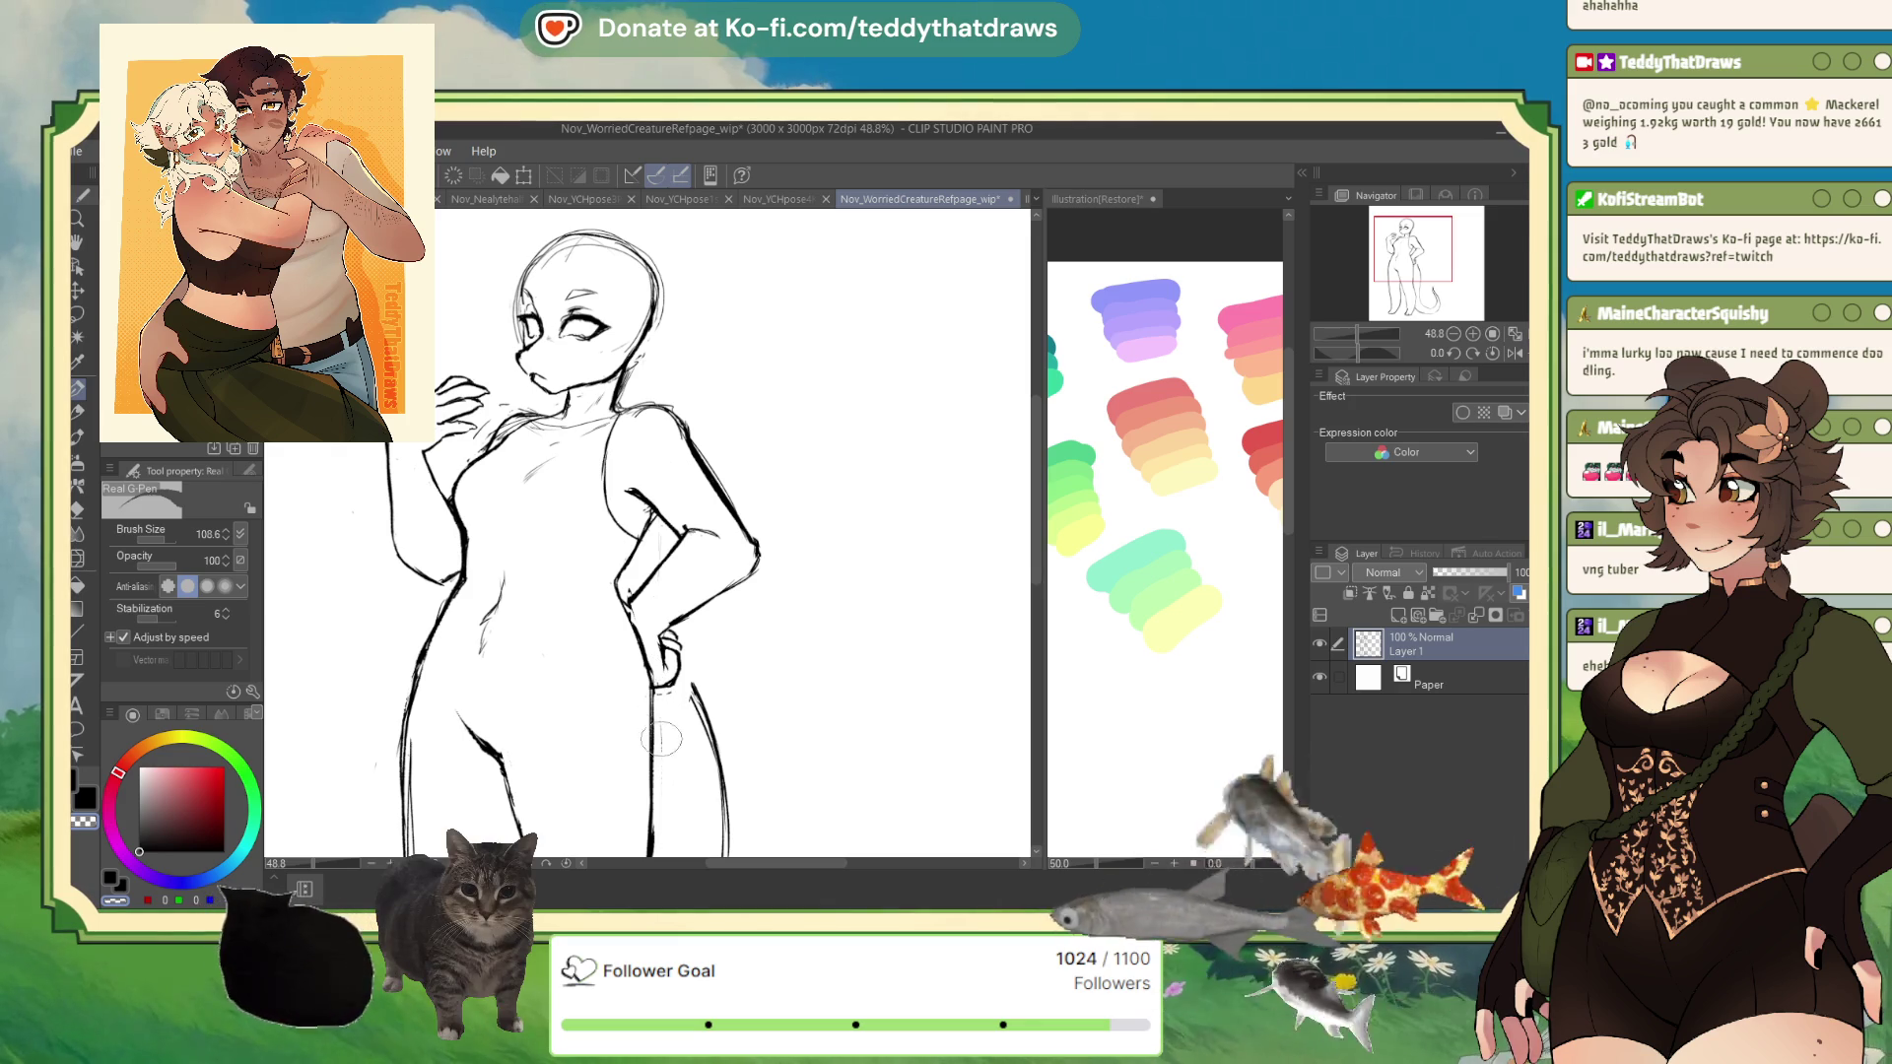
pyautogui.click(1513, 353)
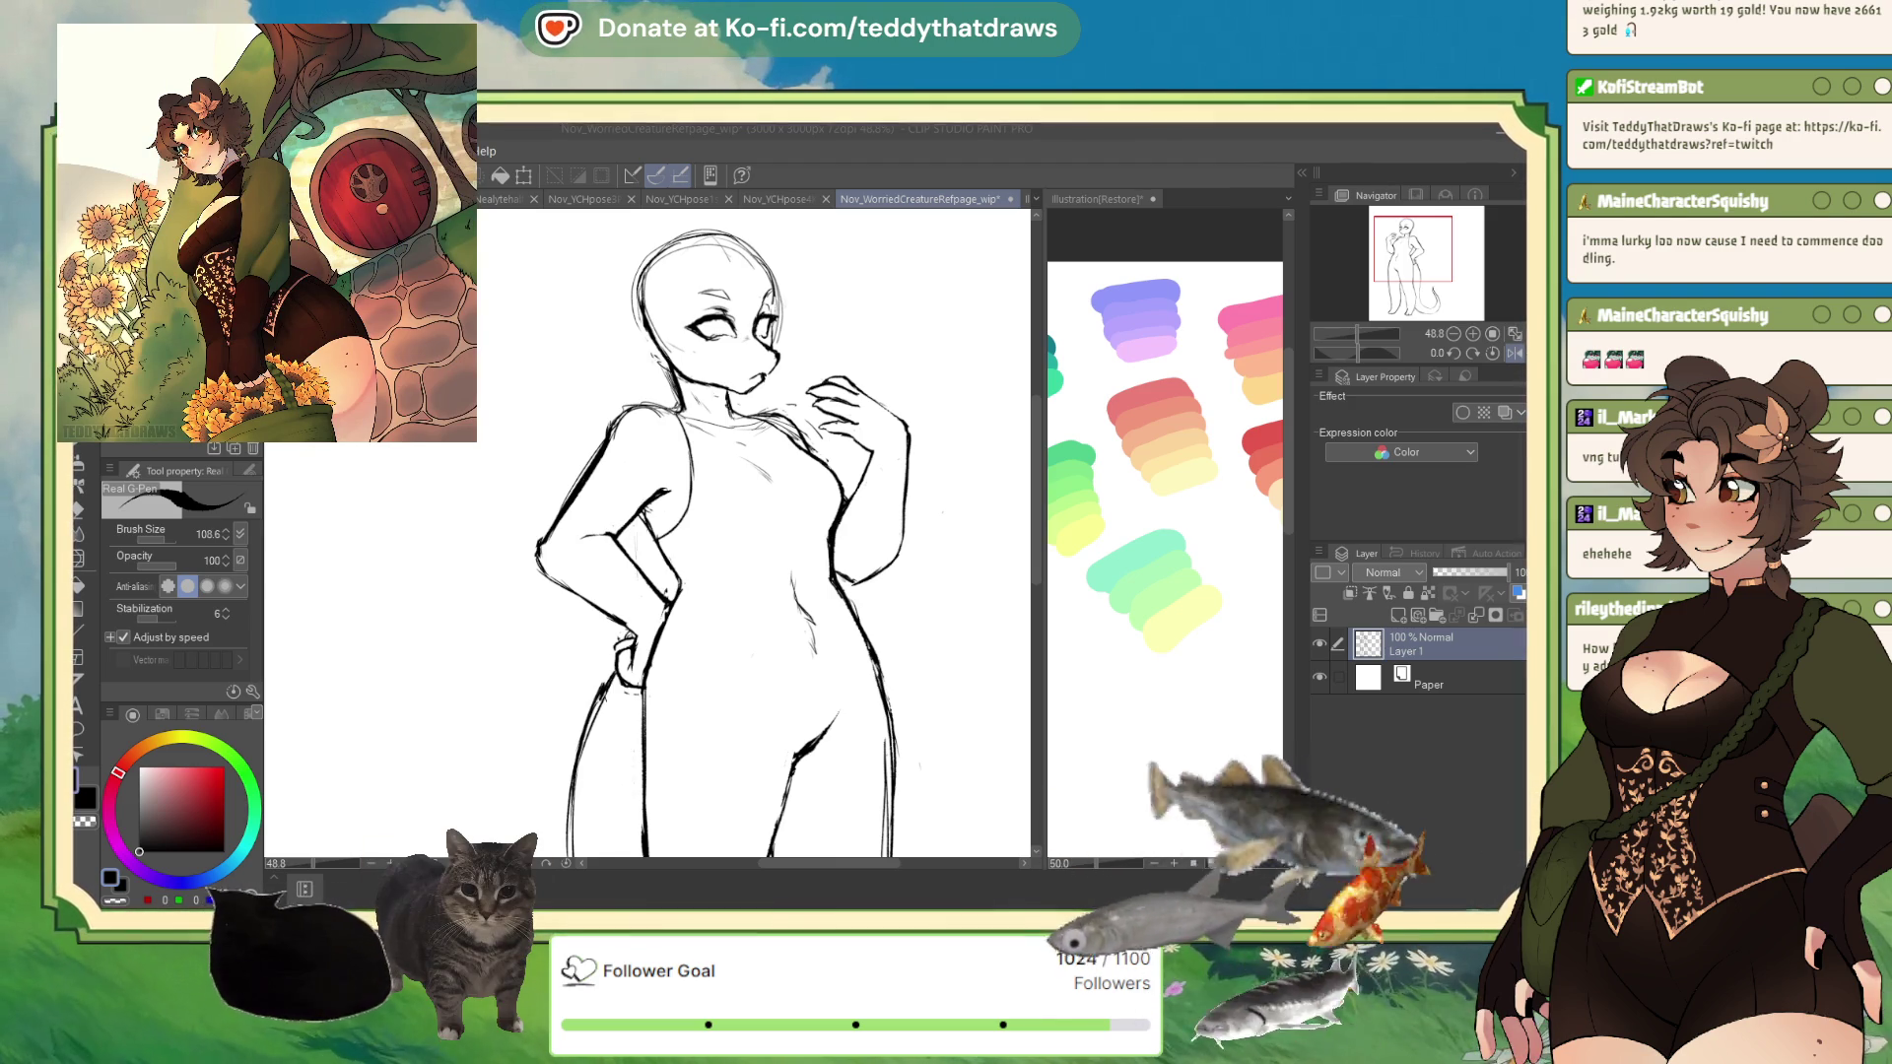
# - Zoom out to see the whole figure and tail, add a new raster layer, and mirror the view
pyautogui.moveTo(1350, 271); pyautogui.dragTo(1352, 295)
pyautogui.scroll(-4, 1352, 295)
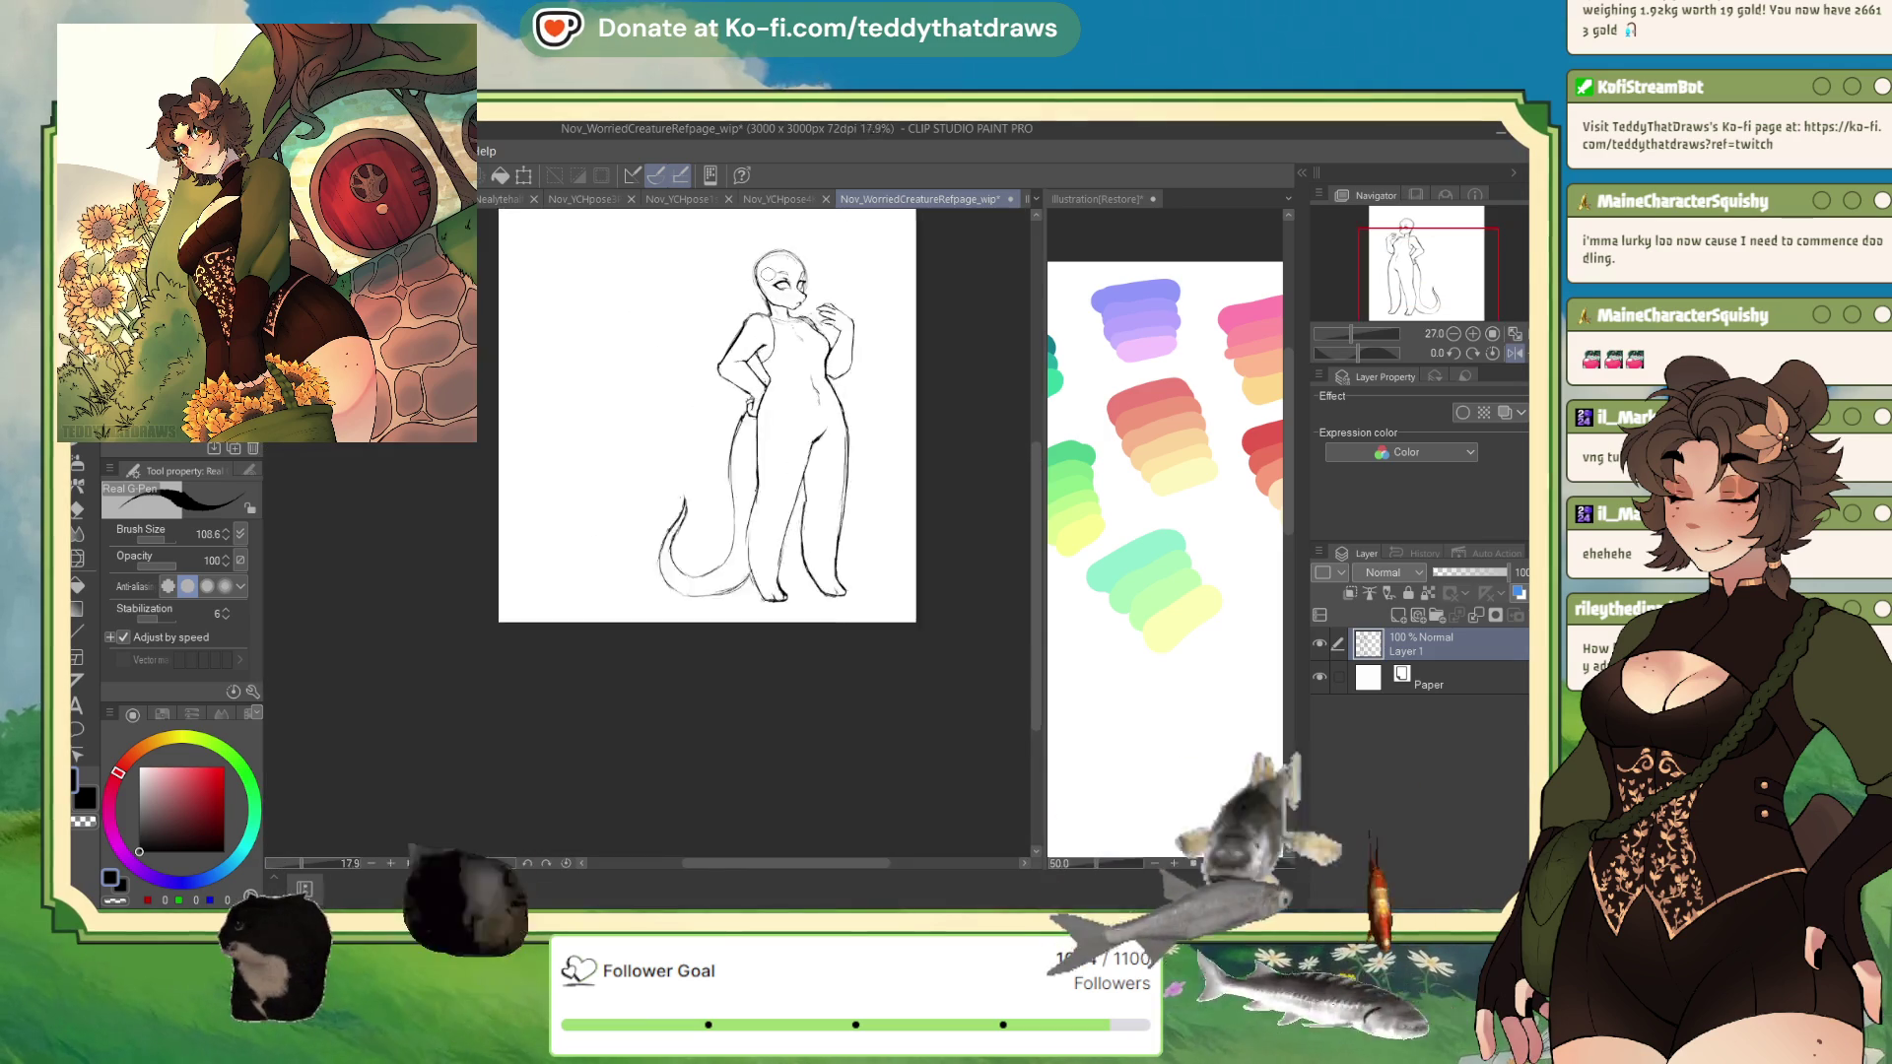
pyautogui.scroll(5, 774, 266)
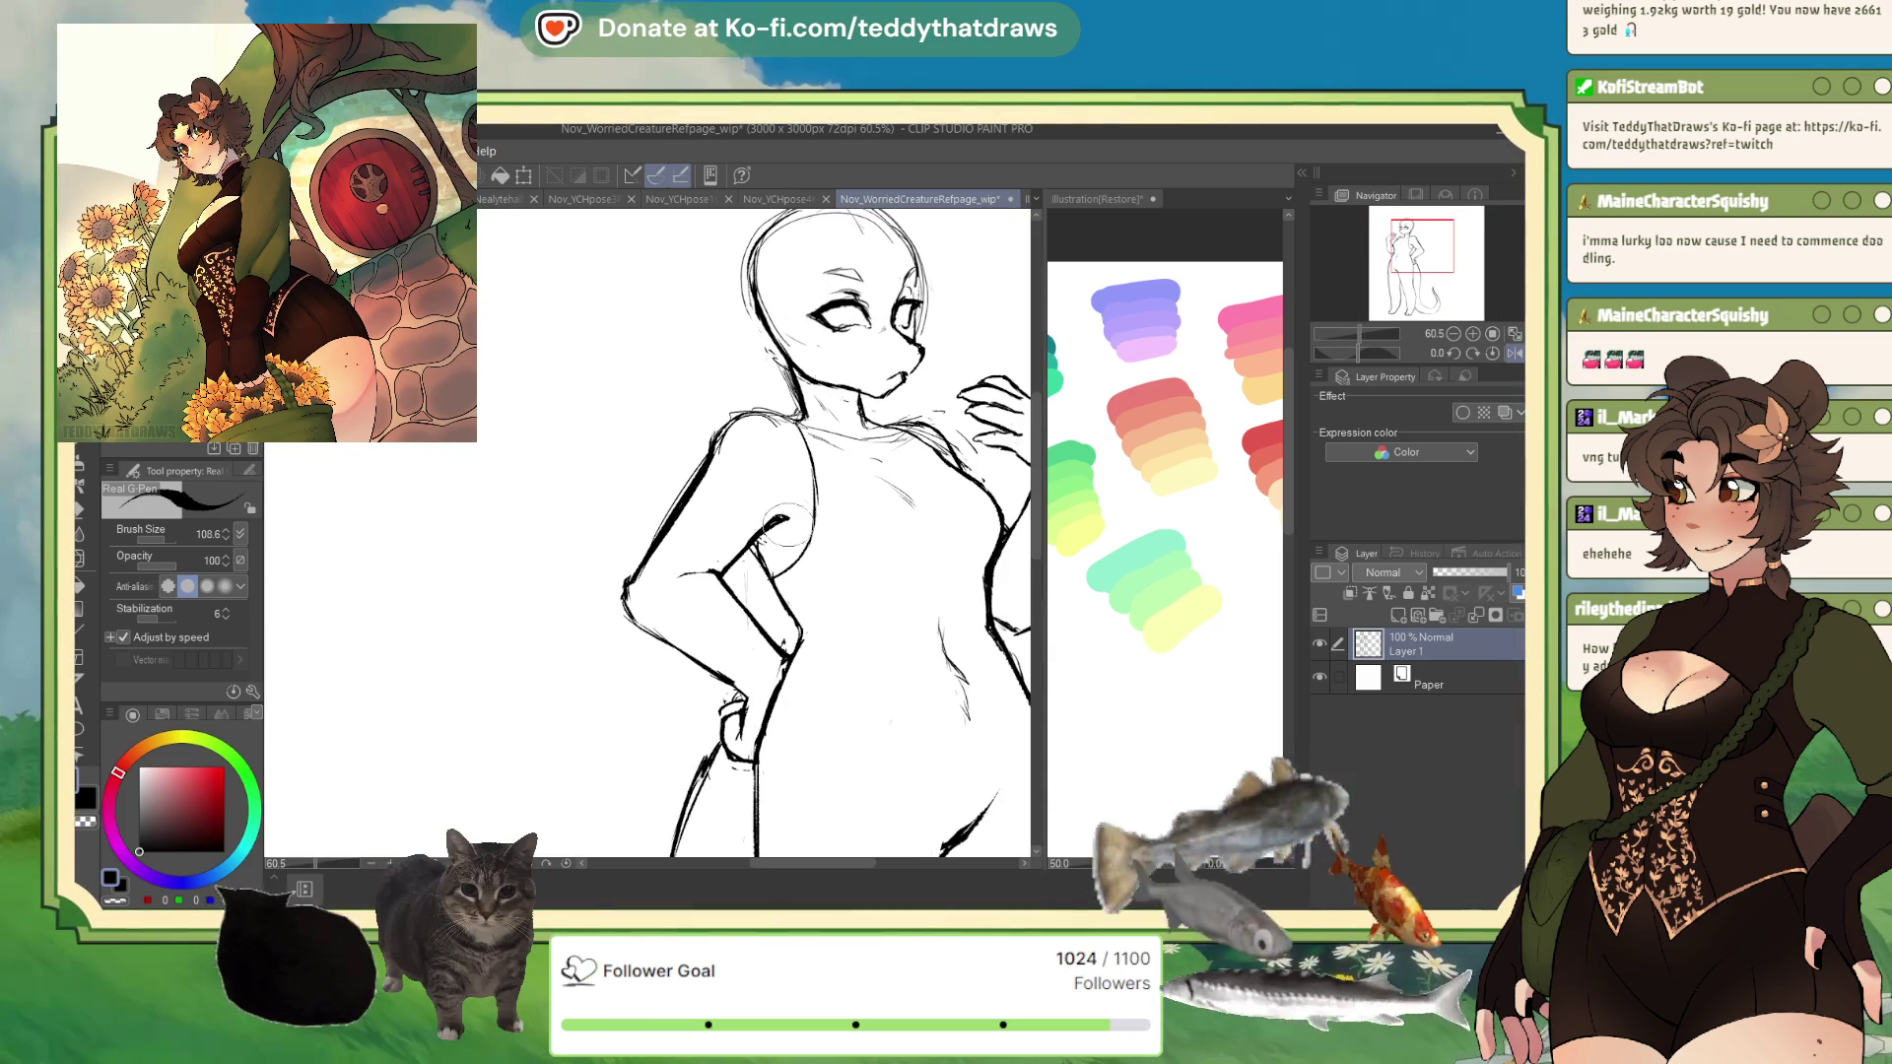
pyautogui.scroll(-4, 803, 532)
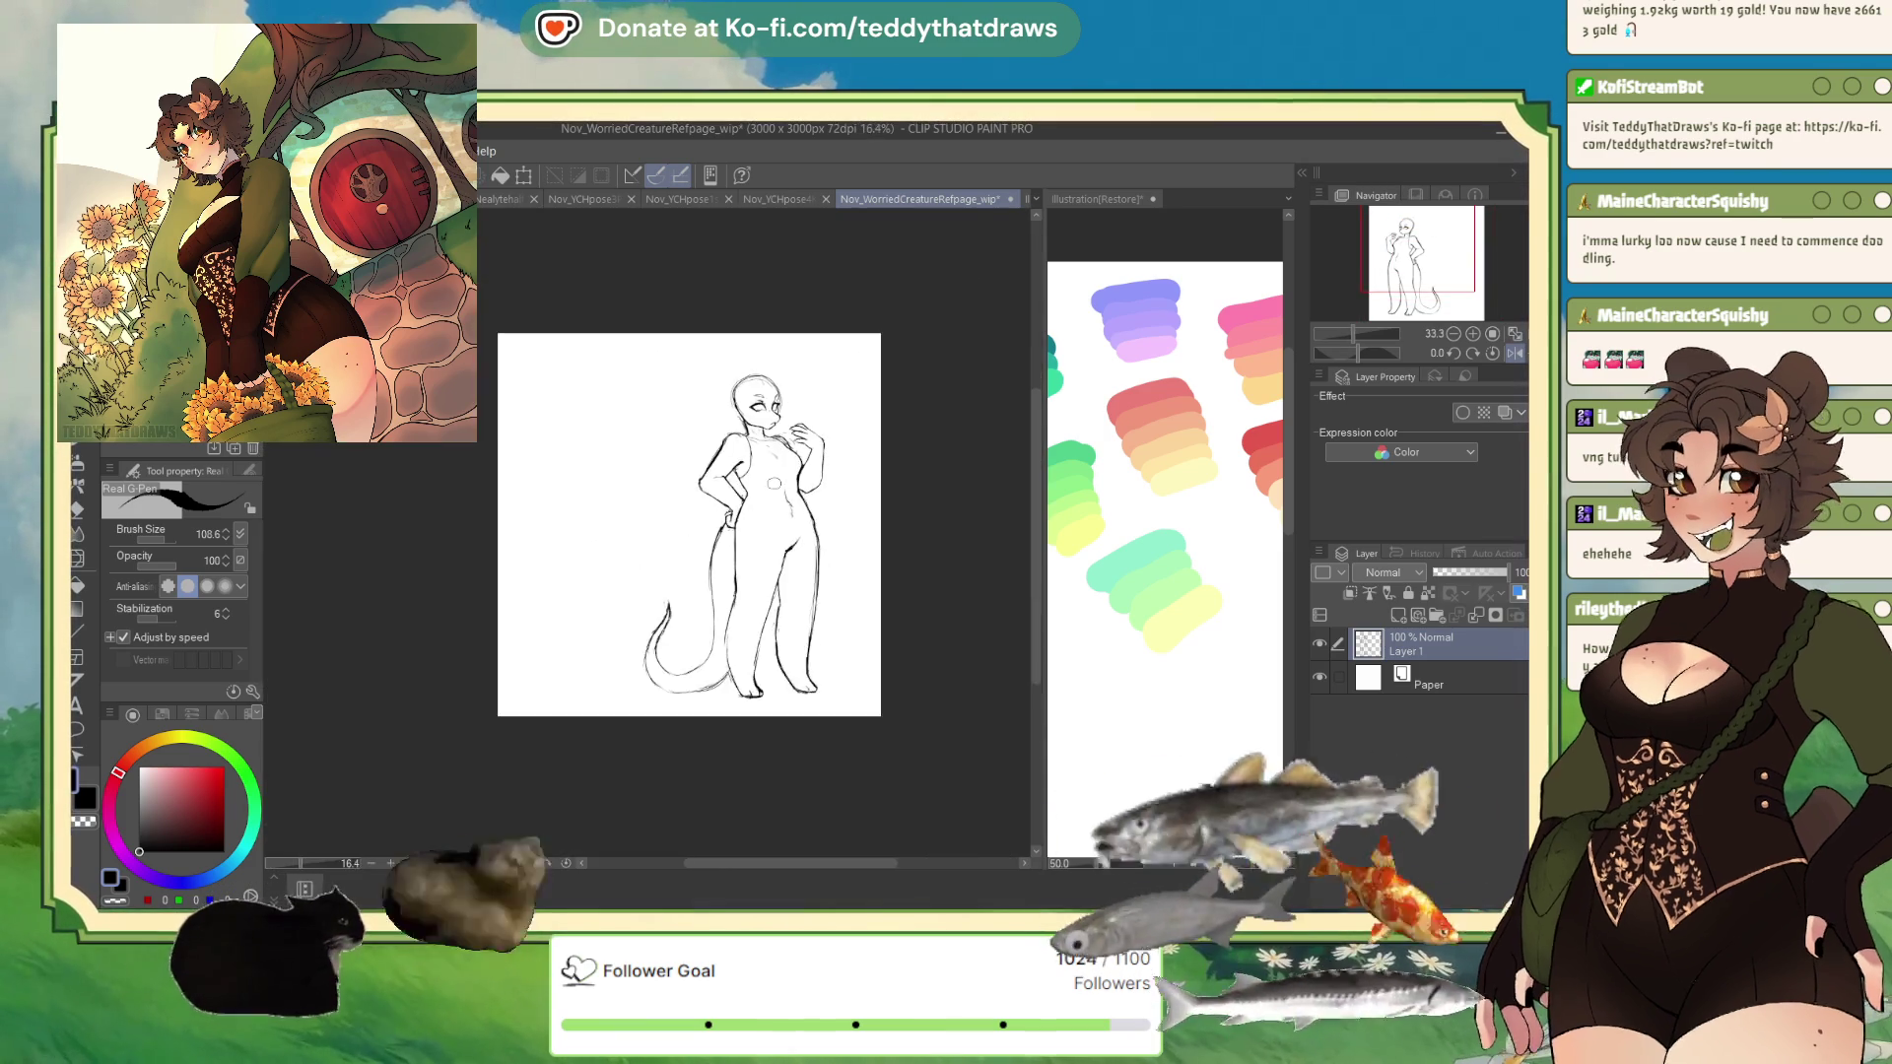
pyautogui.scroll(1, 865, 381)
pyautogui.click(1398, 615)
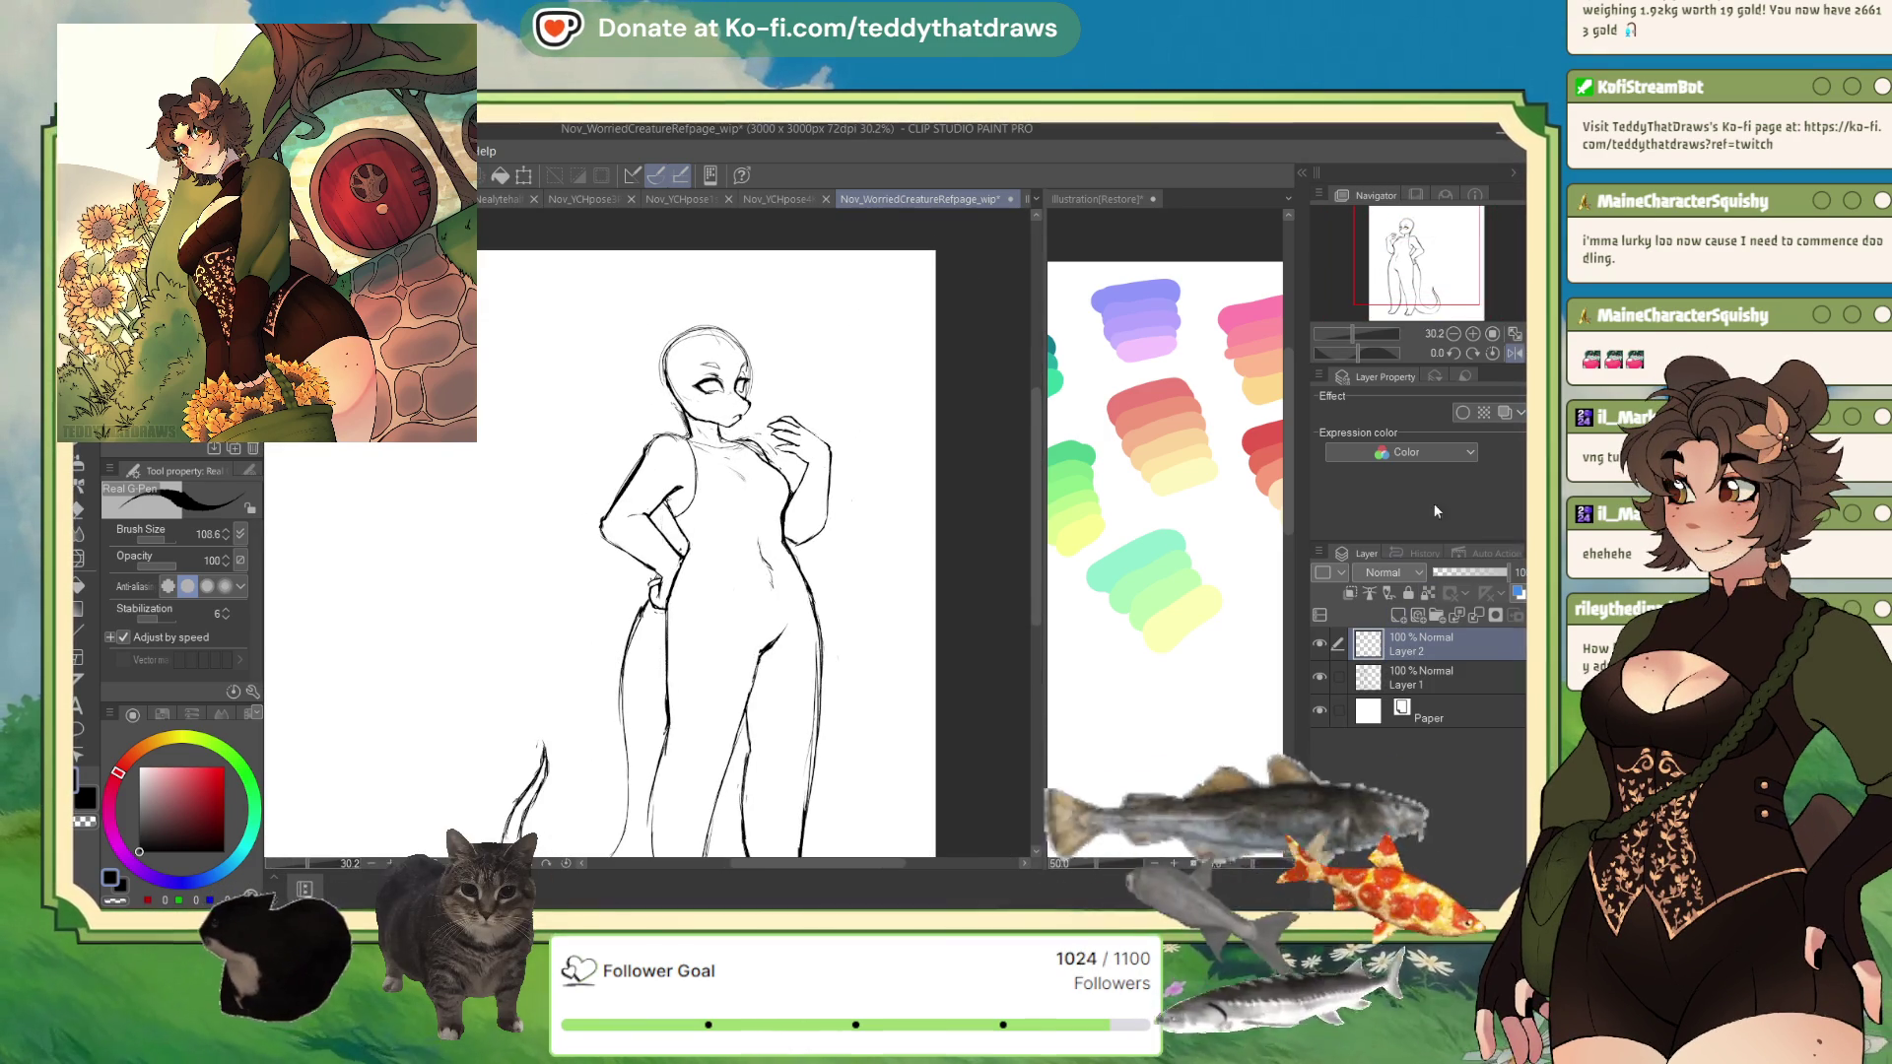
pyautogui.click(1513, 354)
pyautogui.scroll(5, 610, 291)
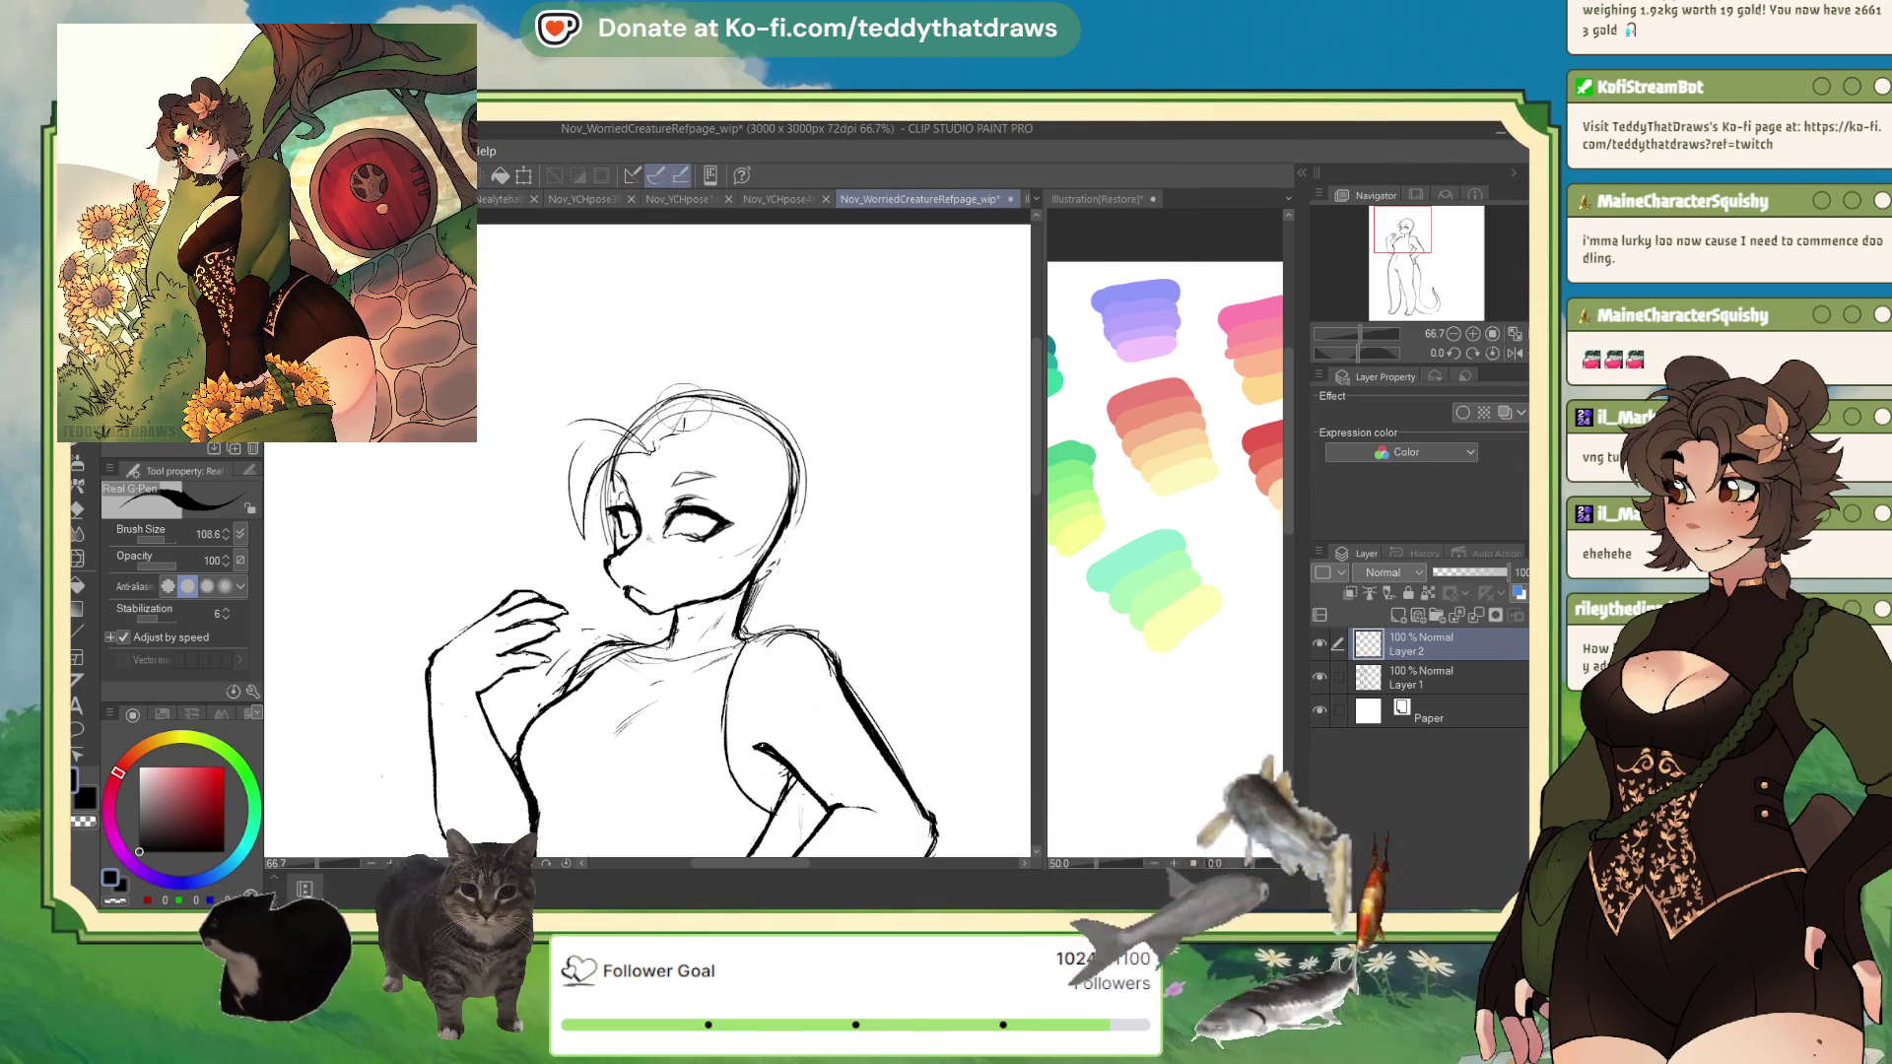
# - Sketch hair strands across the top of the head with a small looping tuft at the crown
pyautogui.moveTo(621, 443); pyautogui.dragTo(710, 354)
pyautogui.moveTo(544, 382)
pyautogui.mouseDown()
pyautogui.moveTo(680, 404)
pyautogui.moveTo(685, 365)
pyautogui.mouseUp()
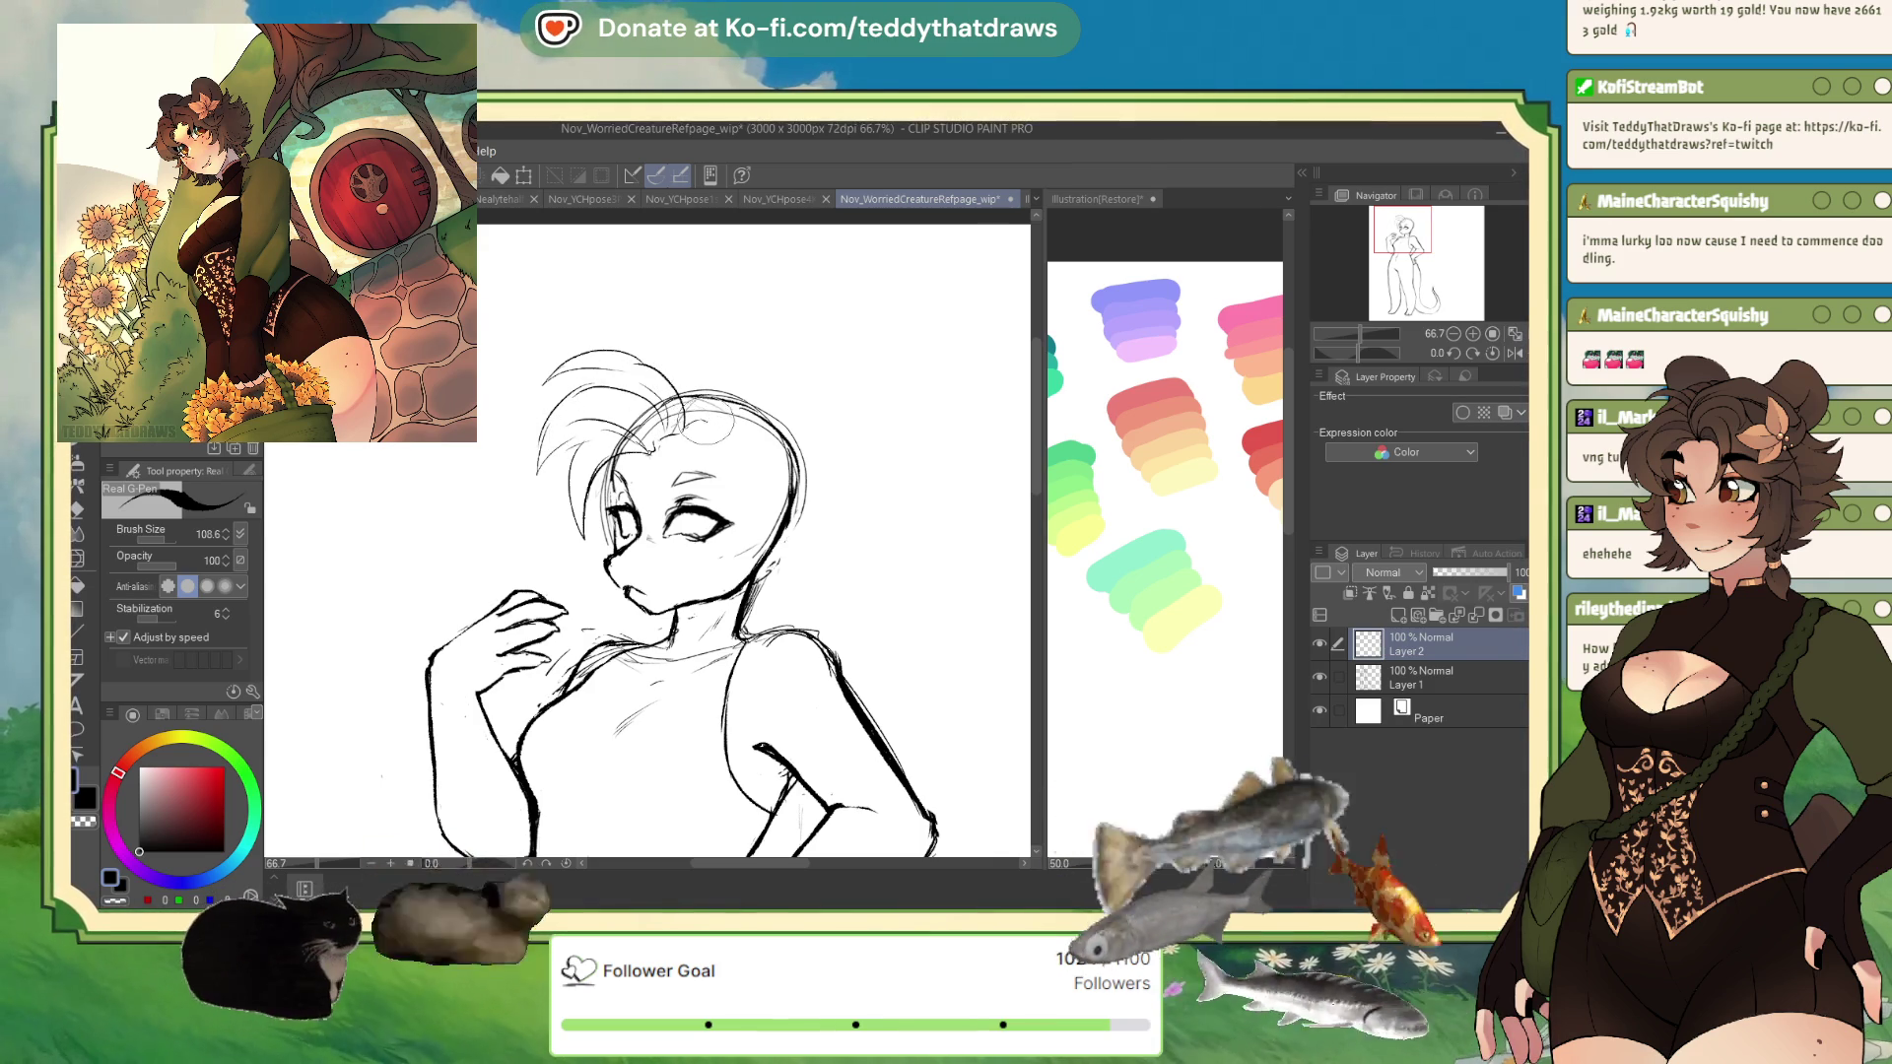
pyautogui.moveTo(651, 335); pyautogui.dragTo(734, 379)
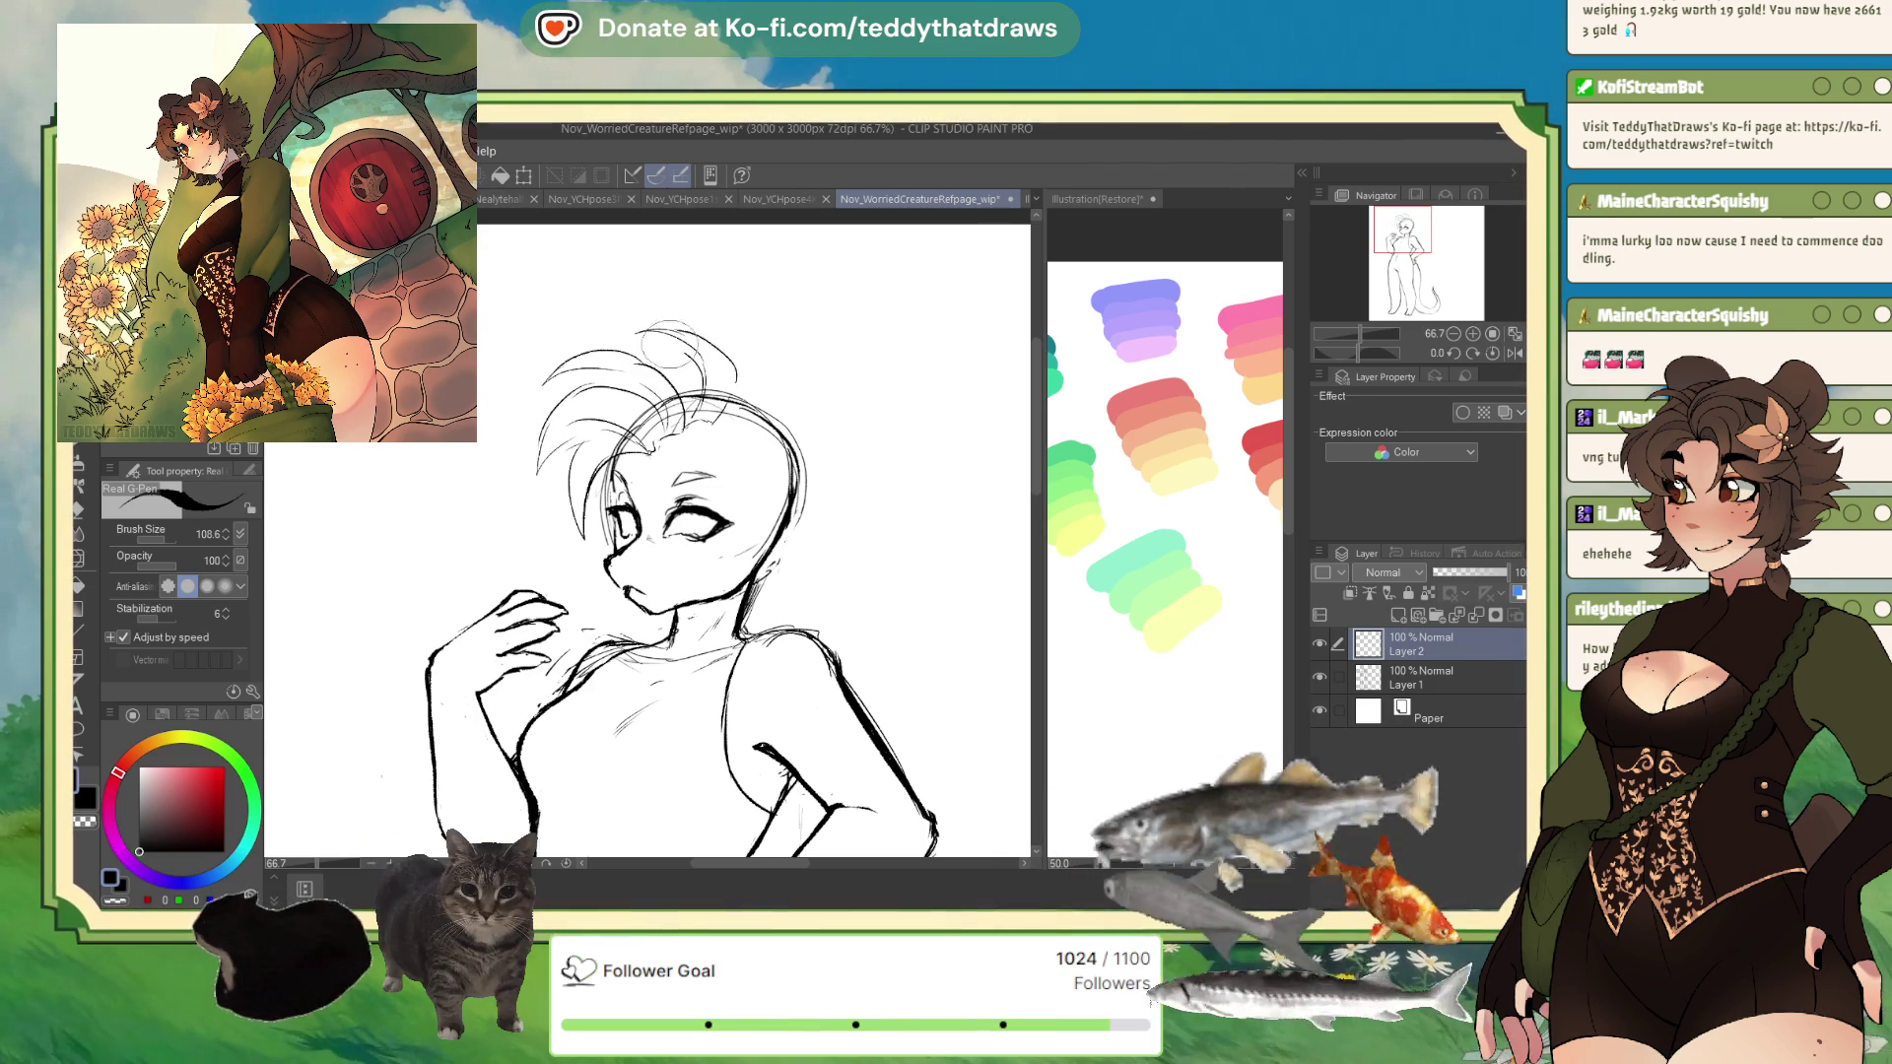
pyautogui.moveTo(615, 339); pyautogui.dragTo(694, 404)
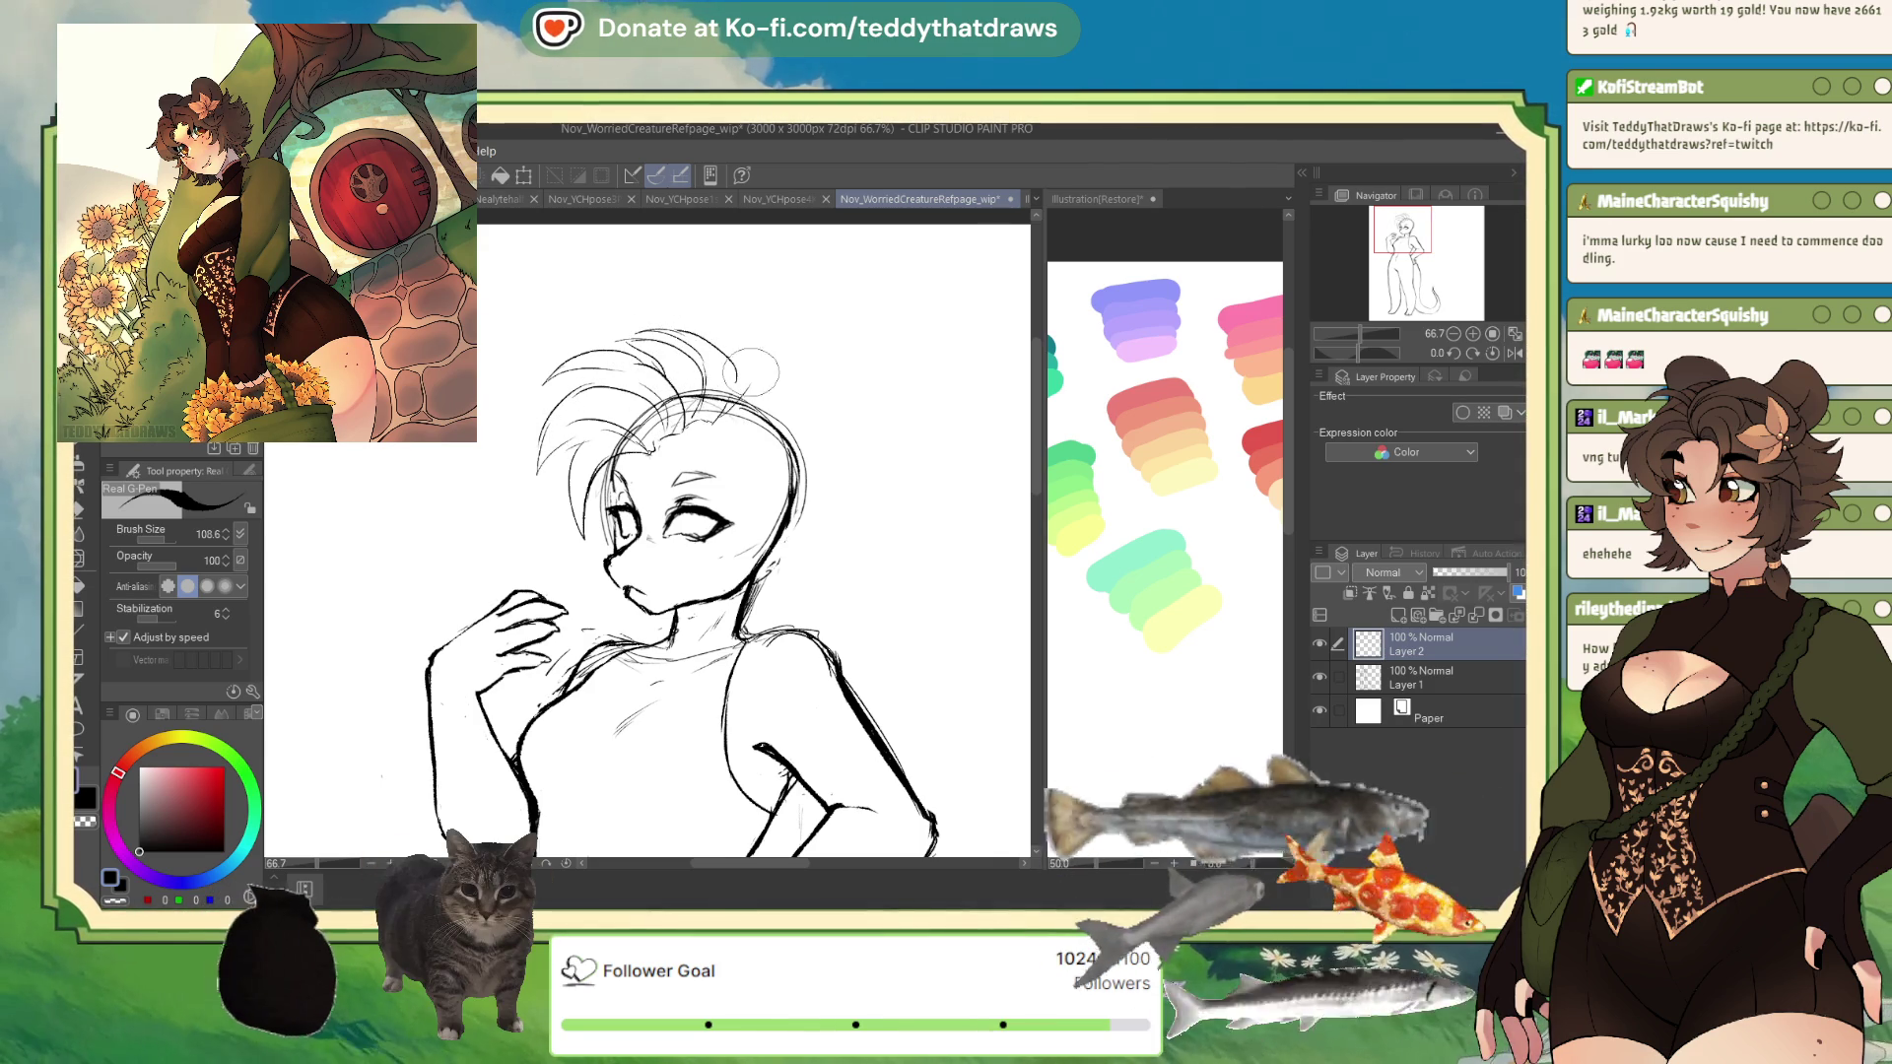
pyautogui.moveTo(670, 330); pyautogui.dragTo(715, 335)
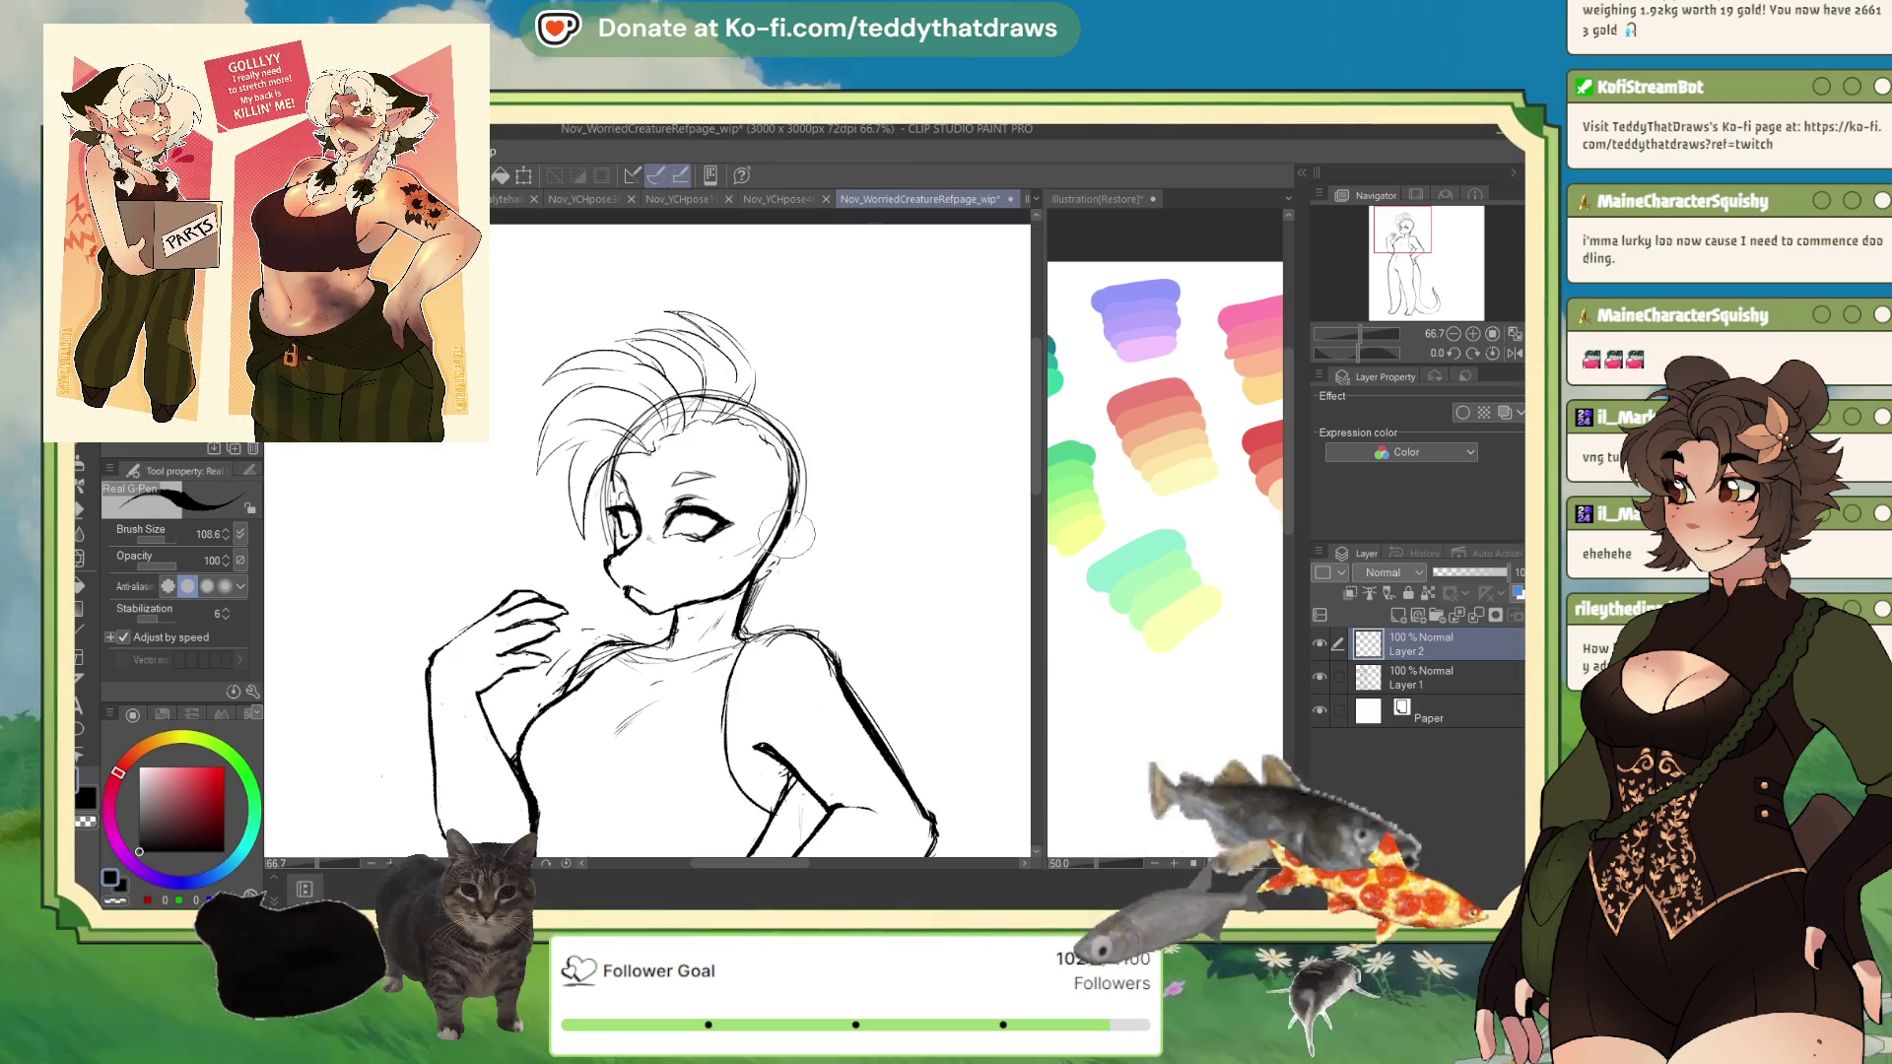
# - In the mirrored view, add hair strokes along the left side and edge of the head
pyautogui.click(1513, 353)
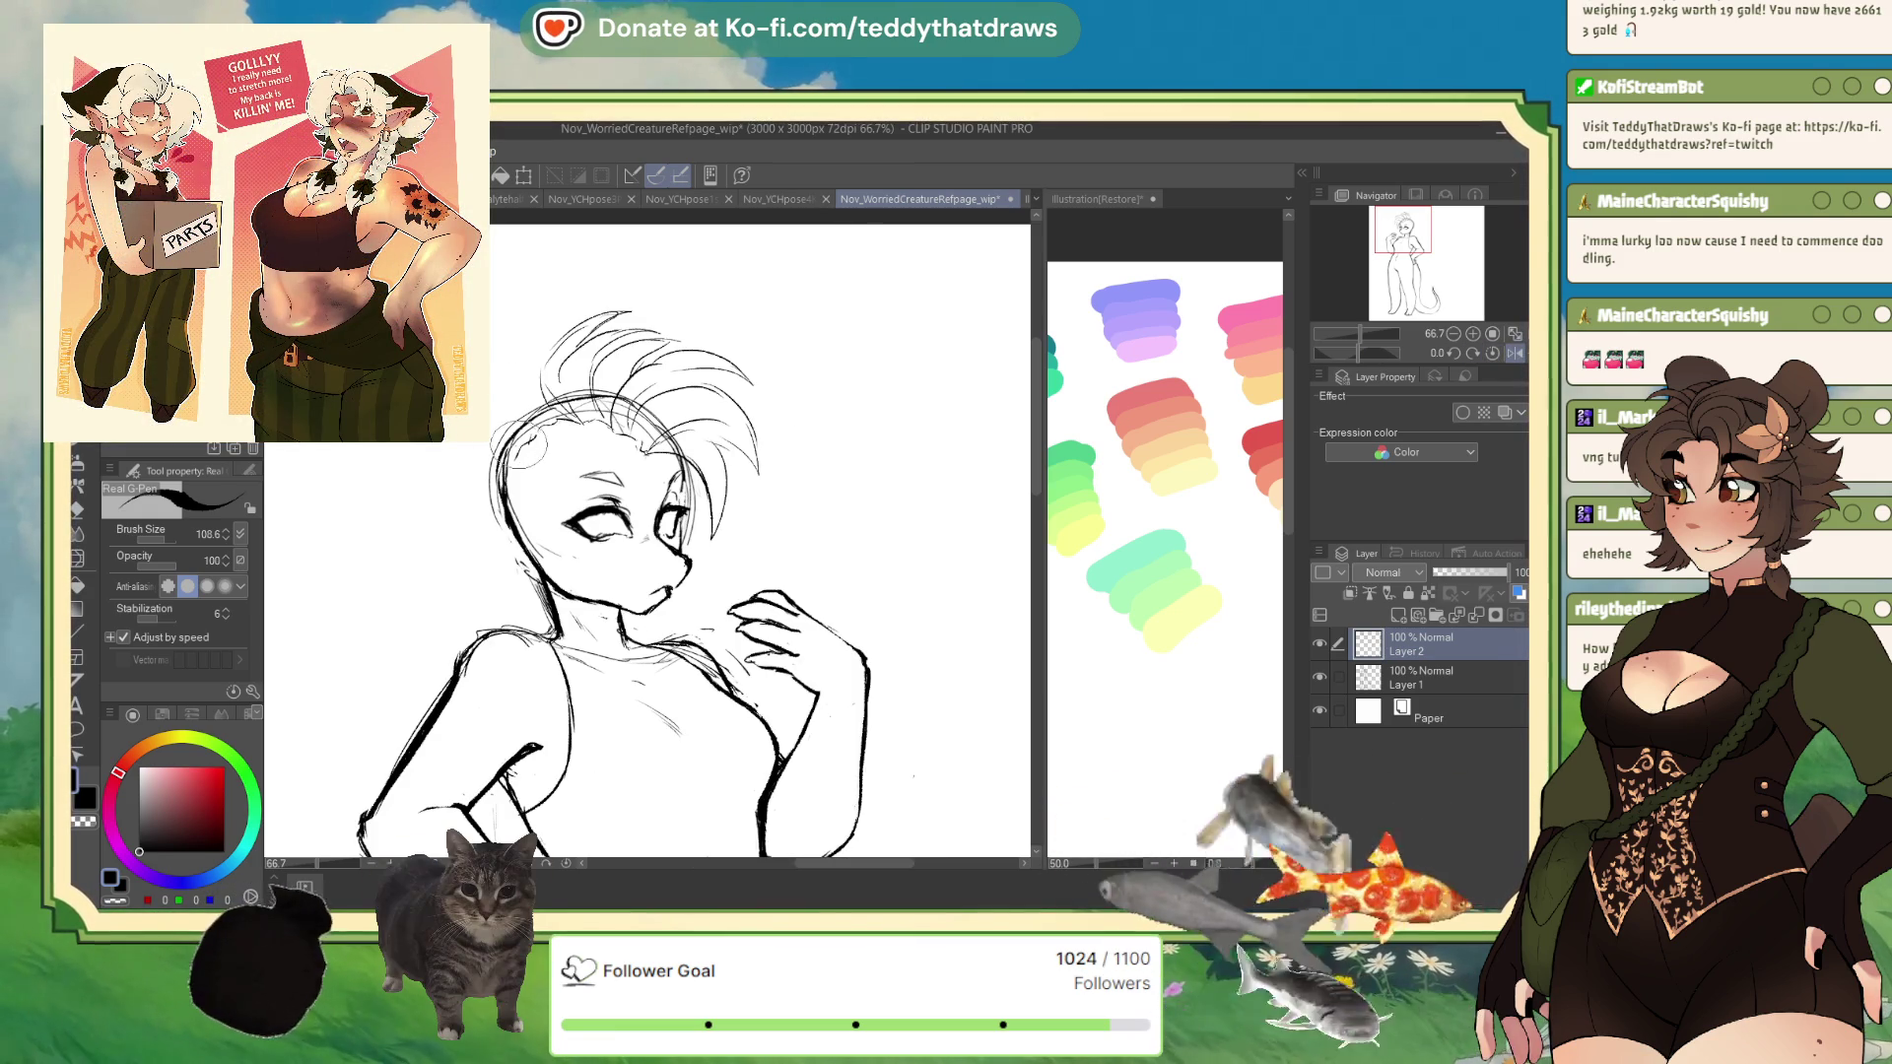
pyautogui.moveTo(537, 434)
pyautogui.mouseDown()
pyautogui.moveTo(503, 347)
pyautogui.moveTo(591, 296)
pyautogui.mouseUp()
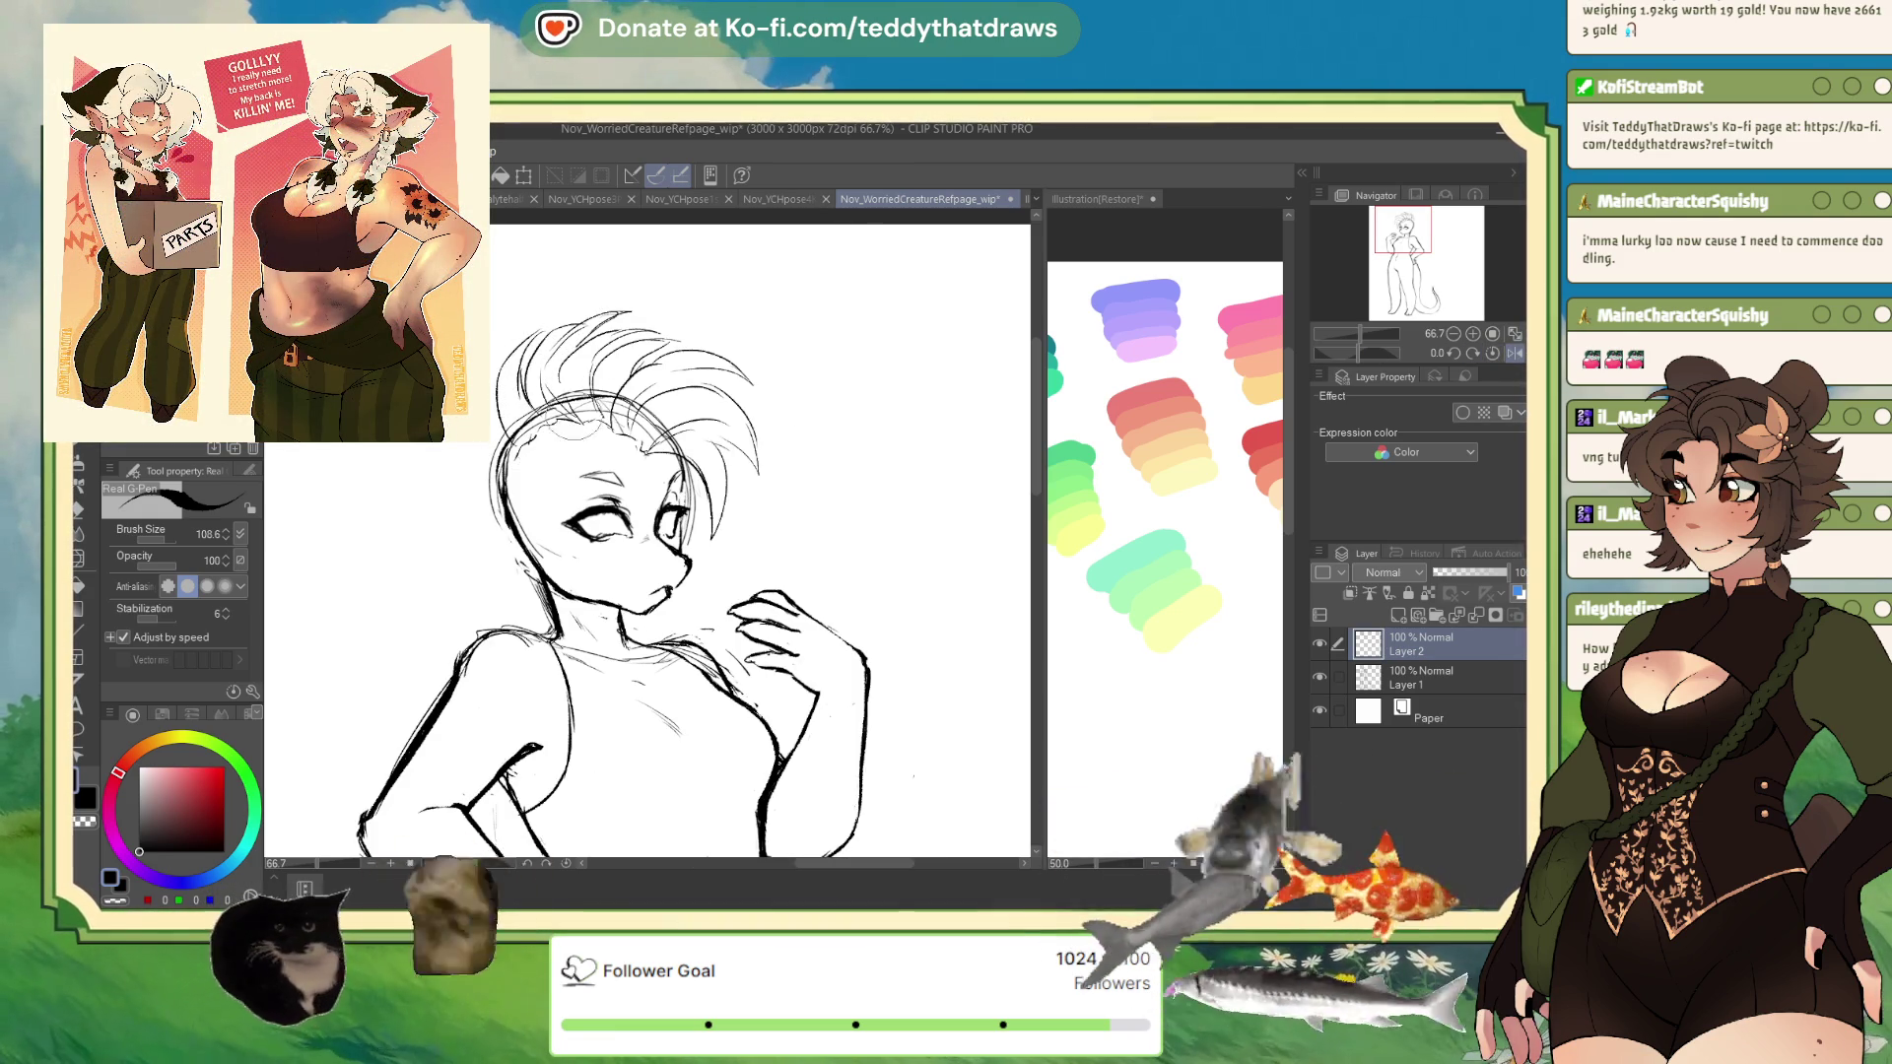
pyautogui.moveTo(473, 443); pyautogui.dragTo(475, 507)
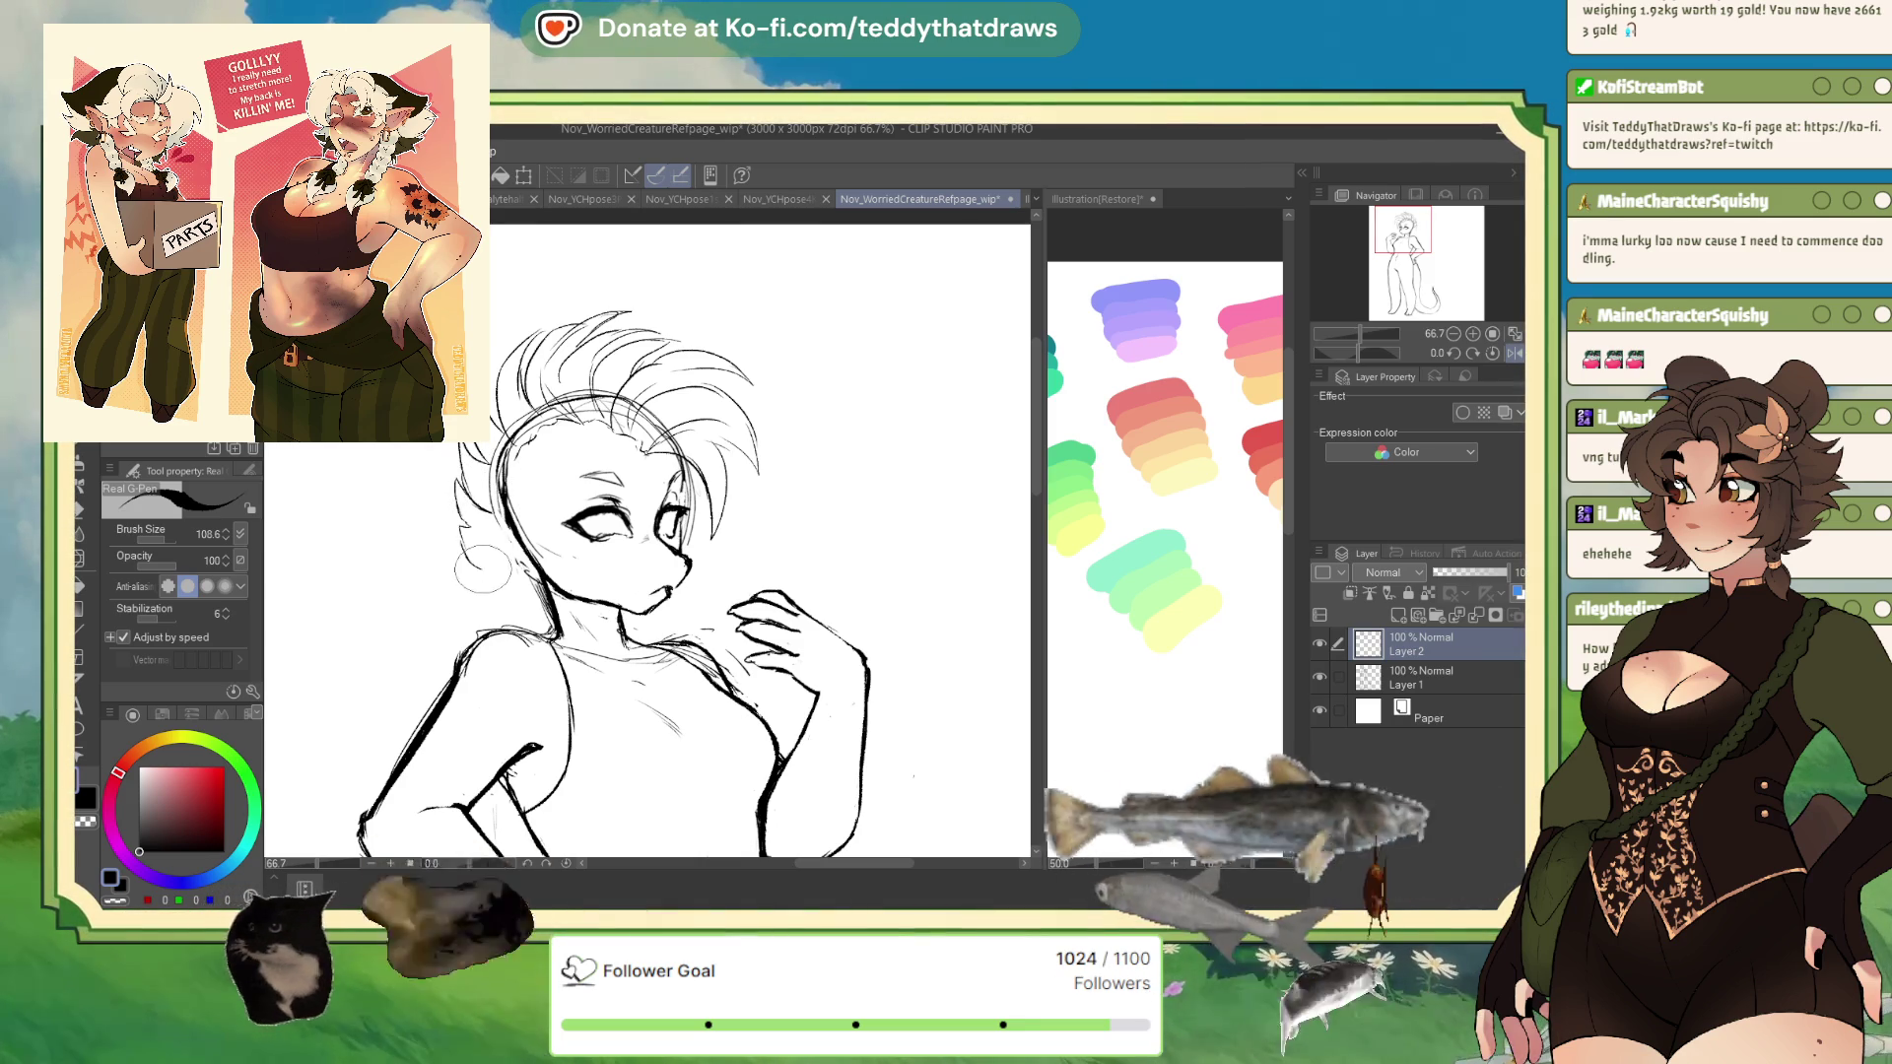
pyautogui.moveTo(493, 576)
pyautogui.mouseDown()
pyautogui.moveTo(444, 551)
pyautogui.moveTo(453, 522)
pyautogui.moveTo(458, 542)
pyautogui.mouseUp()
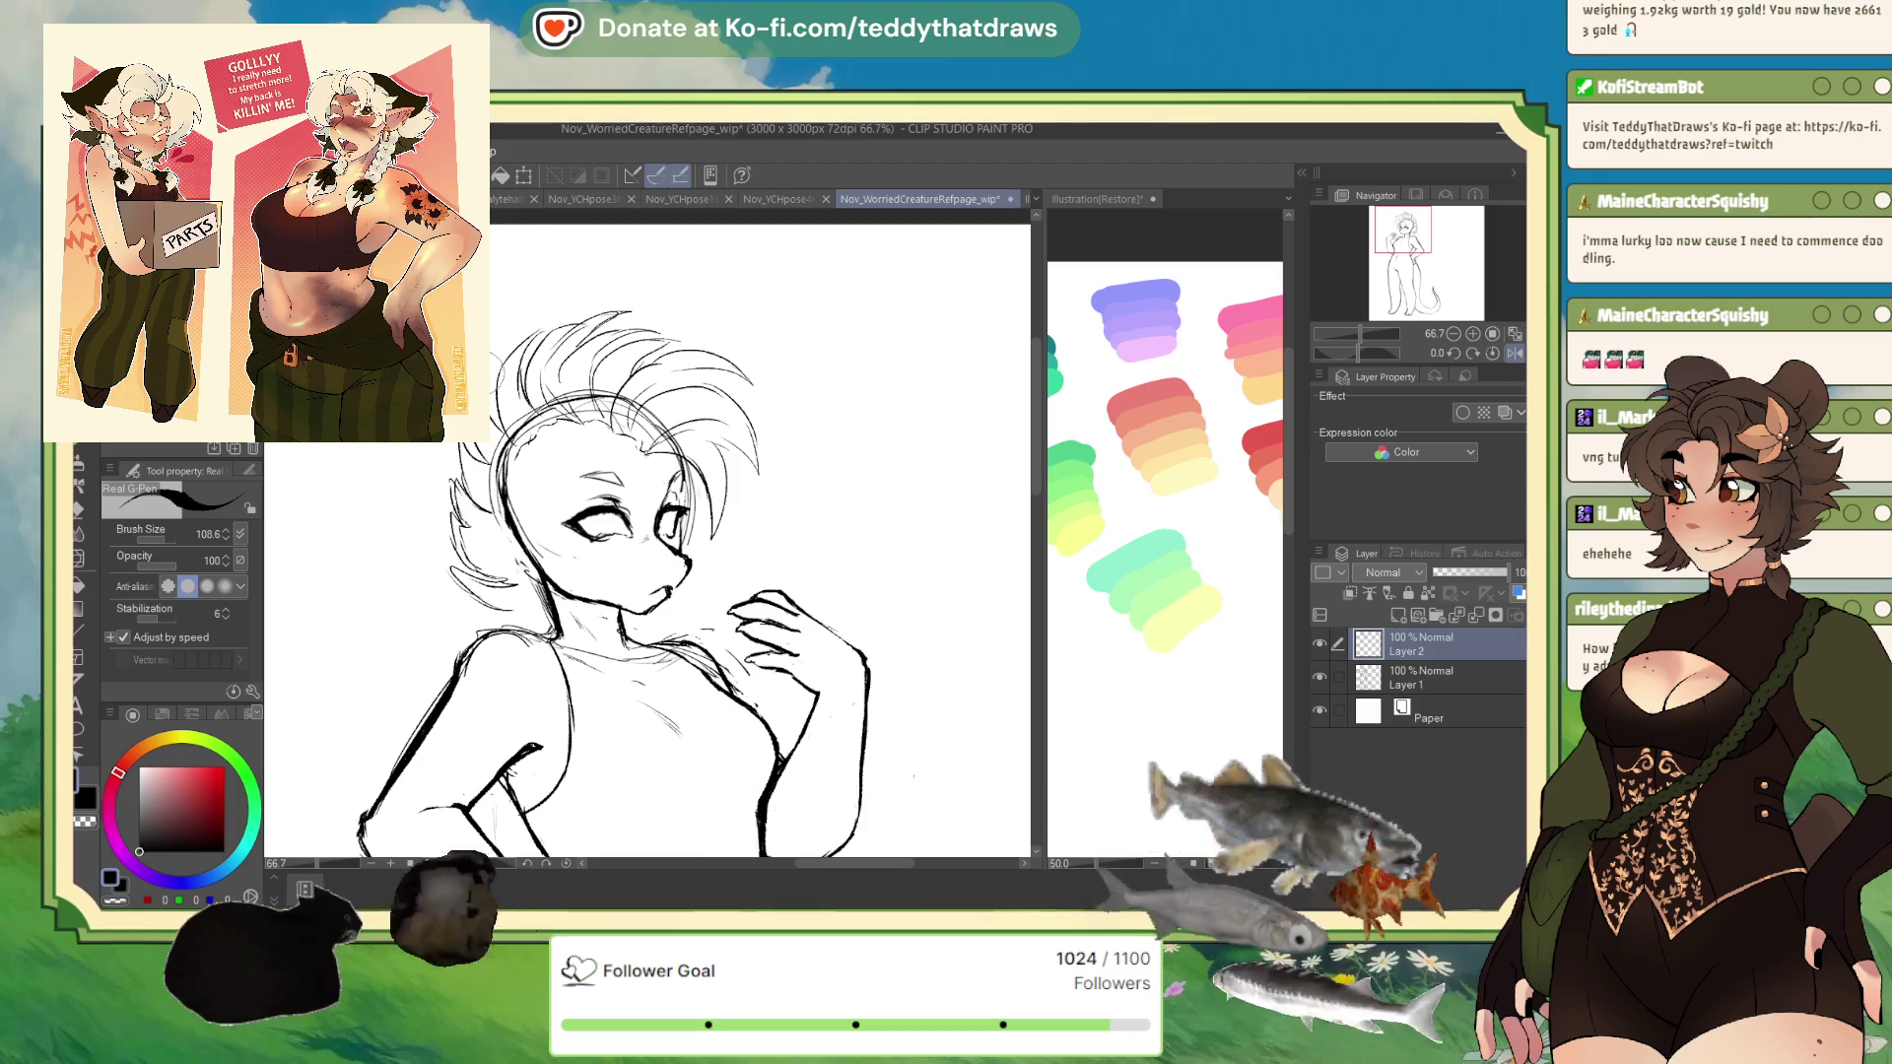
# - Push the top hair strokes into shape with Liquify, then return to the pen in normal view
pyautogui.press('j')
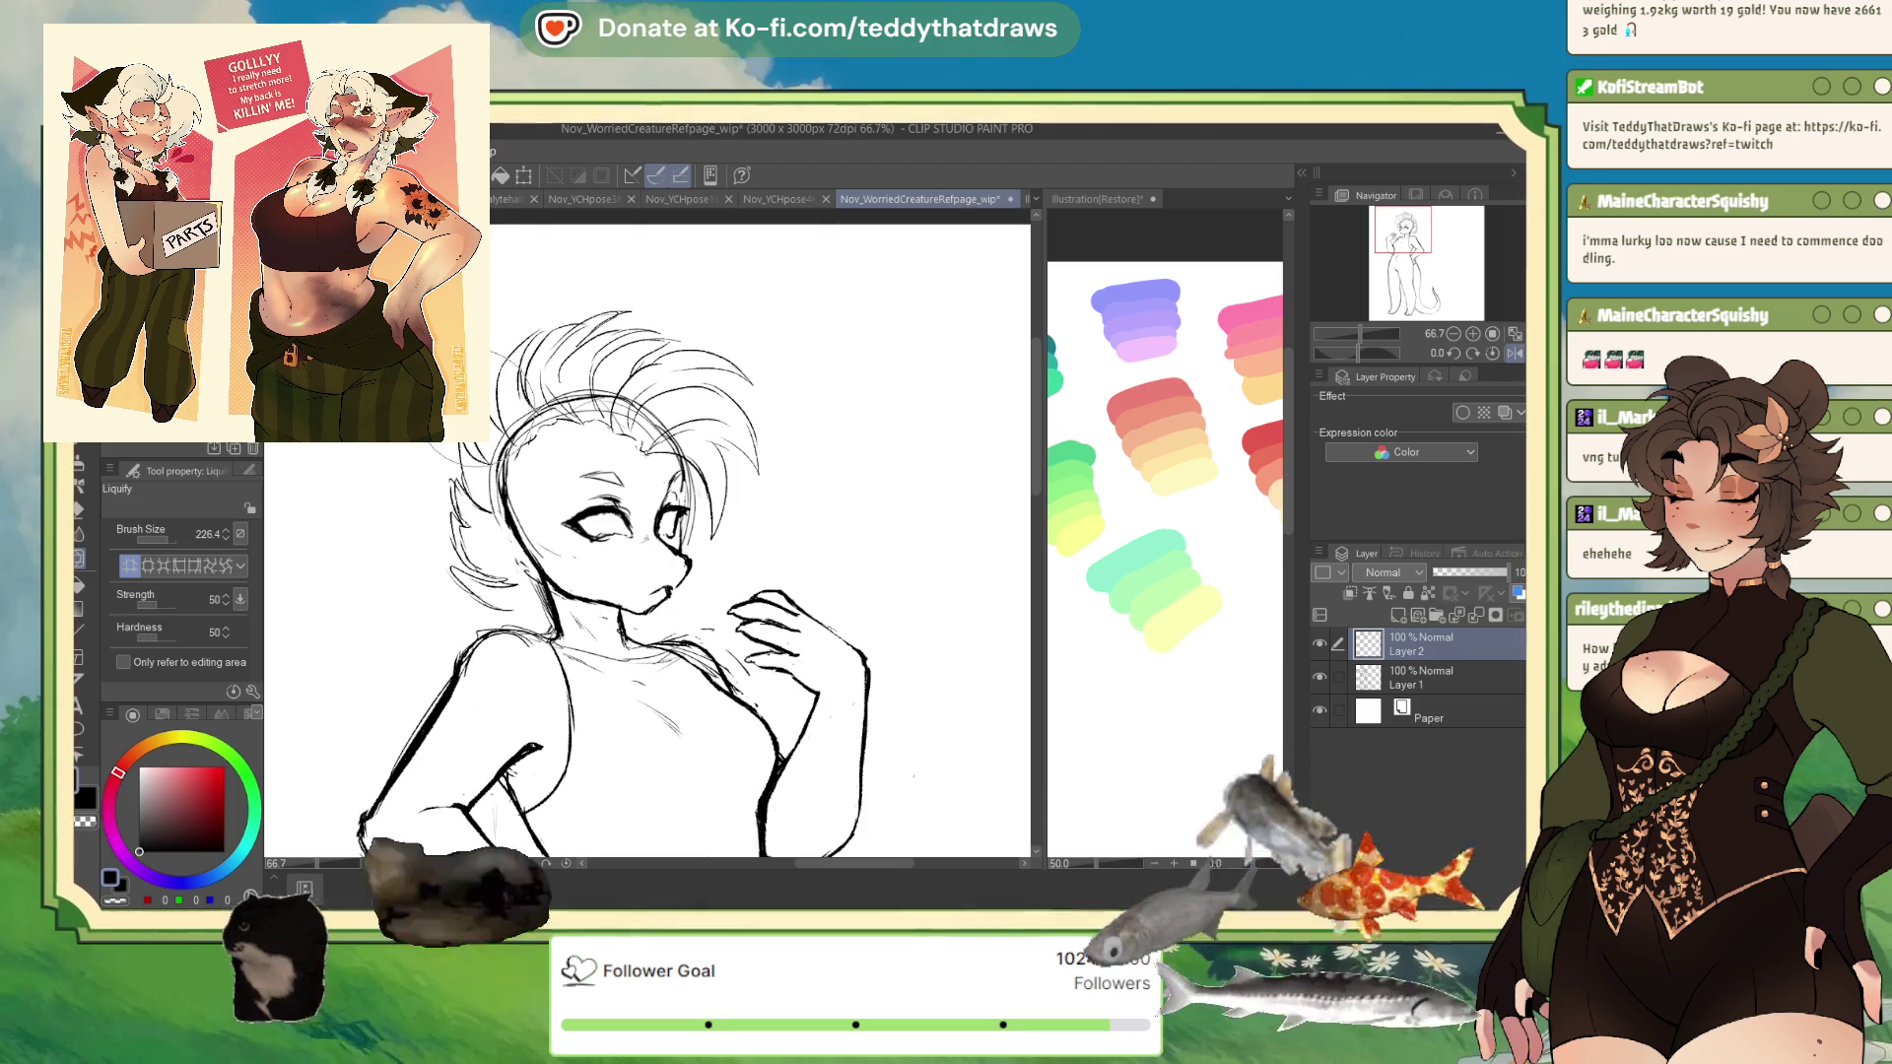
pyautogui.moveTo(532, 355)
pyautogui.mouseDown()
pyautogui.moveTo(631, 340)
pyautogui.moveTo(601, 345)
pyautogui.mouseUp()
pyautogui.press('p')
pyautogui.click(1514, 352)
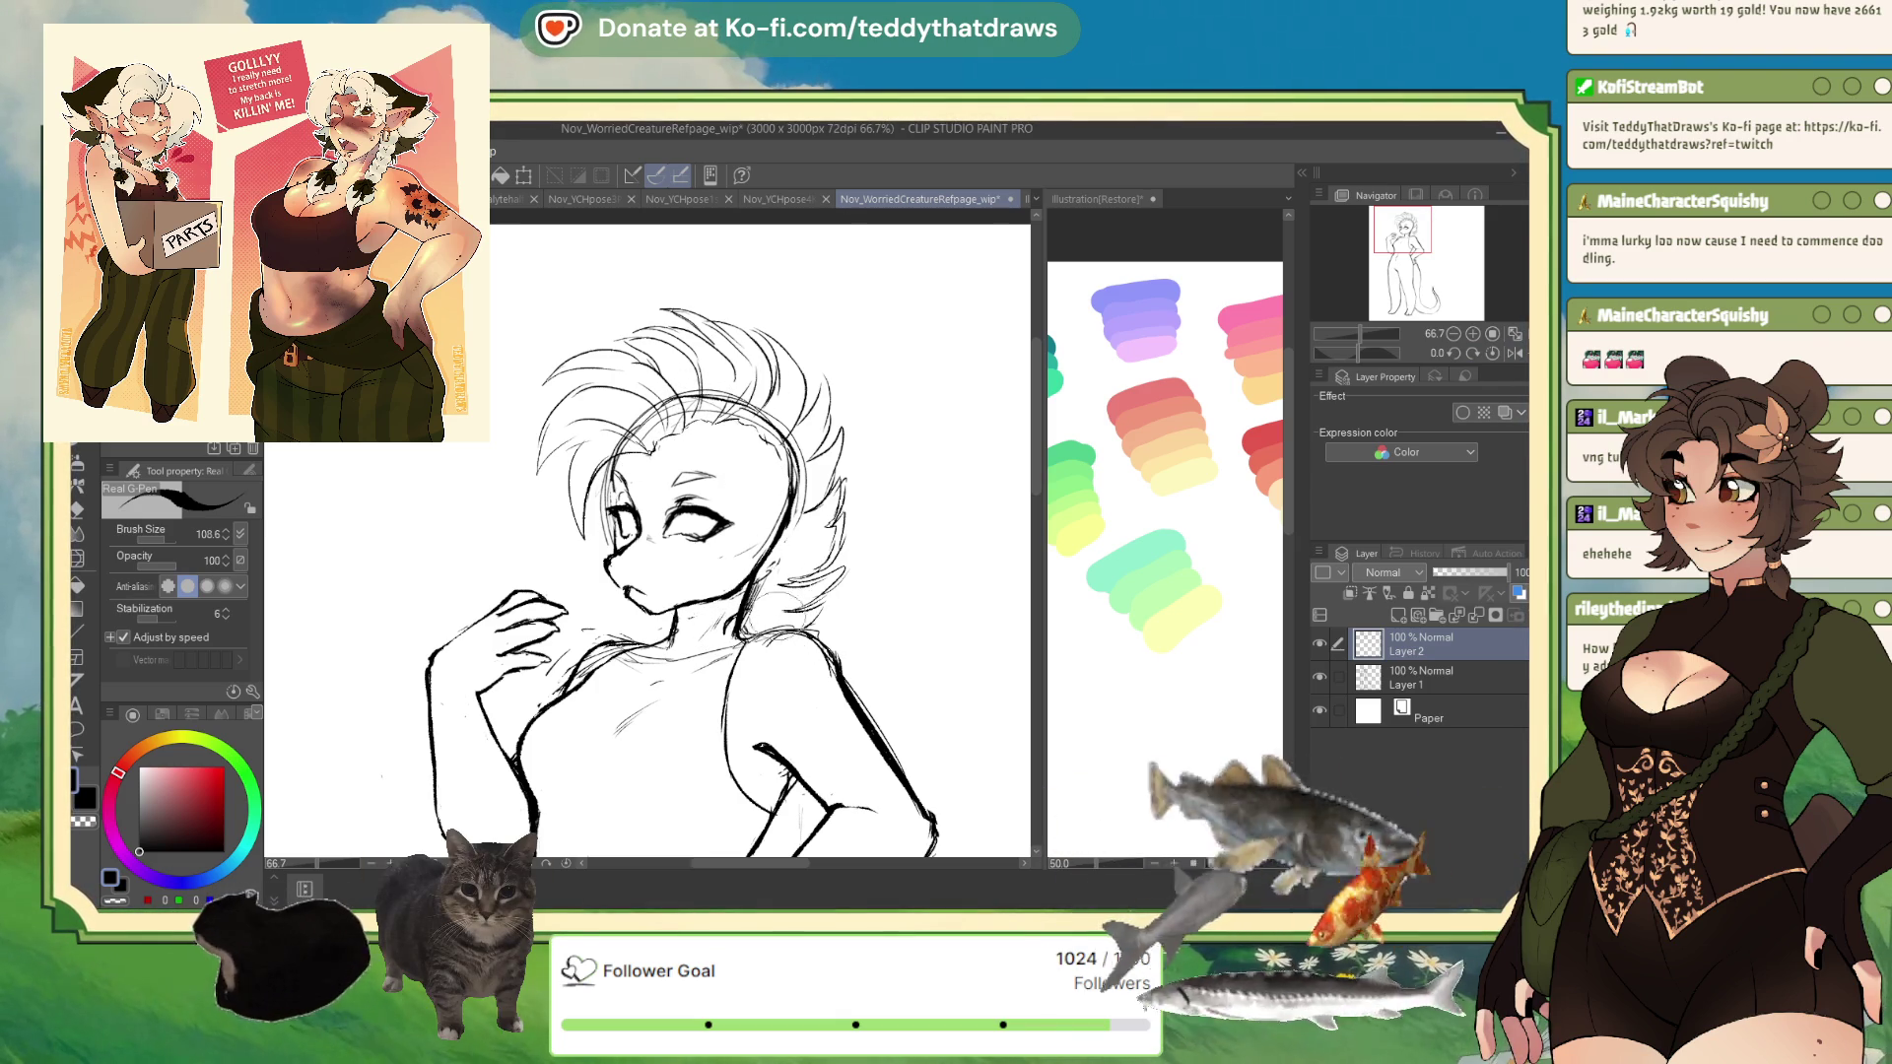
pyautogui.click(1434, 677)
# - Fade Layer 1 to 42% opacity, then draw black braid strokes down over the shoulder on Layer 2
pyautogui.click(1463, 573)
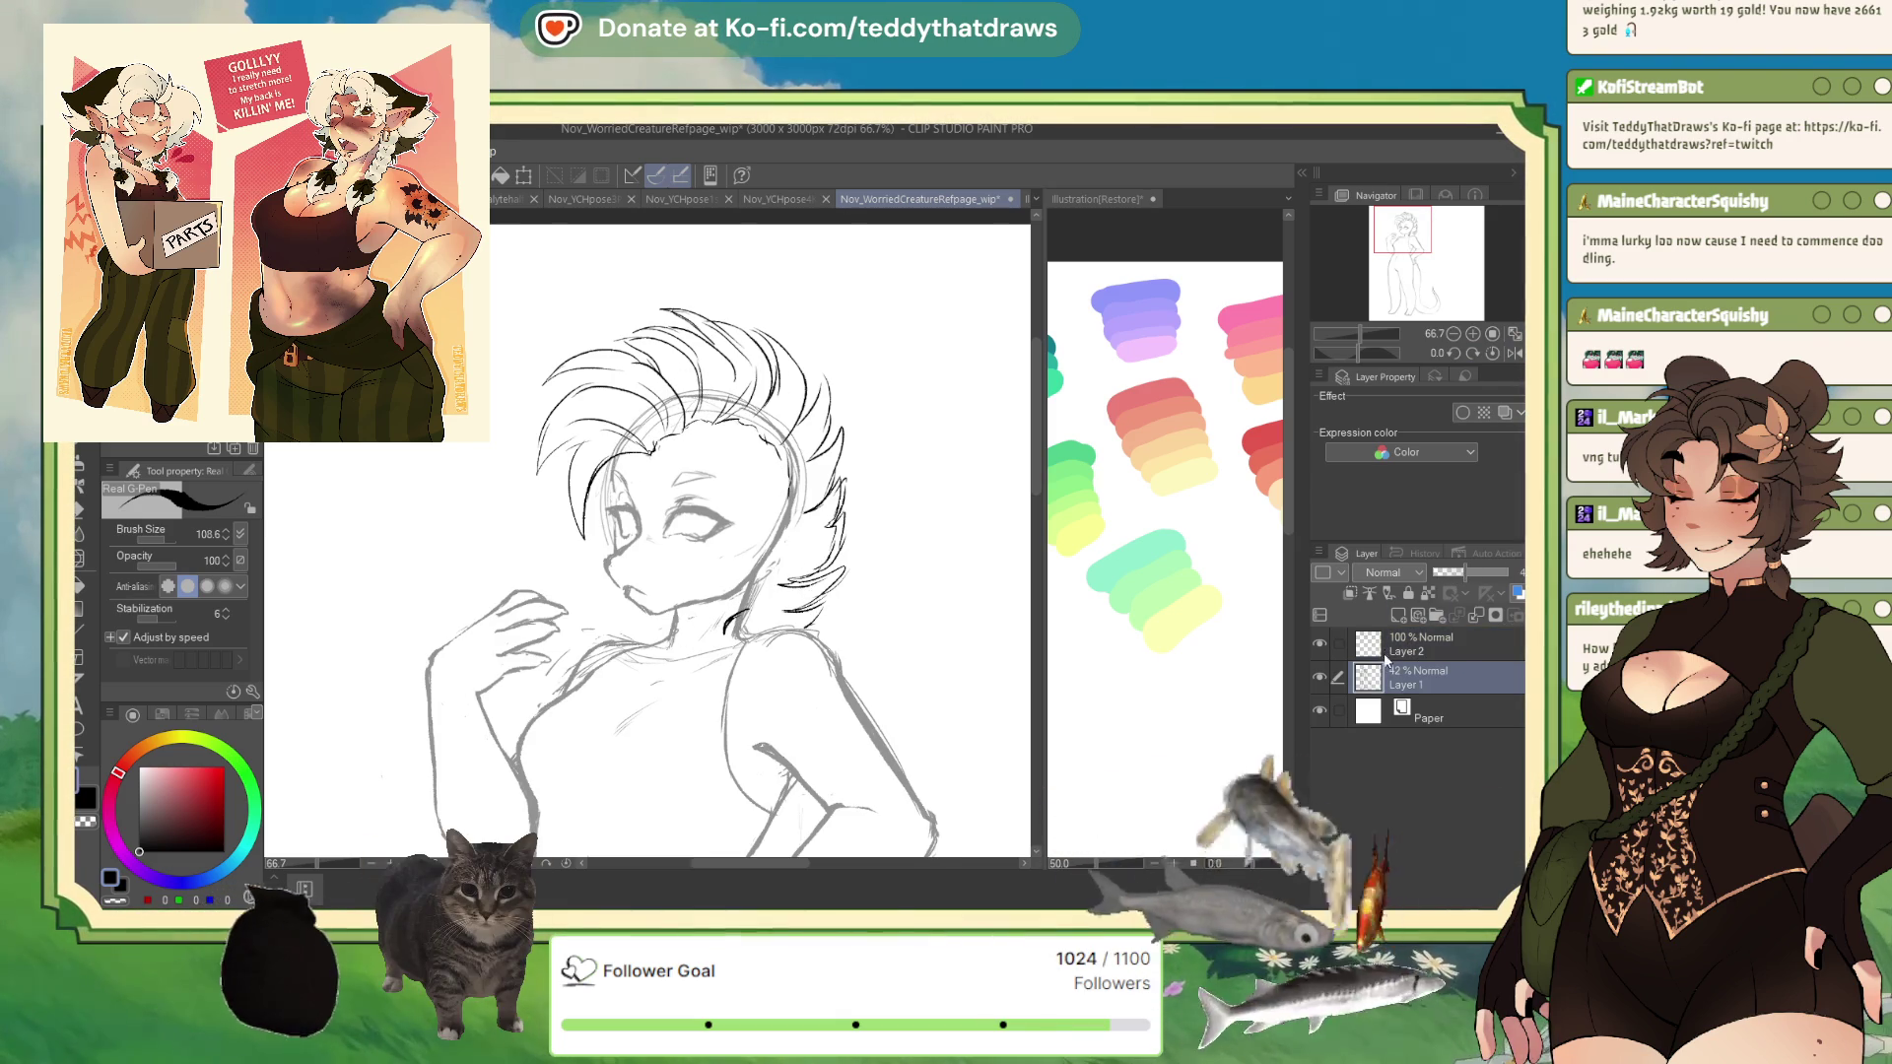
pyautogui.click(1386, 647)
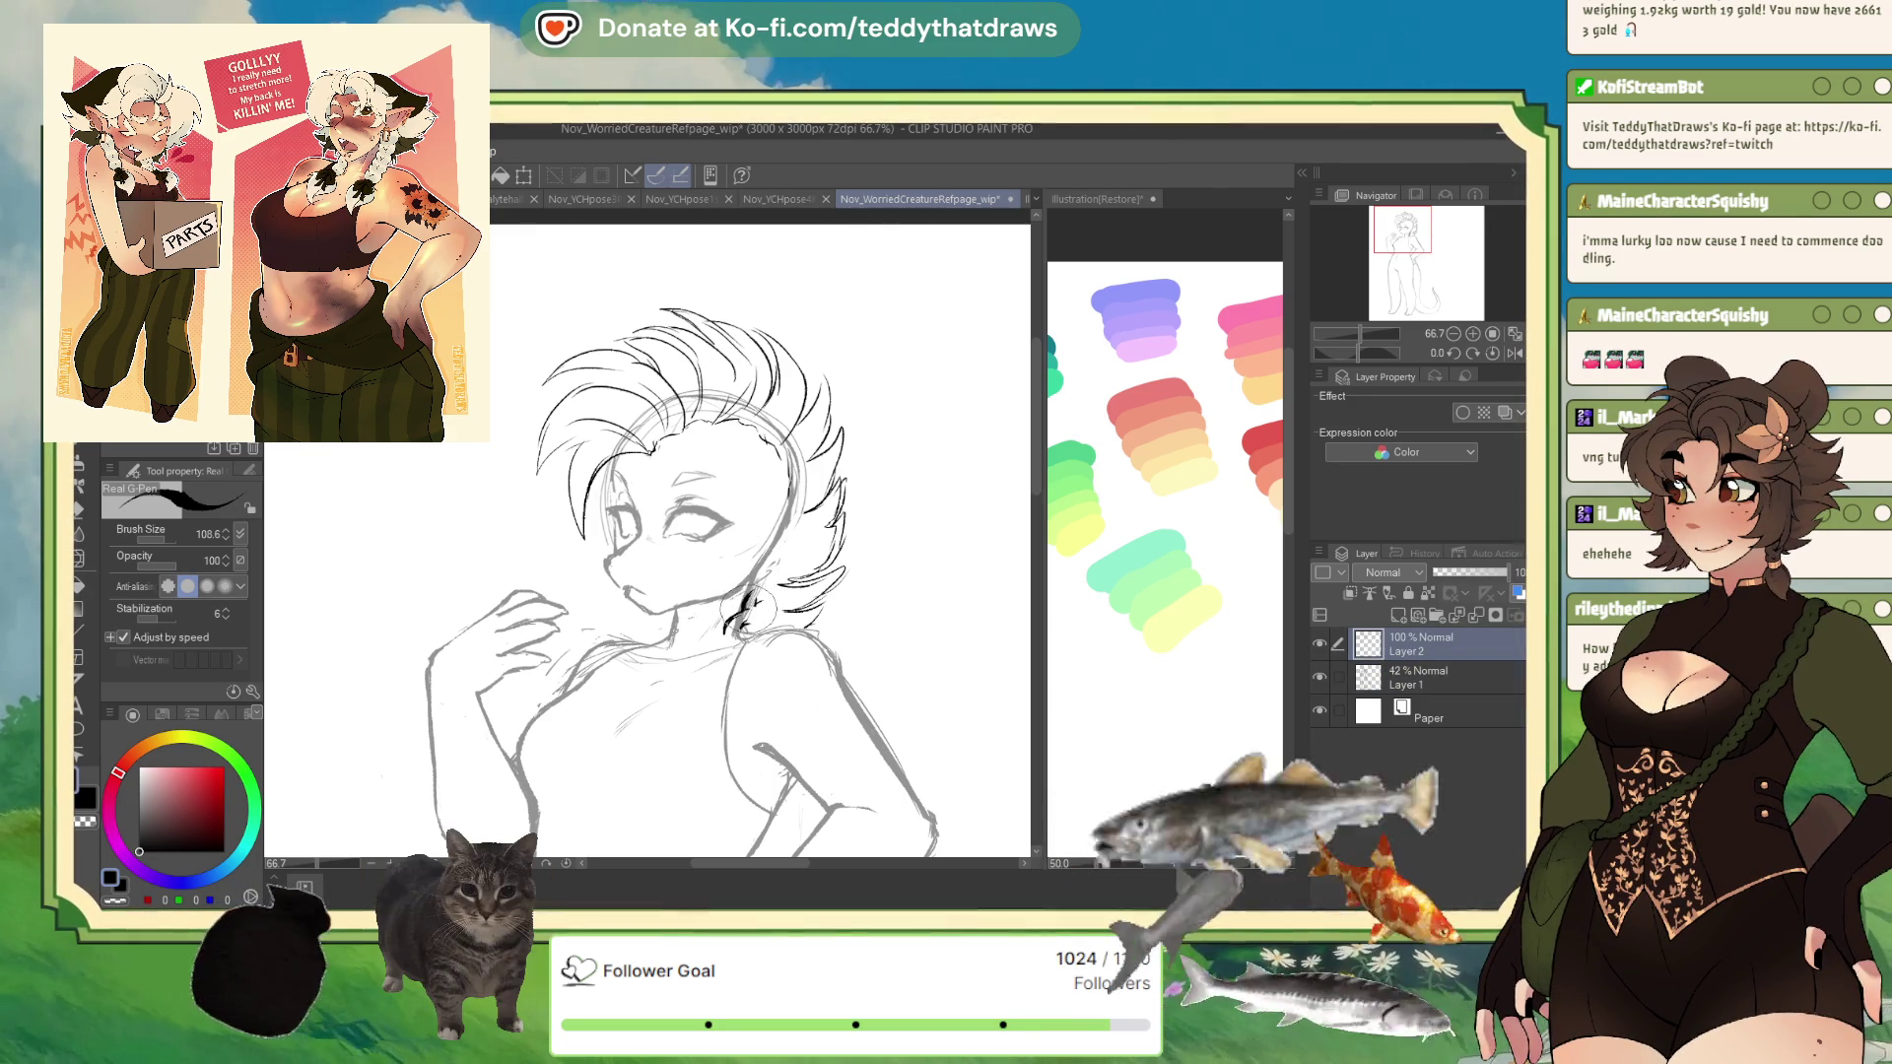
pyautogui.click(115, 900)
pyautogui.click(110, 877)
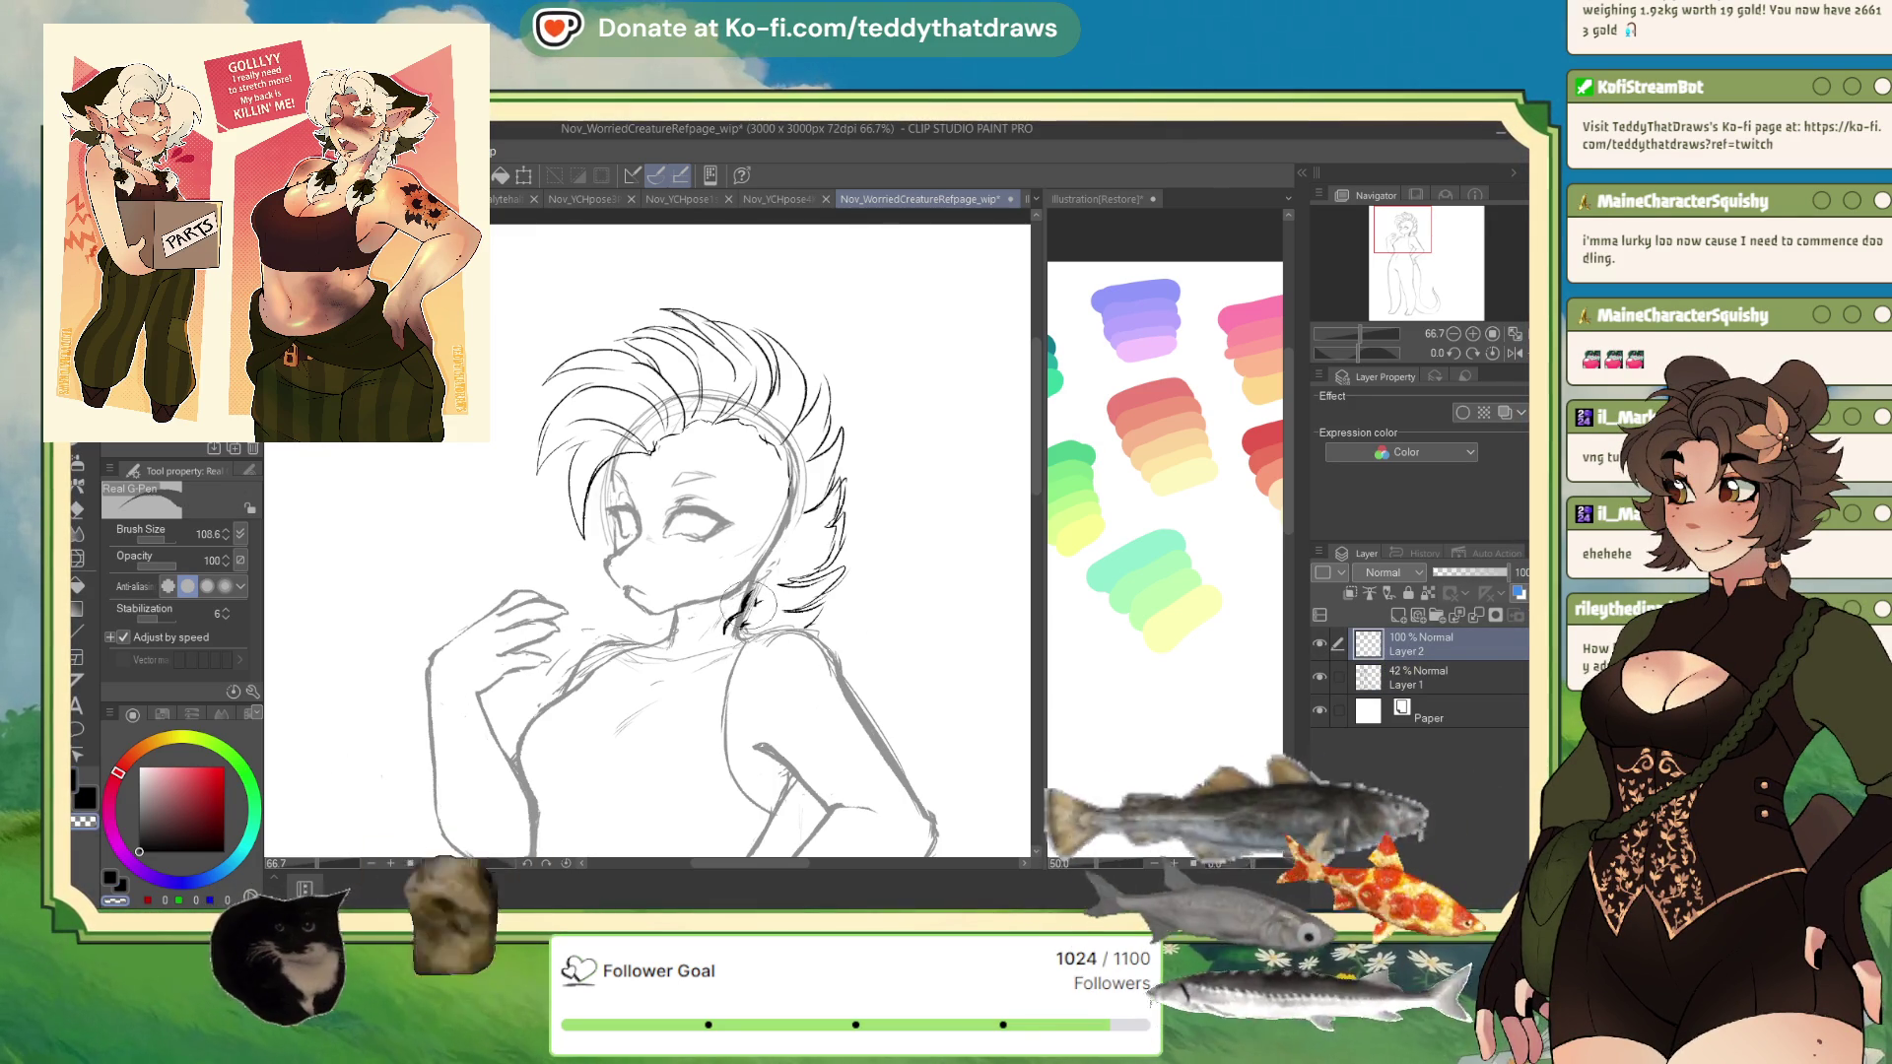
pyautogui.moveTo(778, 591); pyautogui.dragTo(744, 626)
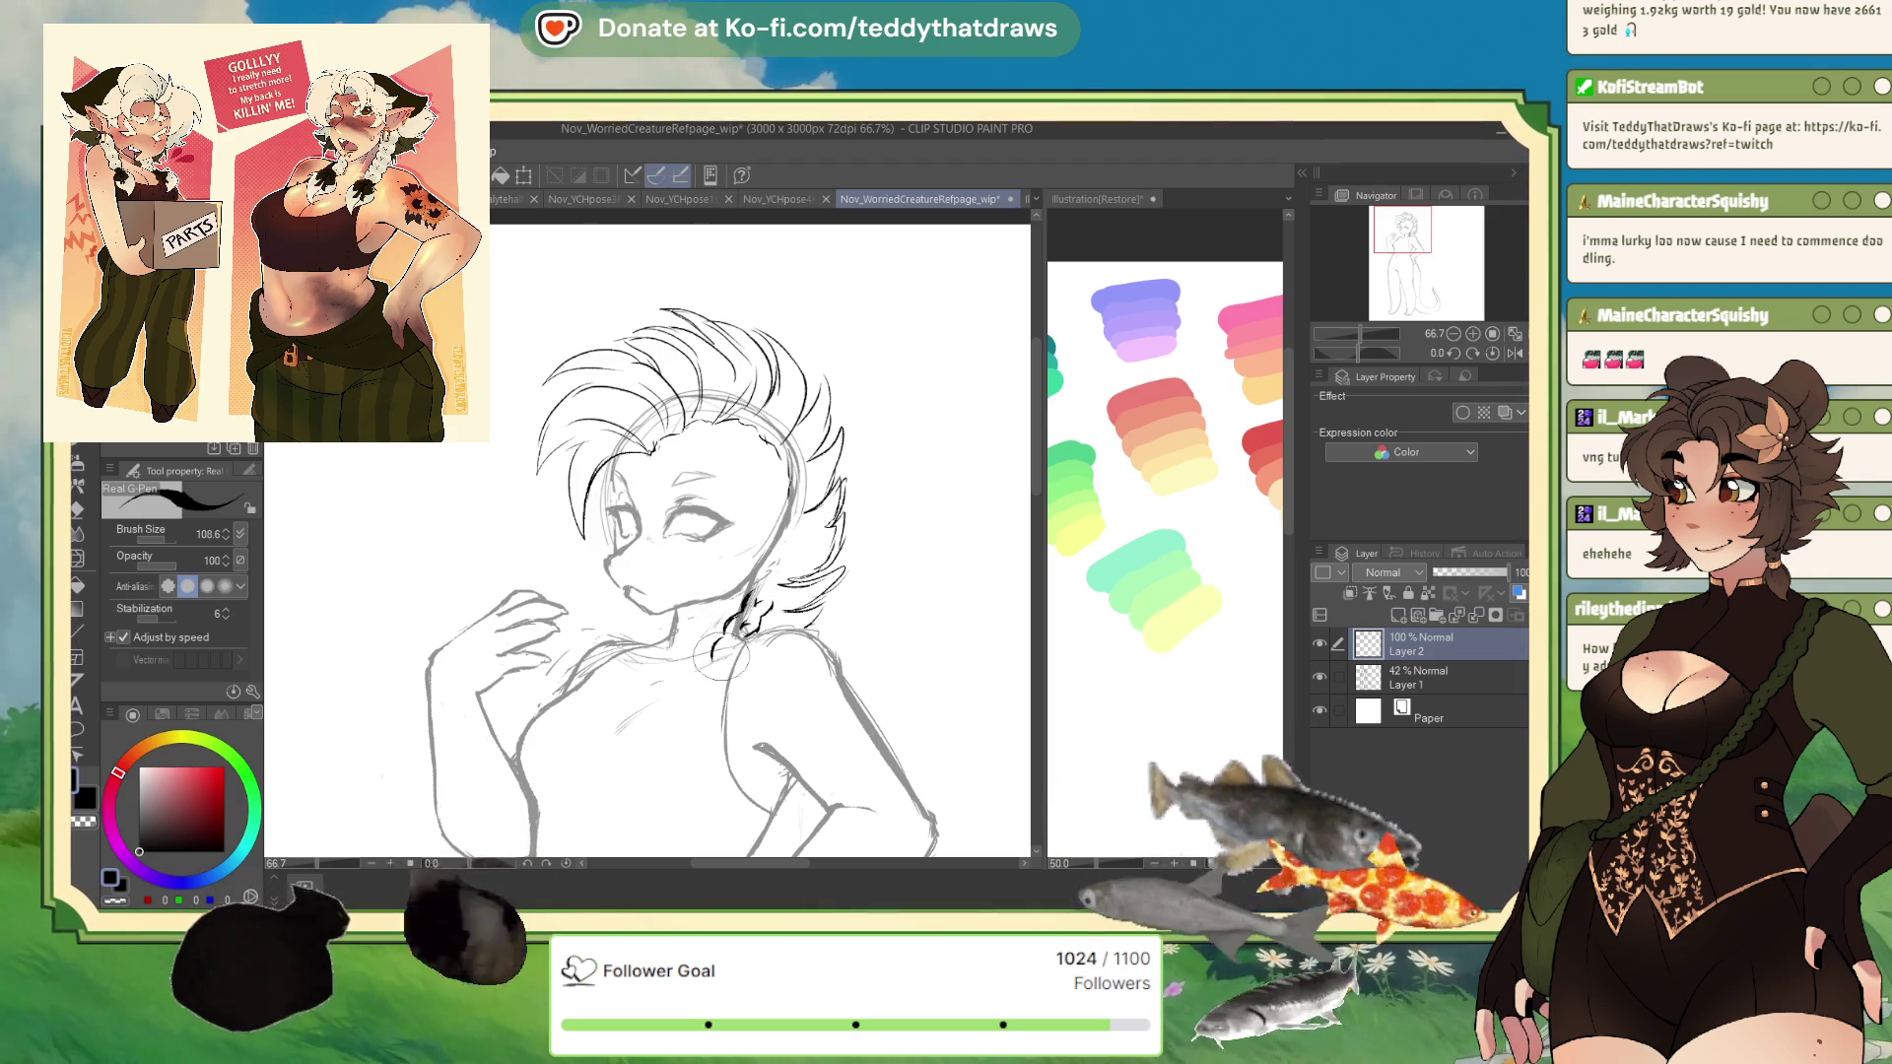
pyautogui.moveTo(753, 635)
pyautogui.mouseDown()
pyautogui.moveTo(681, 707)
pyautogui.moveTo(672, 731)
pyautogui.moveTo(724, 701)
pyautogui.moveTo(685, 744)
pyautogui.mouseUp()
# - Mirror the view, reselect Layer 2, briefly try Liquify, and zoom out to 40.3% to see the hips
pyautogui.click(1514, 353)
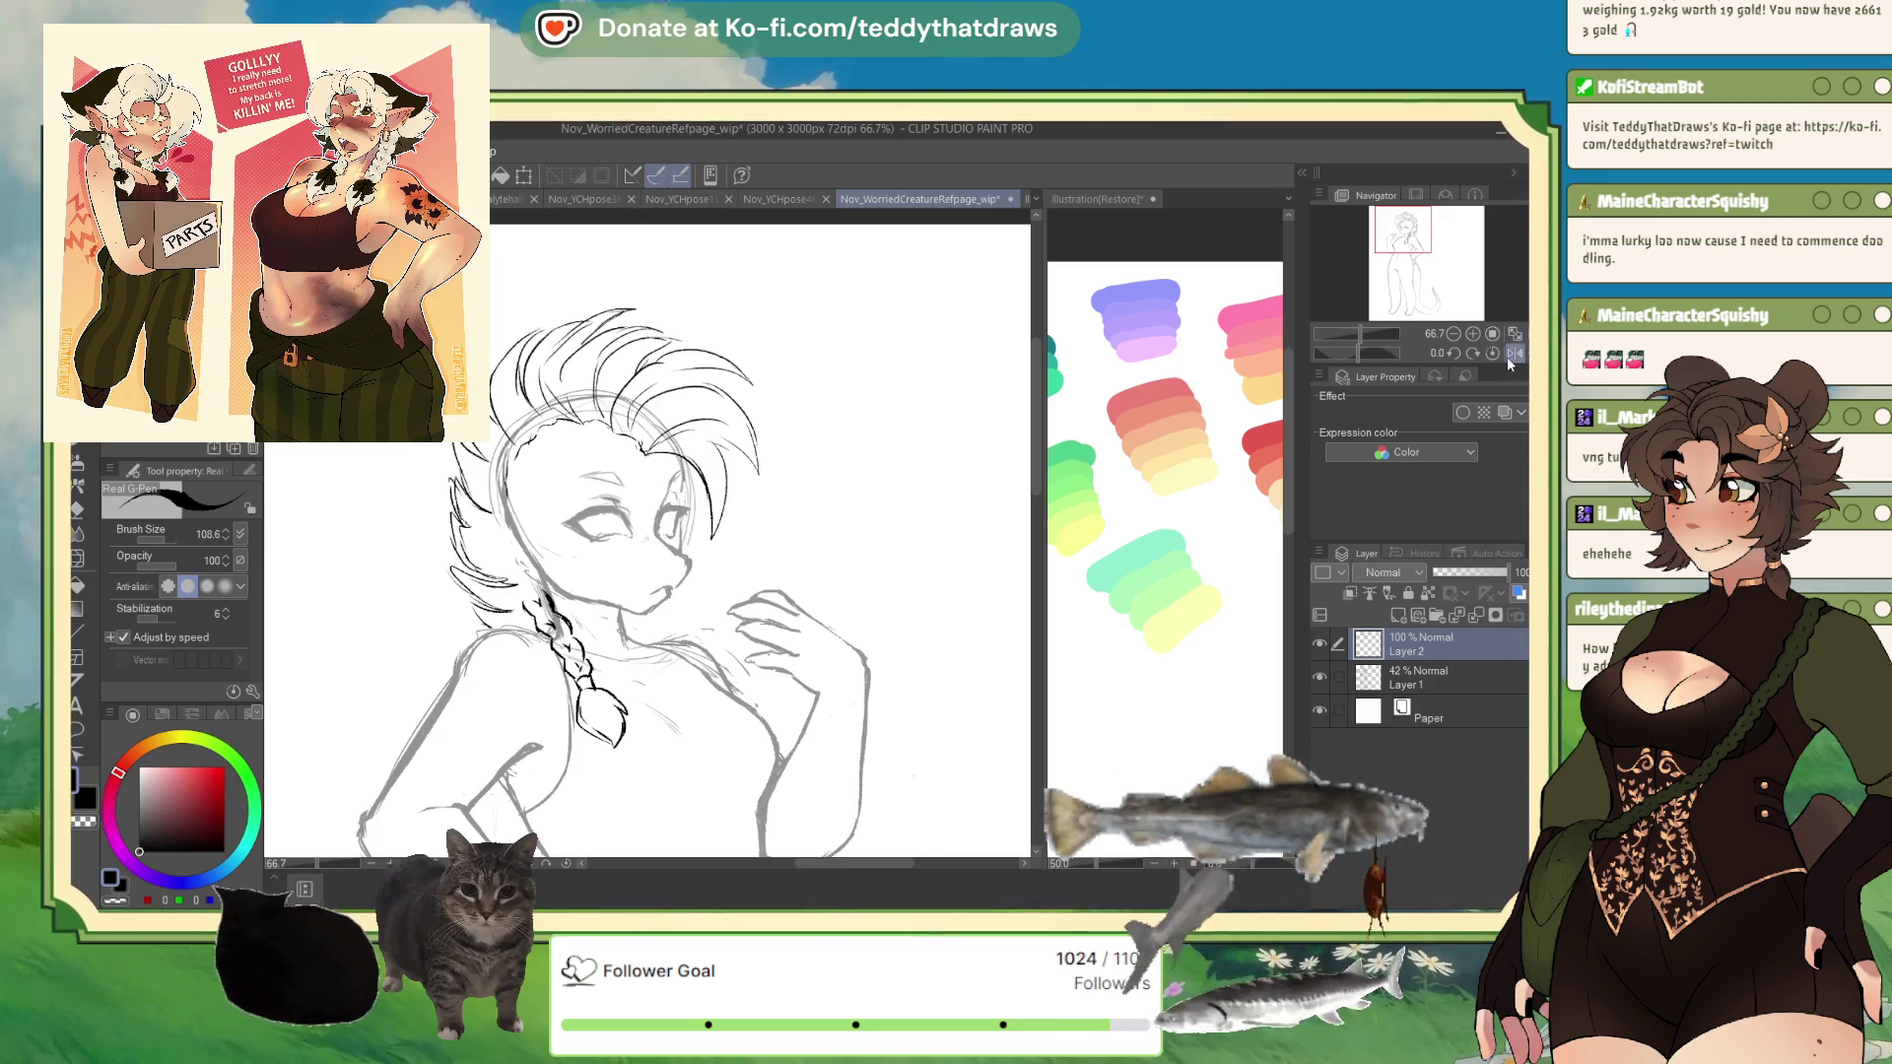
pyautogui.click(1409, 670)
pyautogui.click(1409, 645)
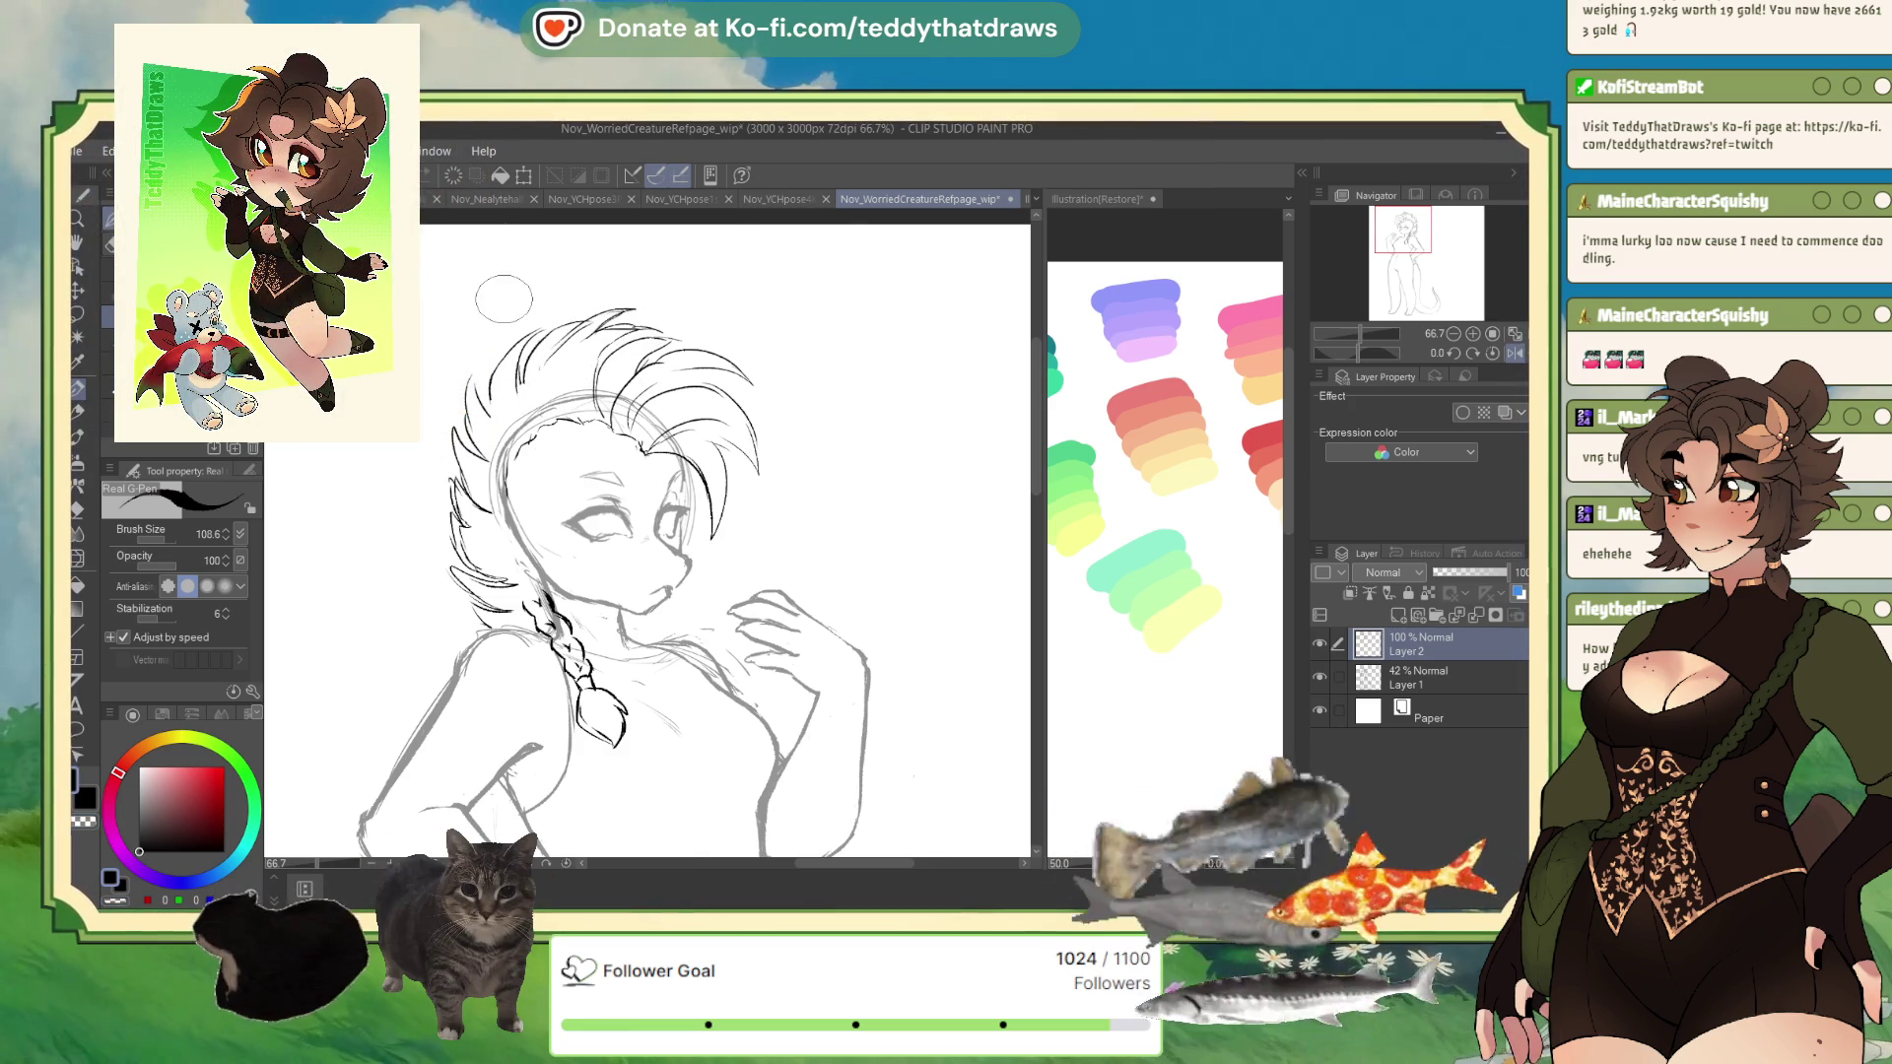
pyautogui.click(78, 557)
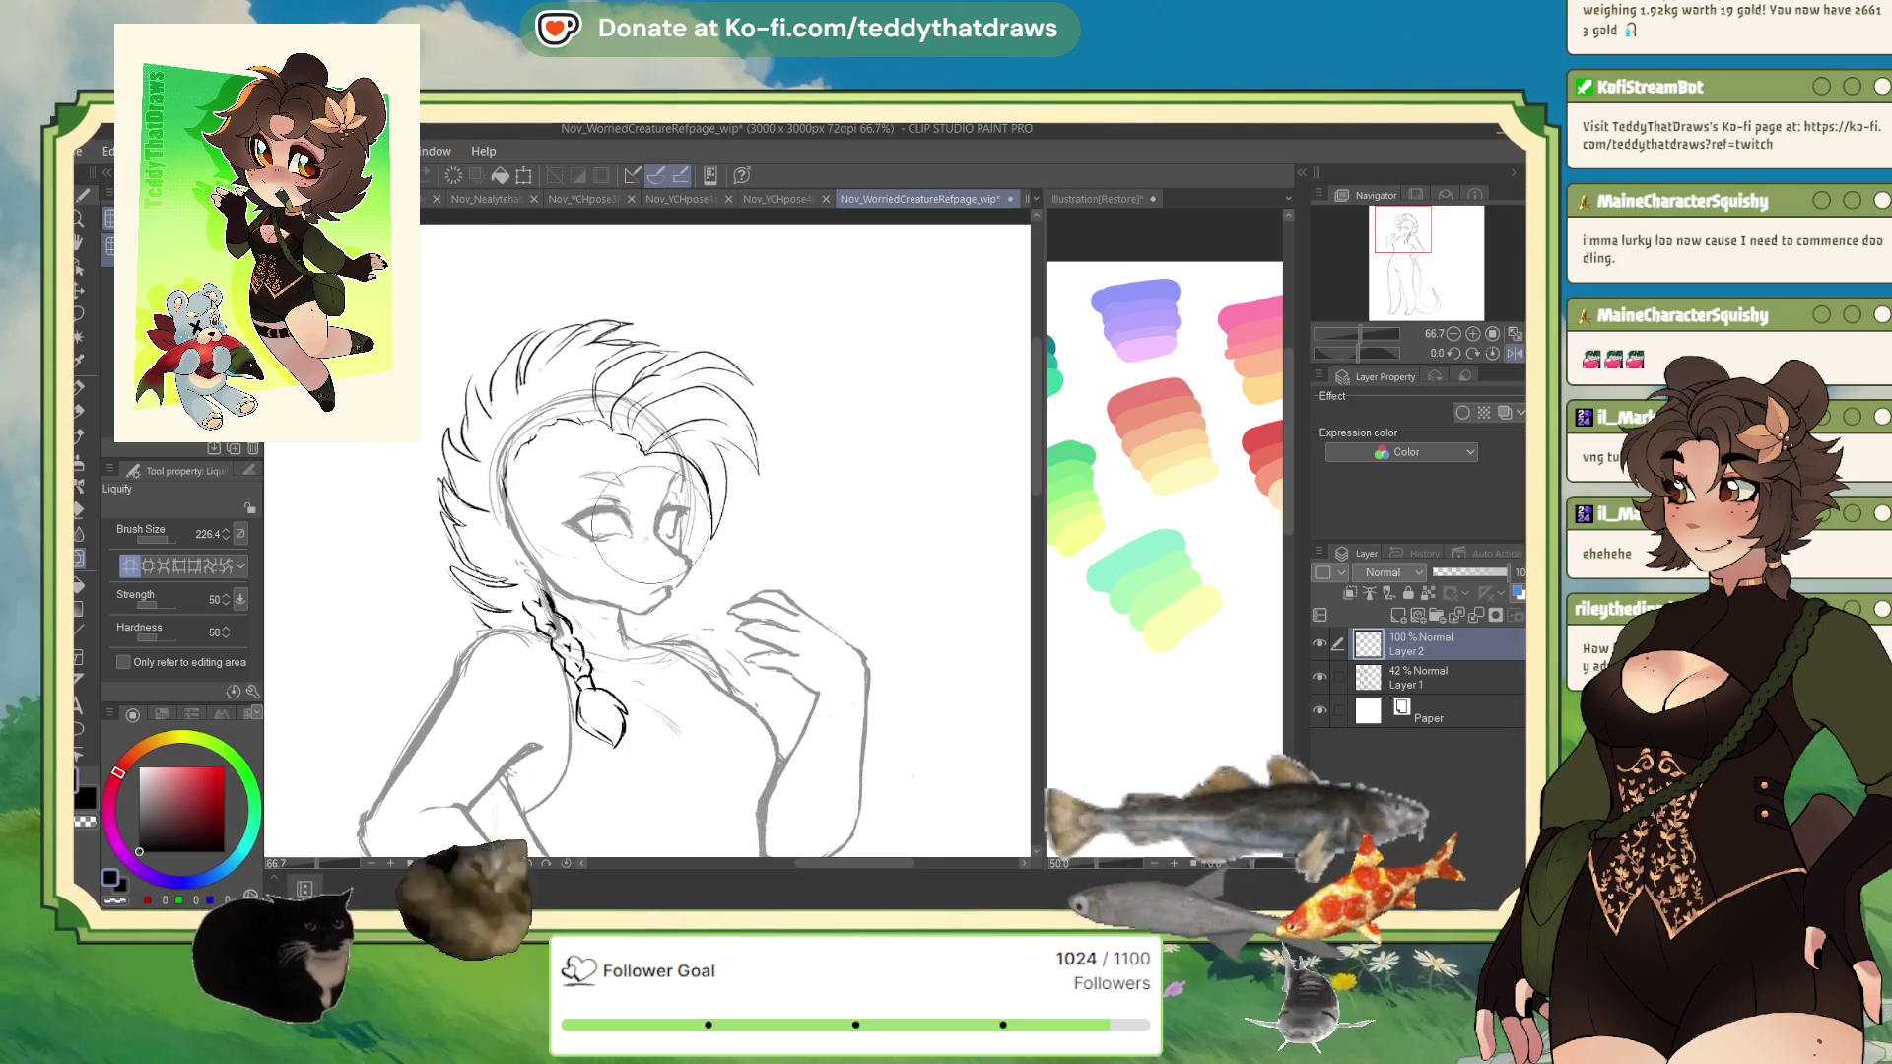
pyautogui.click(77, 393)
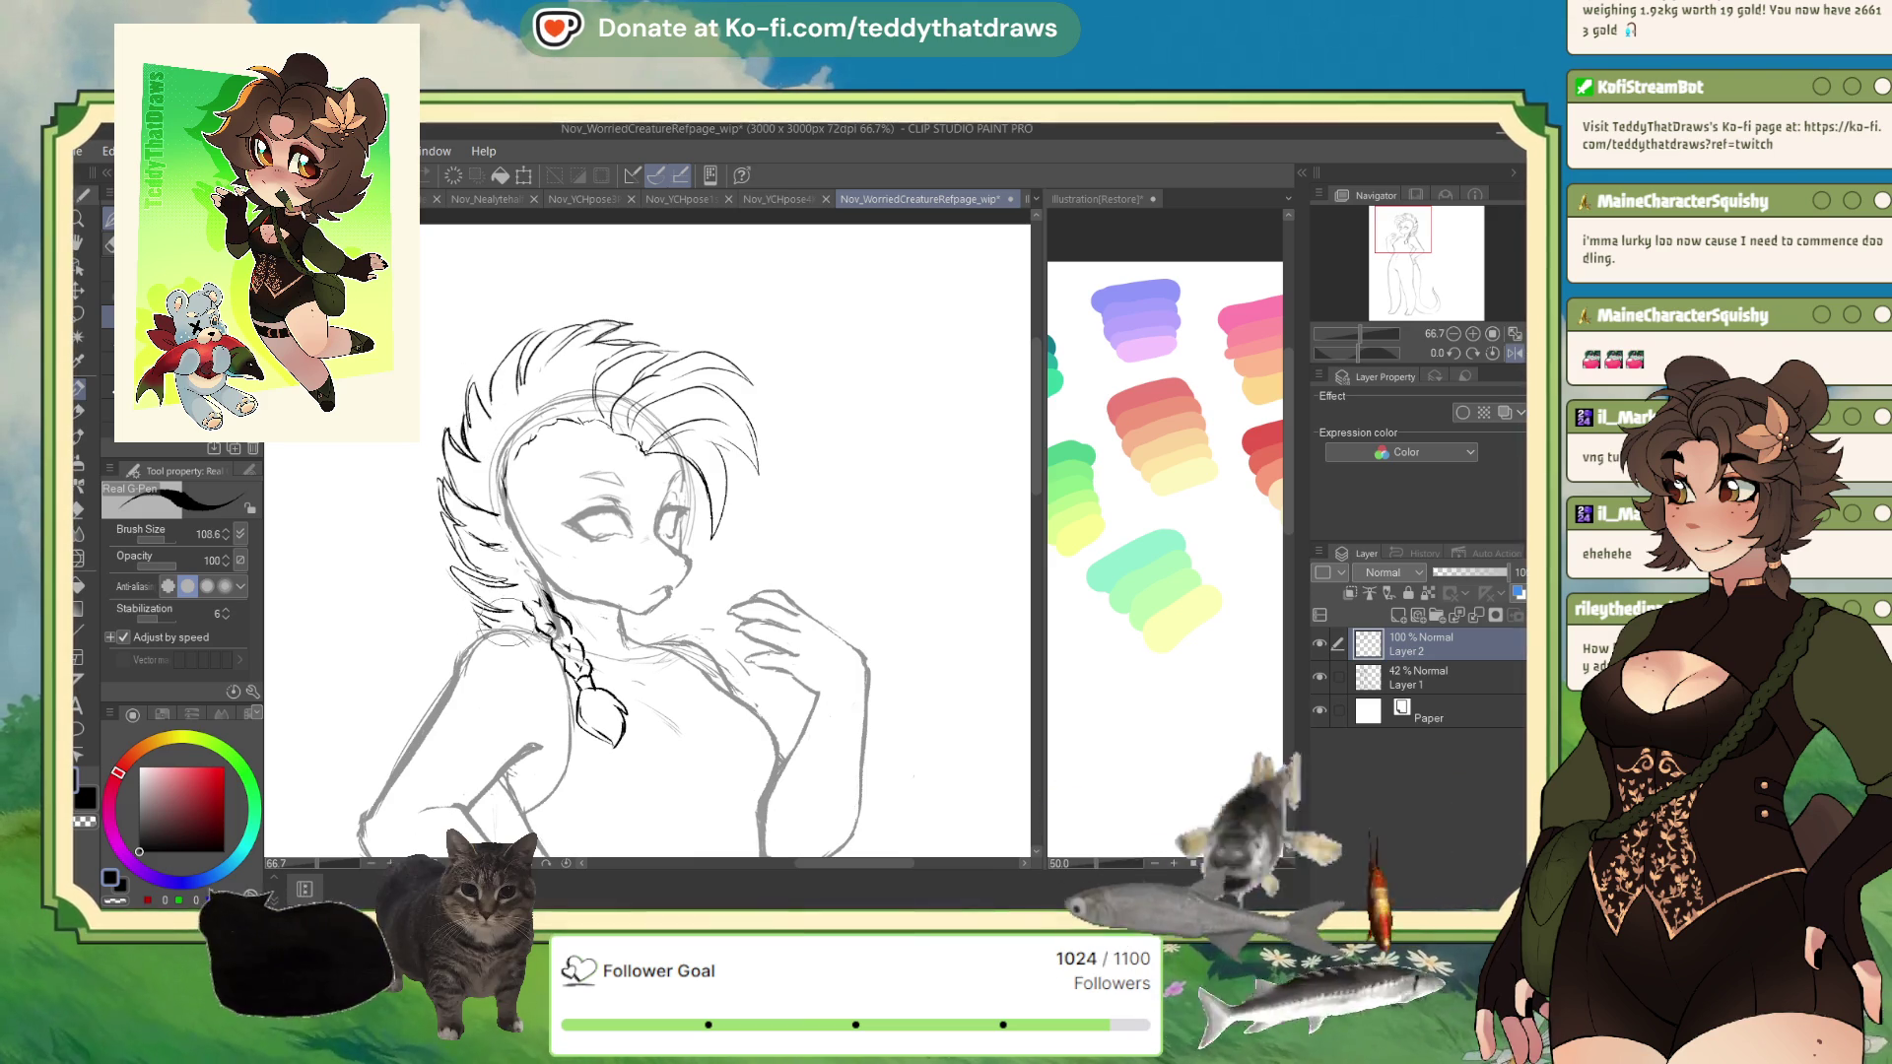
pyautogui.scroll(-3, 529, 701)
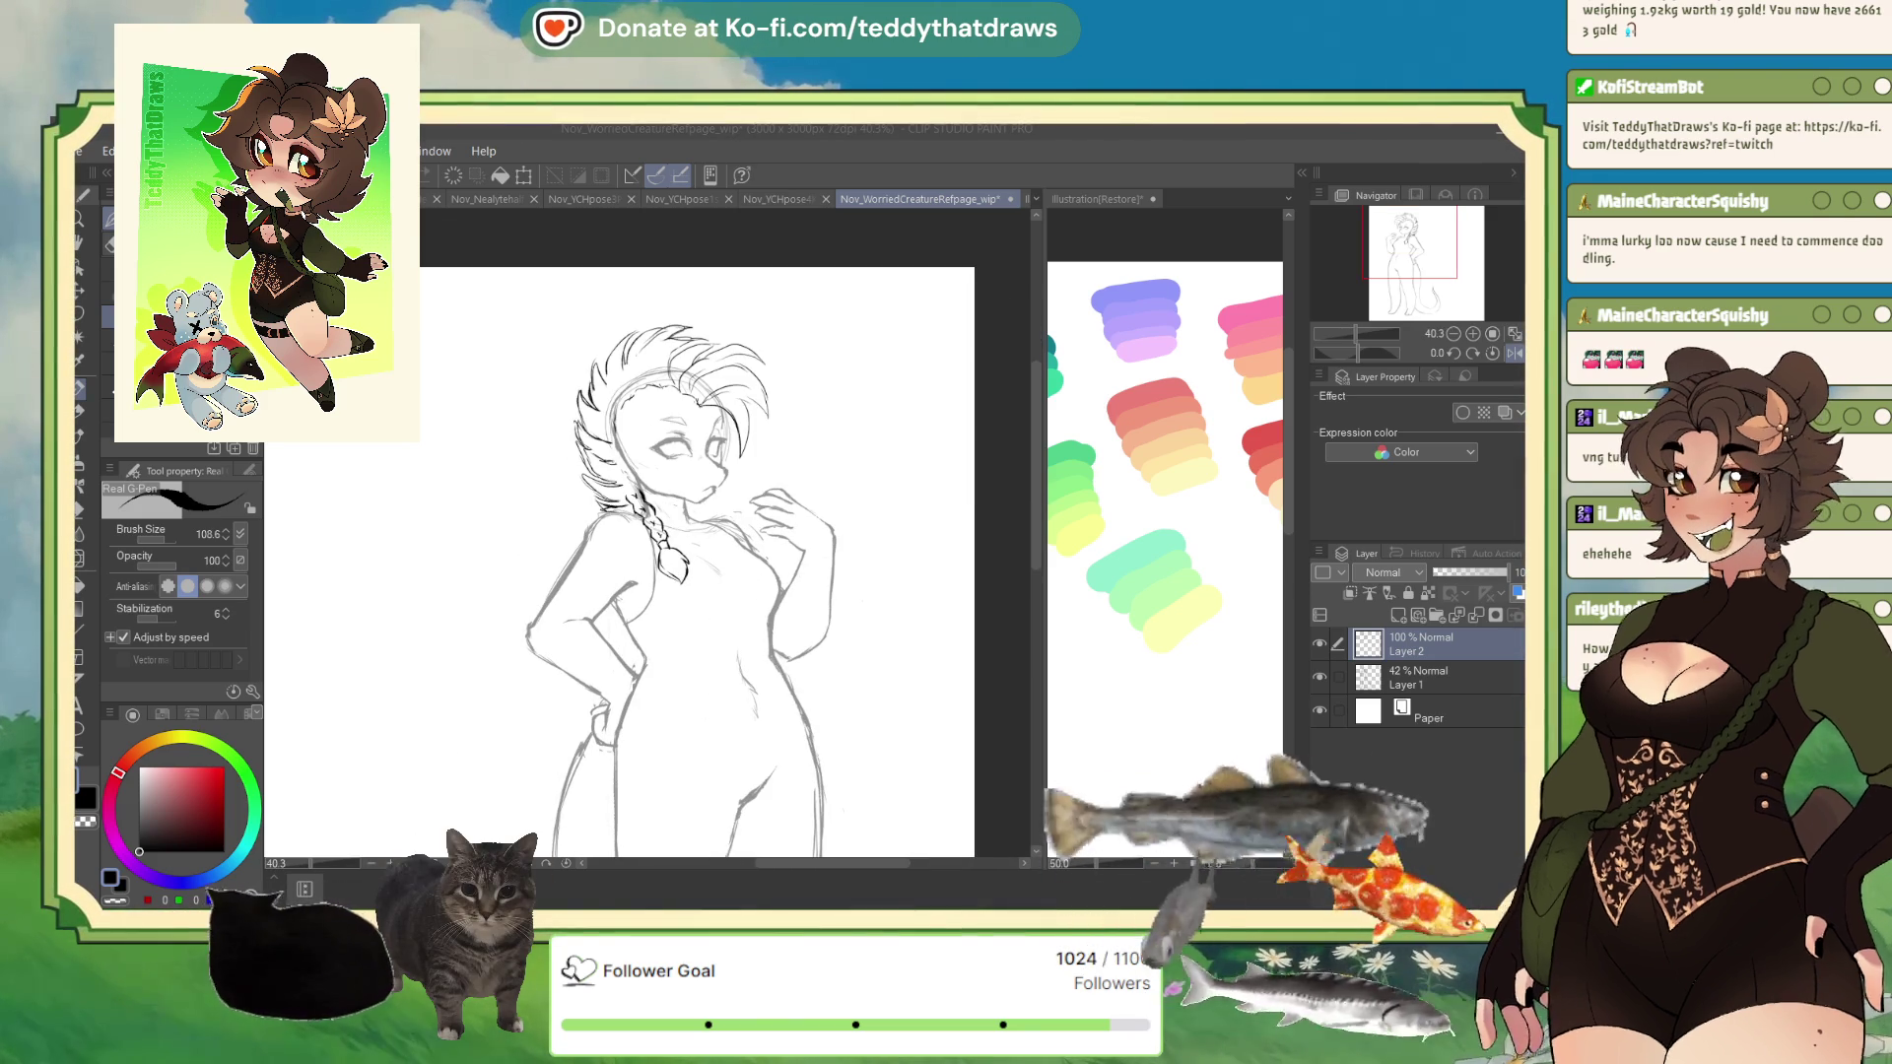
# - With the canvas rotated, sketch a small fur tuft on the hip, then reset rotation and mirroring
pyautogui.moveTo(1173, 929)
pyautogui.mouseDown()
pyautogui.moveTo(1279, 673)
pyautogui.moveTo(1269, 399)
pyautogui.mouseUp()
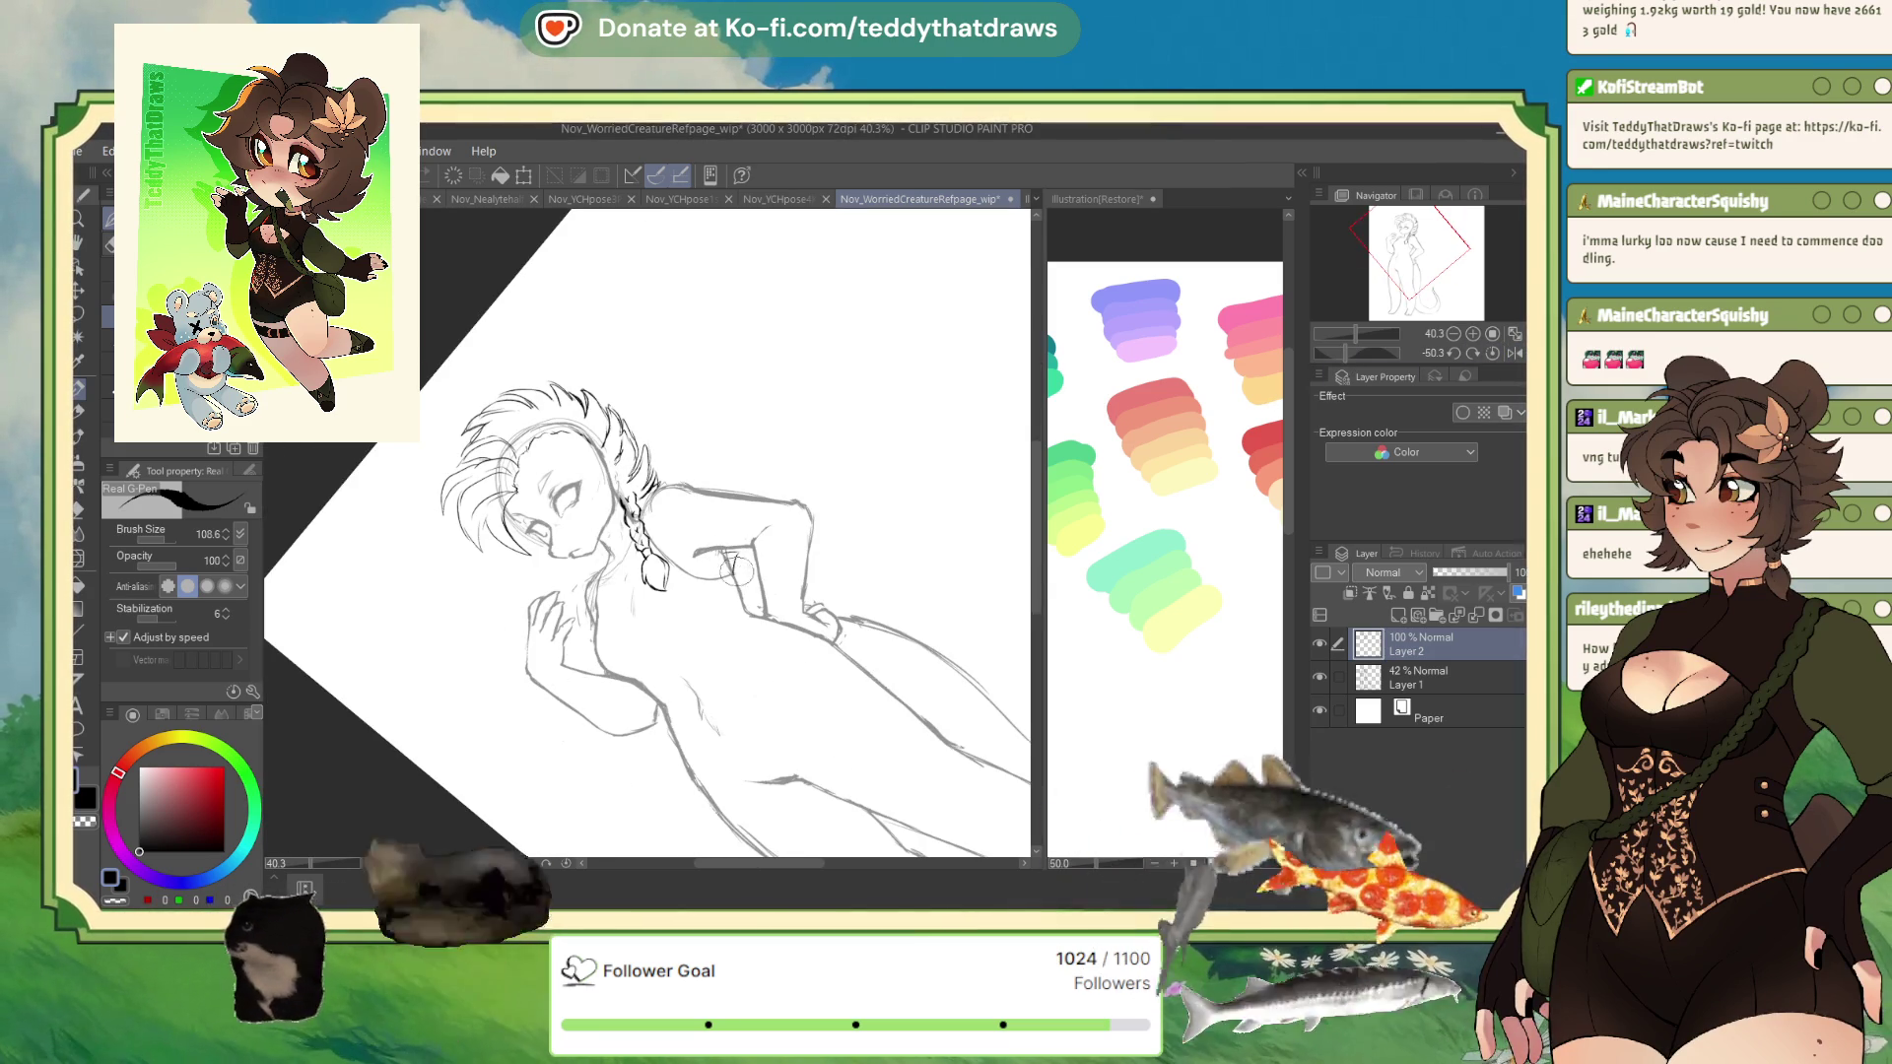
pyautogui.moveTo(736, 558); pyautogui.dragTo(859, 604)
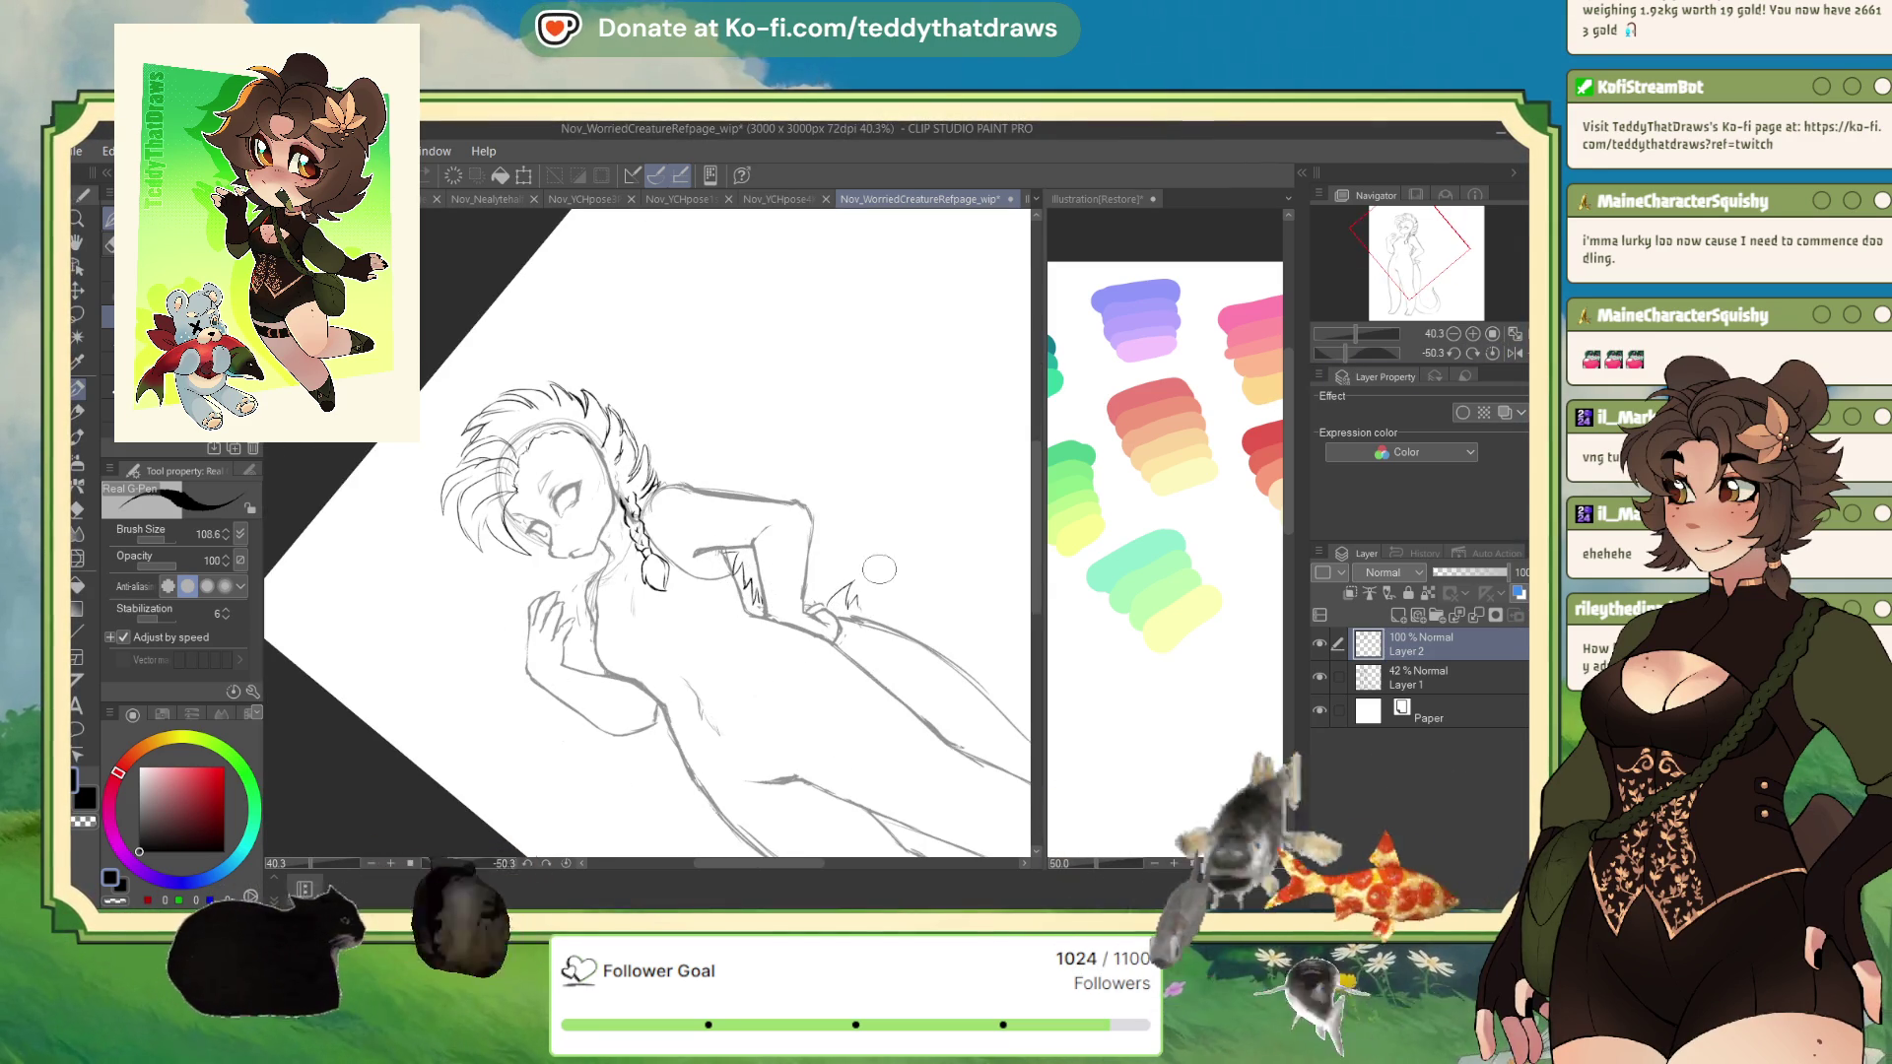
pyautogui.press('h')
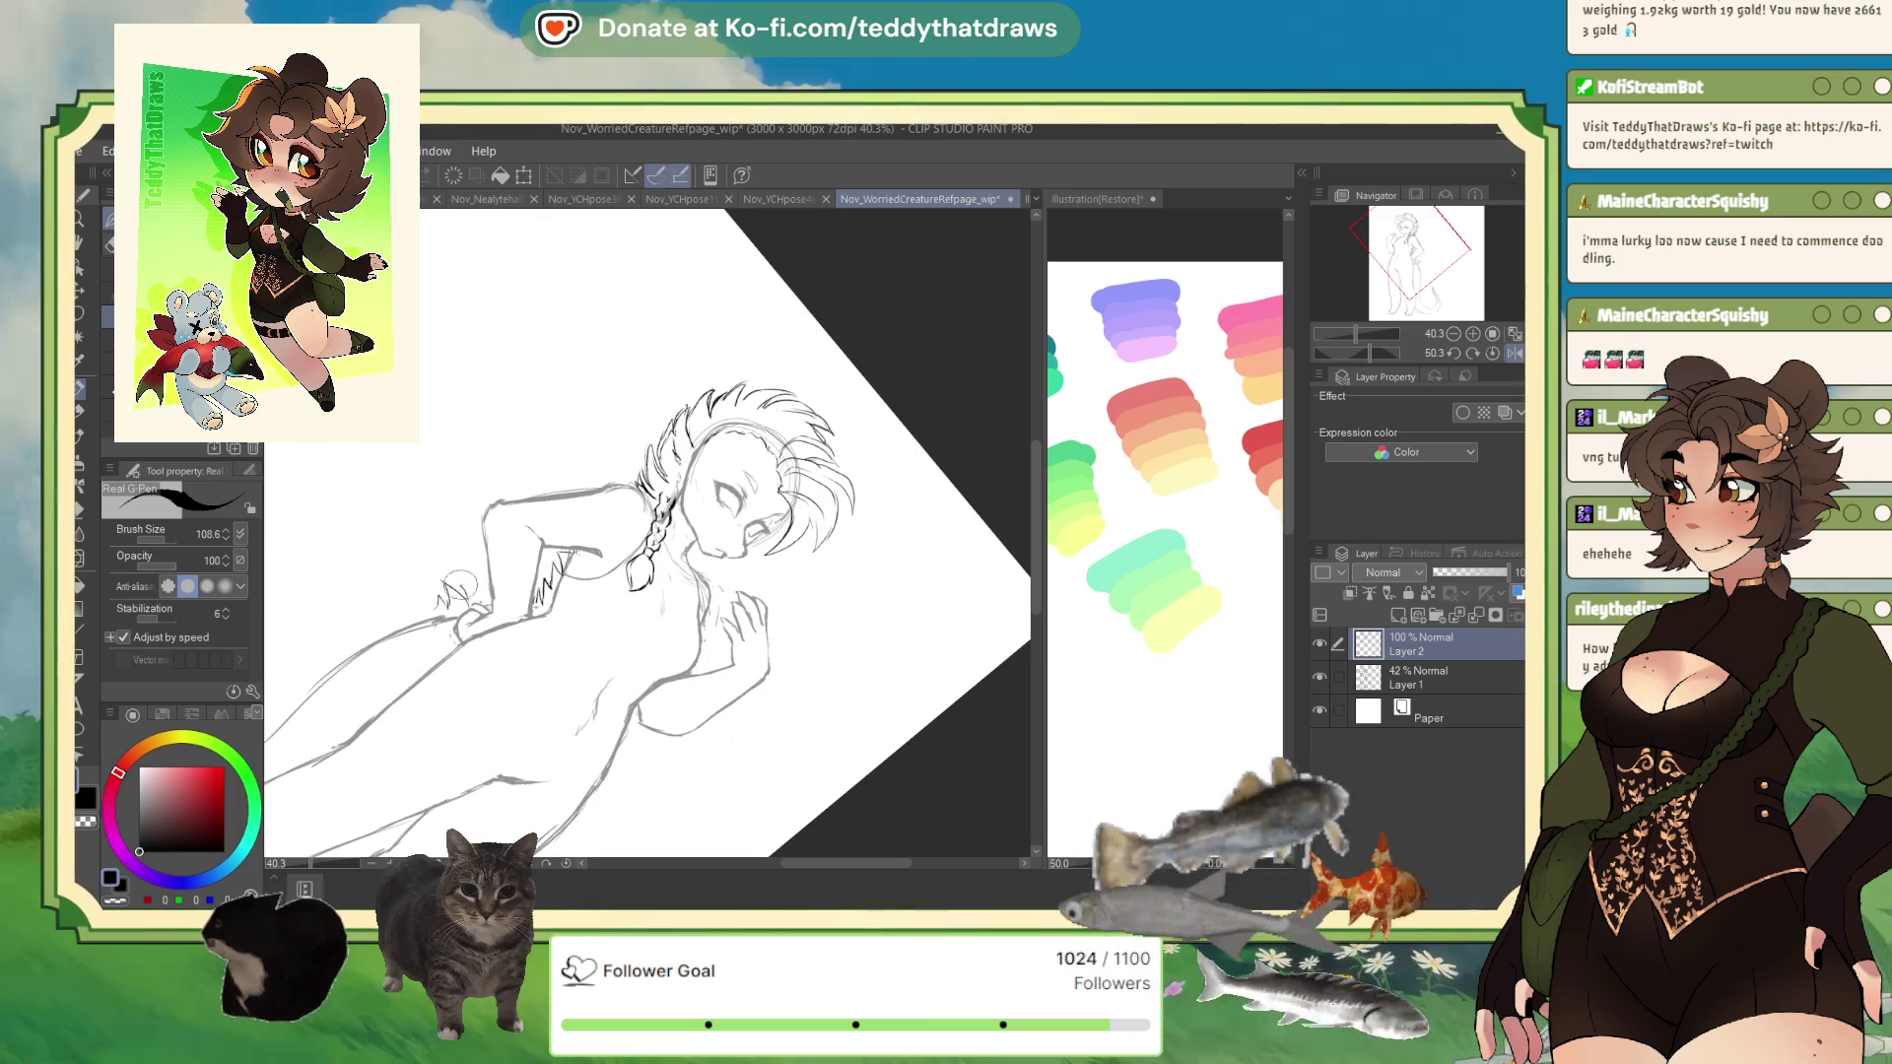
pyautogui.scroll(2, 483, 582)
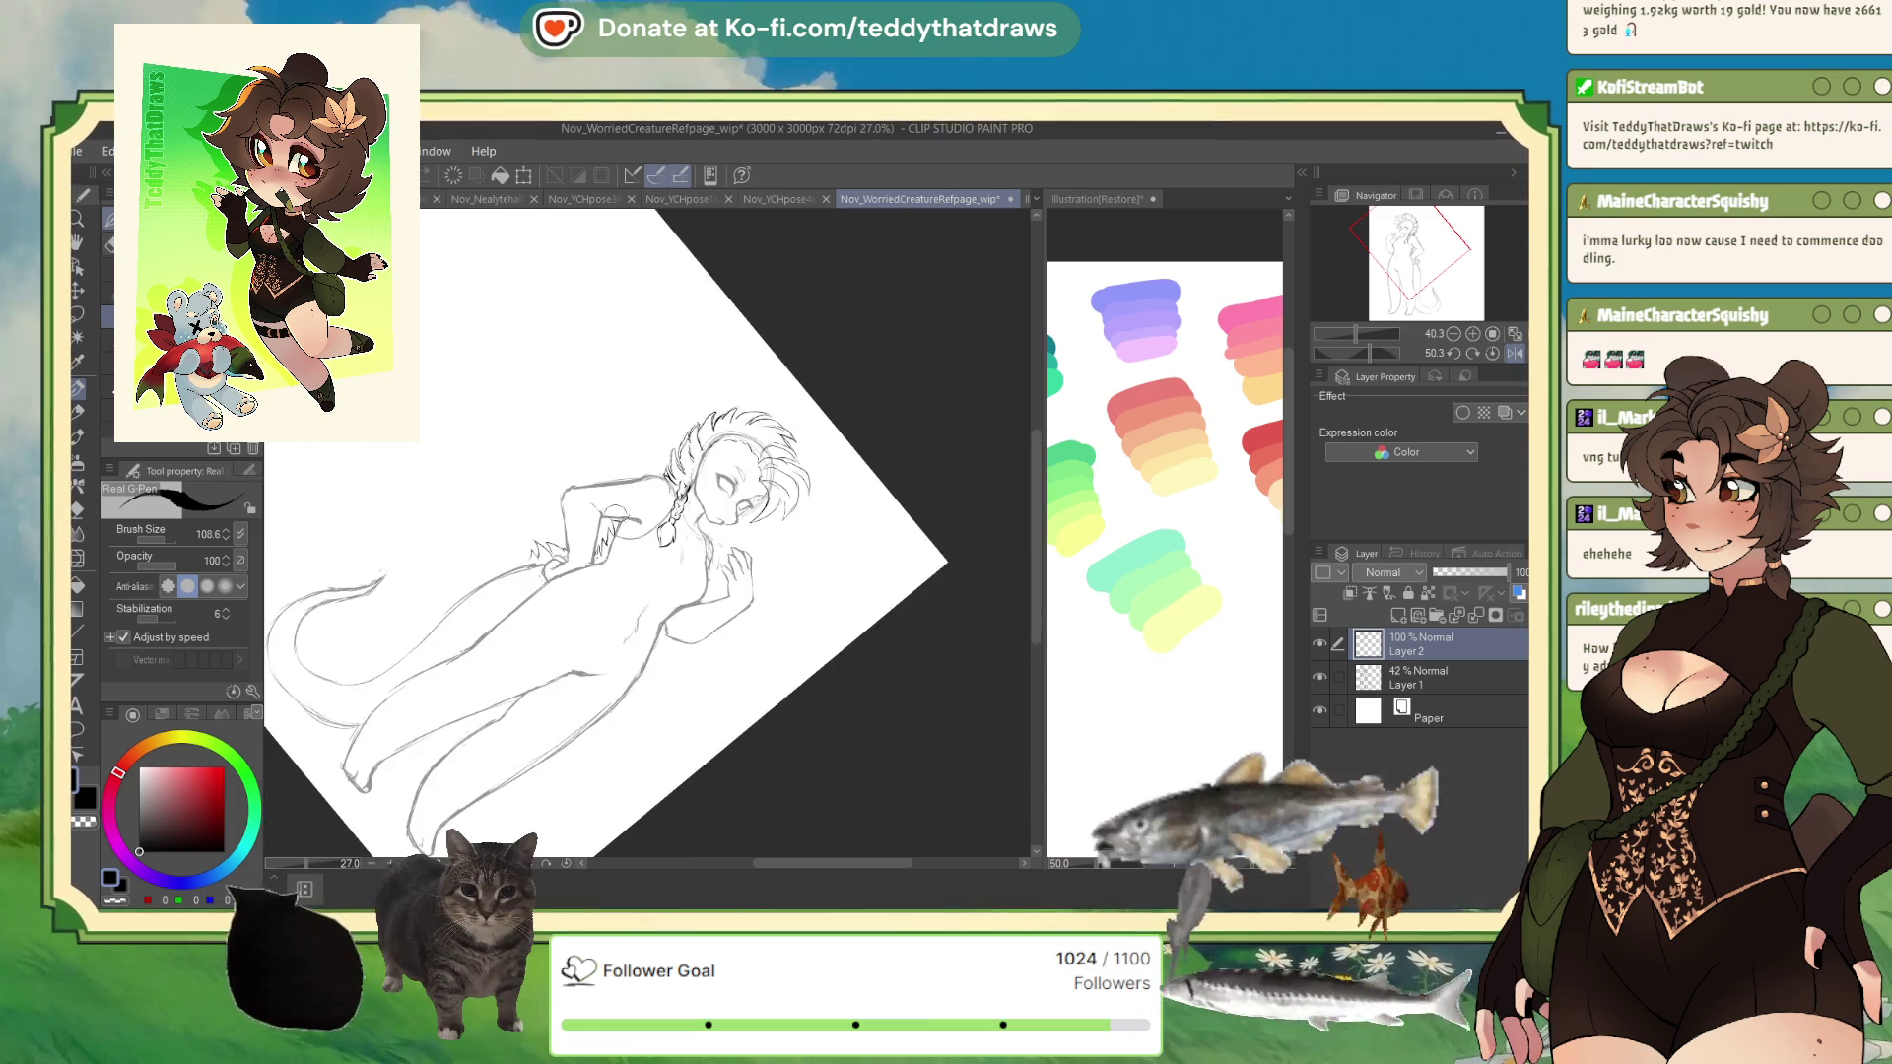
pyautogui.click(1452, 355)
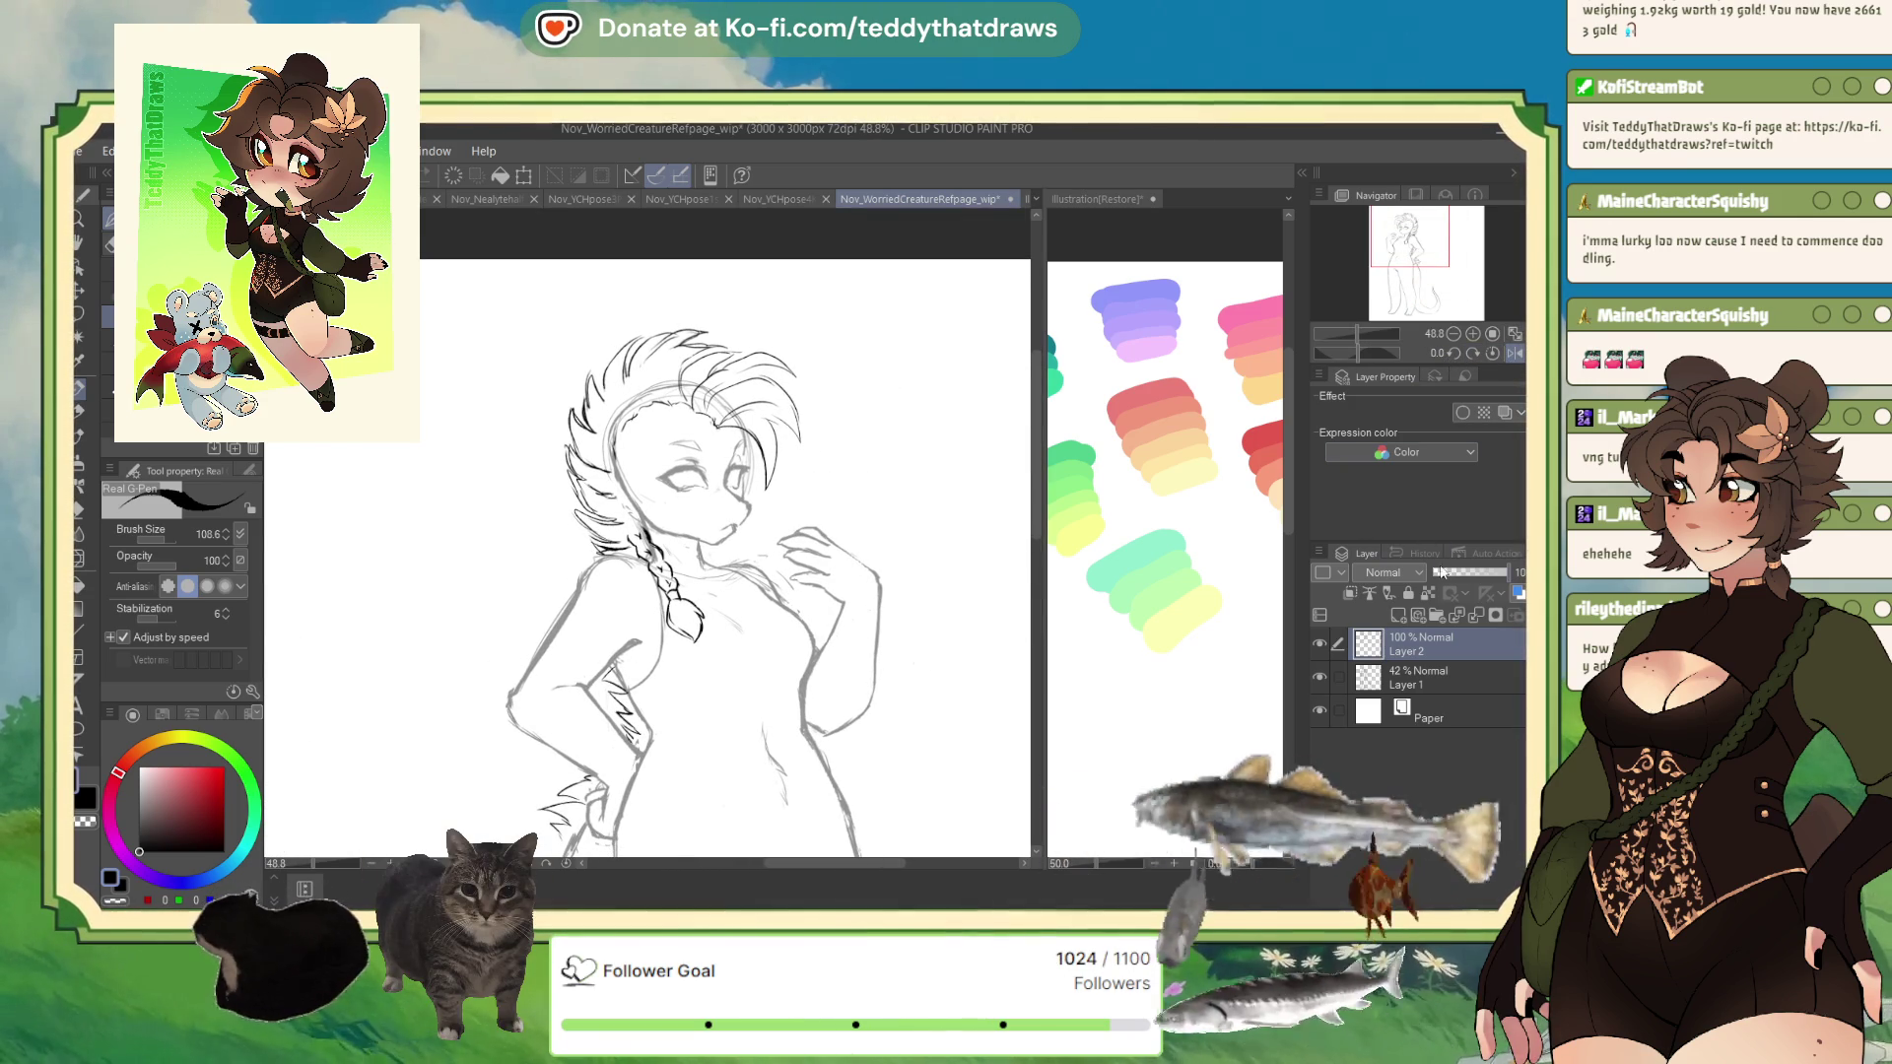
pyautogui.click(1510, 353)
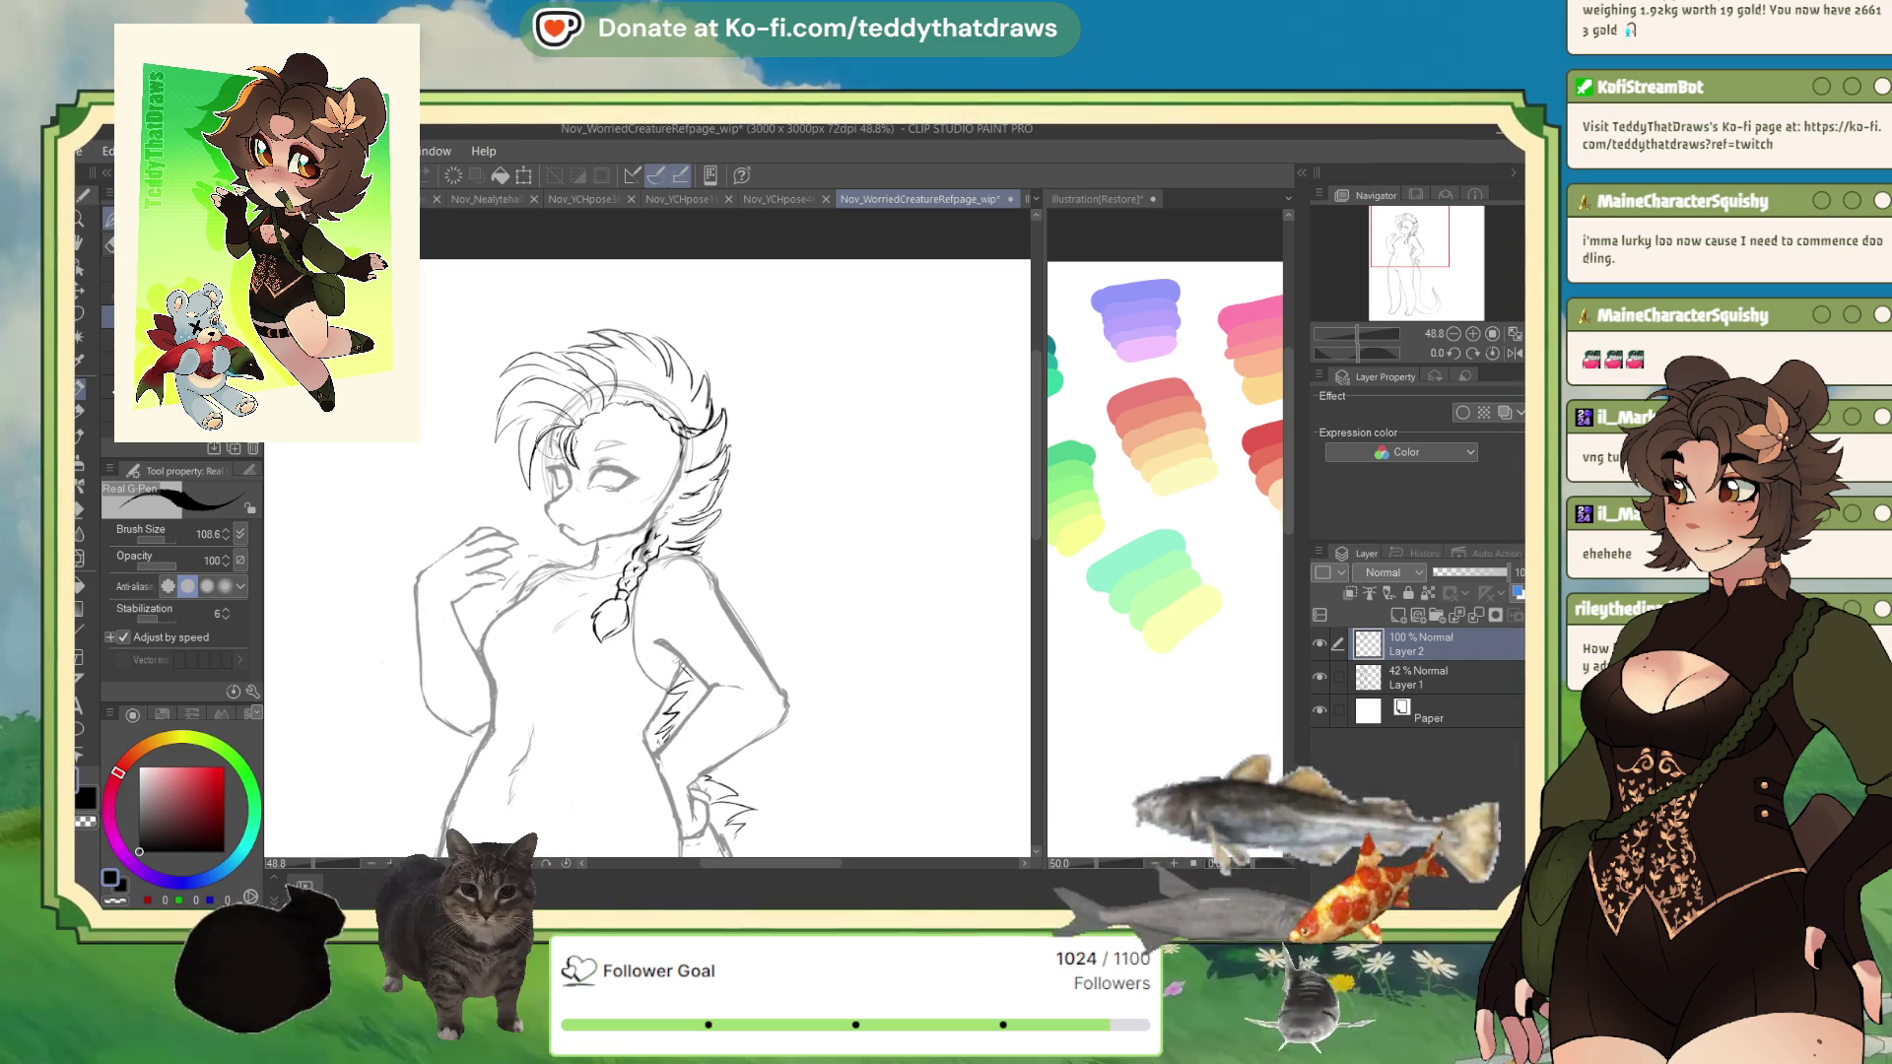
# - Erase the lines around the eye with transparent colour, redraw them in dark, and mirror the view
pyautogui.press('c')
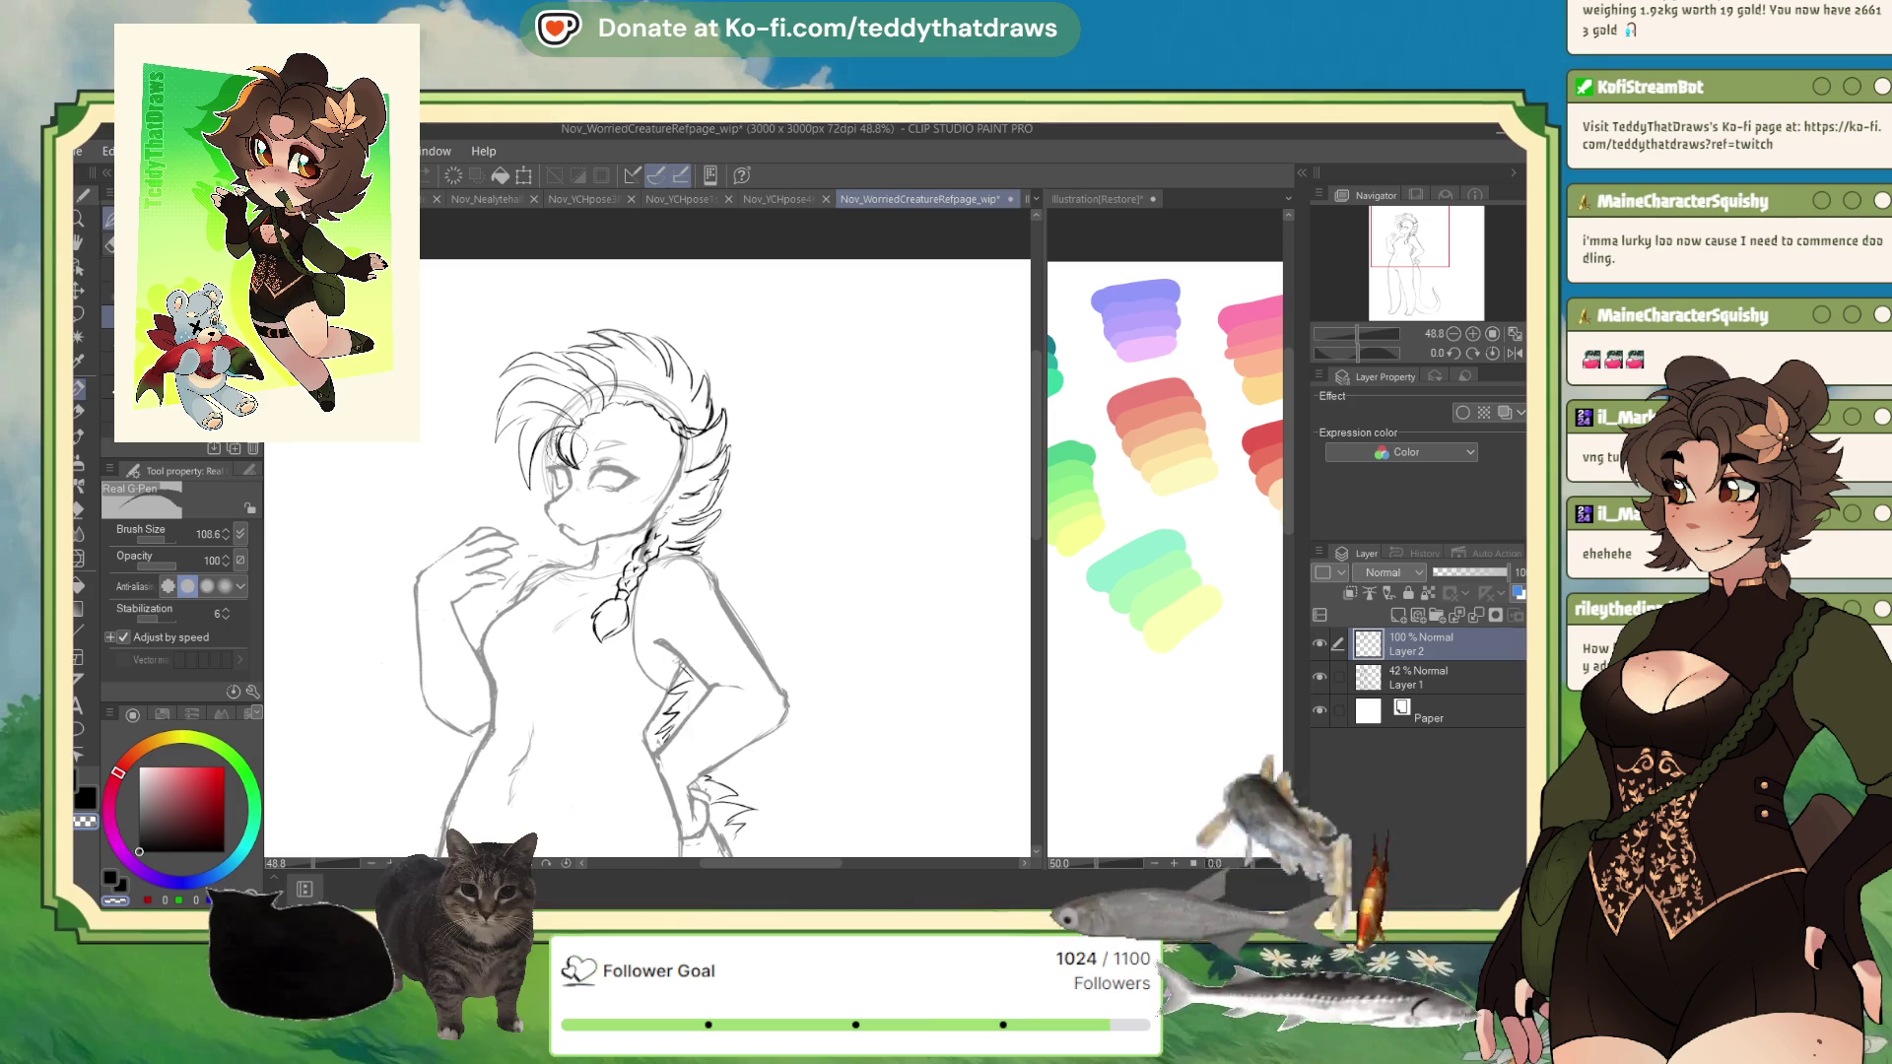
pyautogui.moveTo(572, 450); pyautogui.dragTo(571, 455)
pyautogui.press('c')
pyautogui.moveTo(576, 449); pyautogui.dragTo(581, 473)
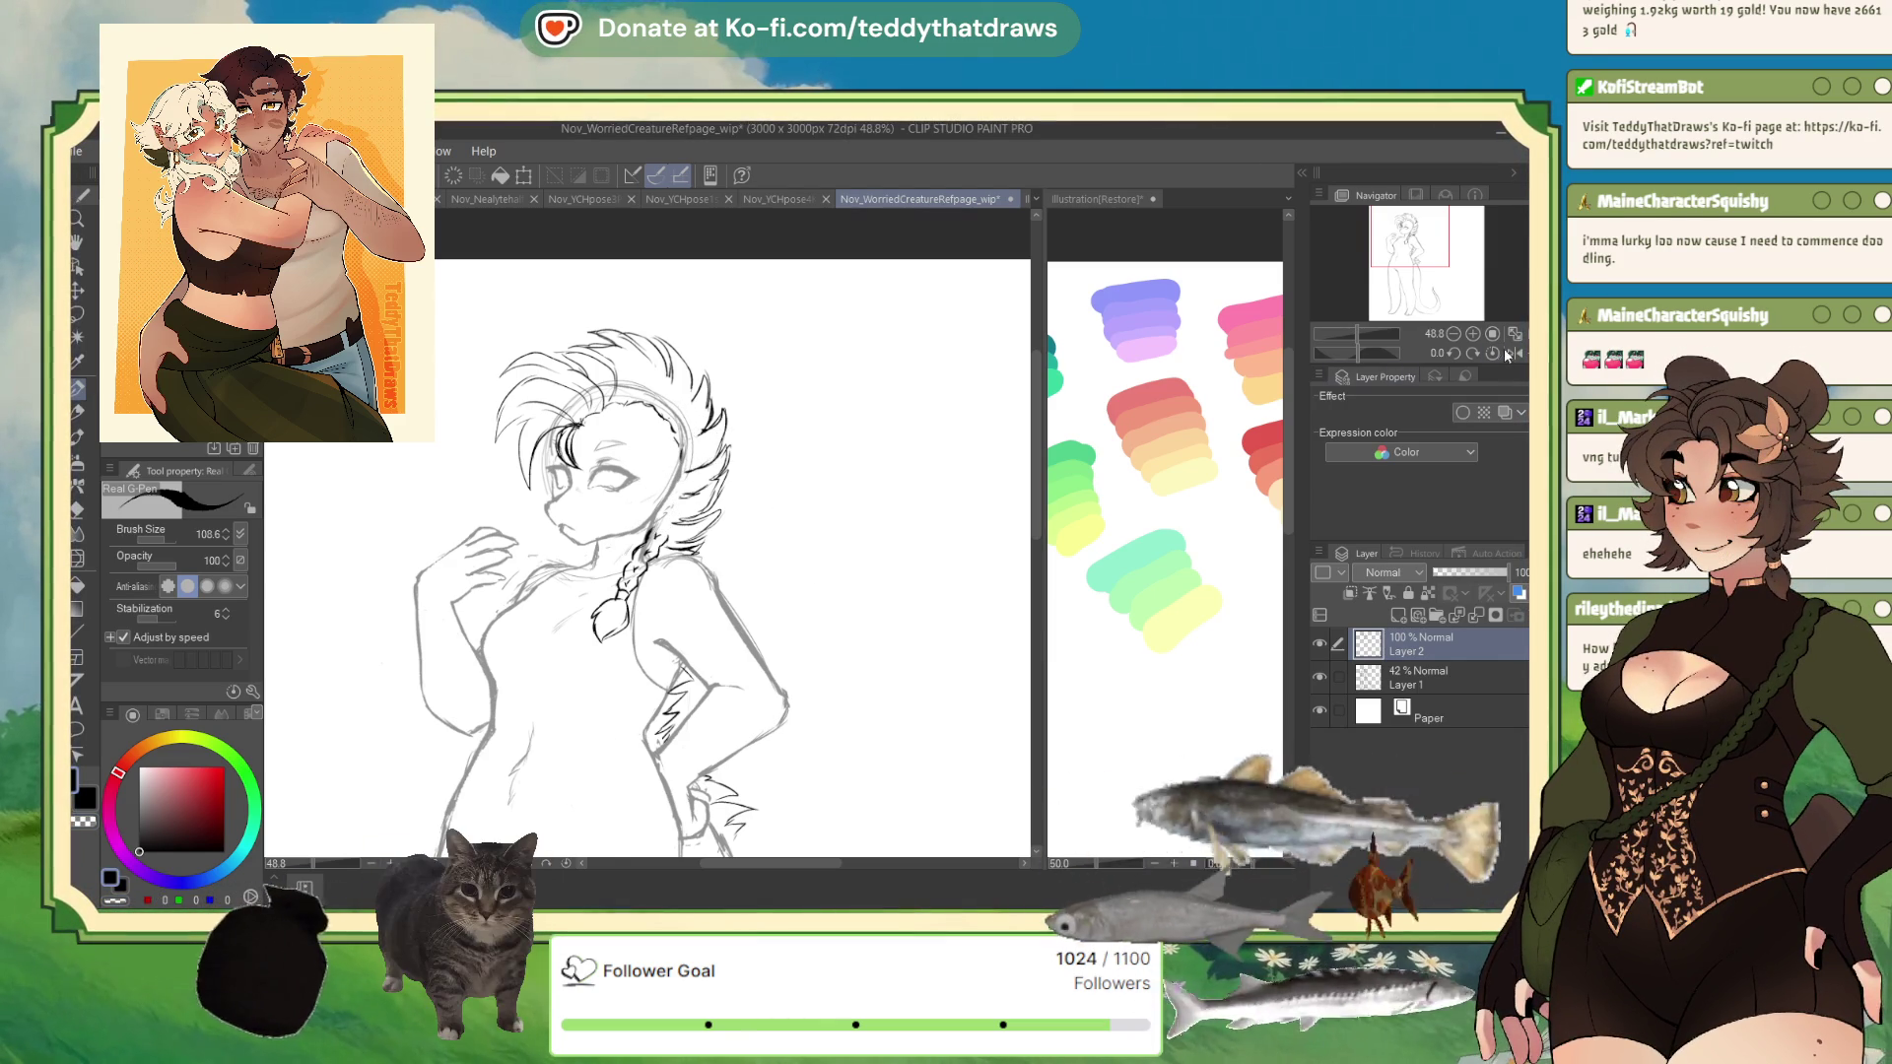
pyautogui.press('h')
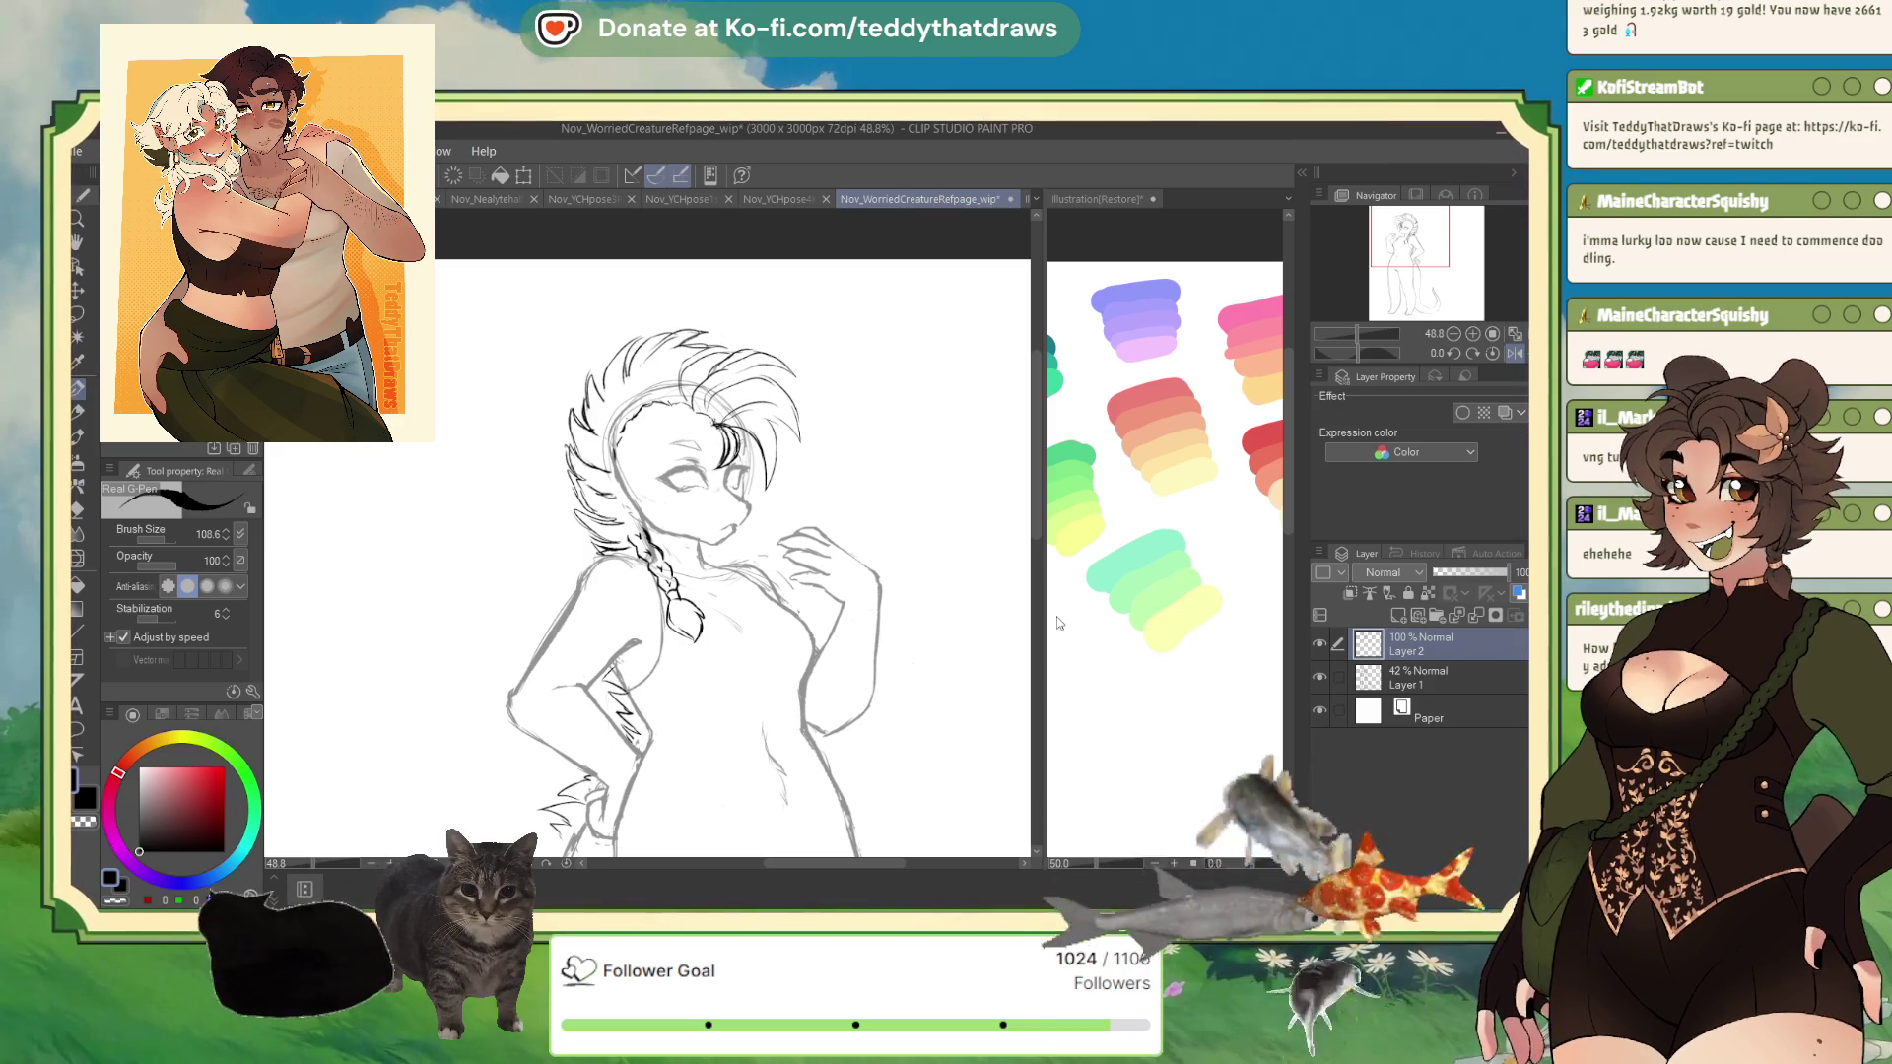
# - Hide the Layer 2 braid, add Layer 3, and sketch curly strokes on the head's left side
pyautogui.click(1320, 645)
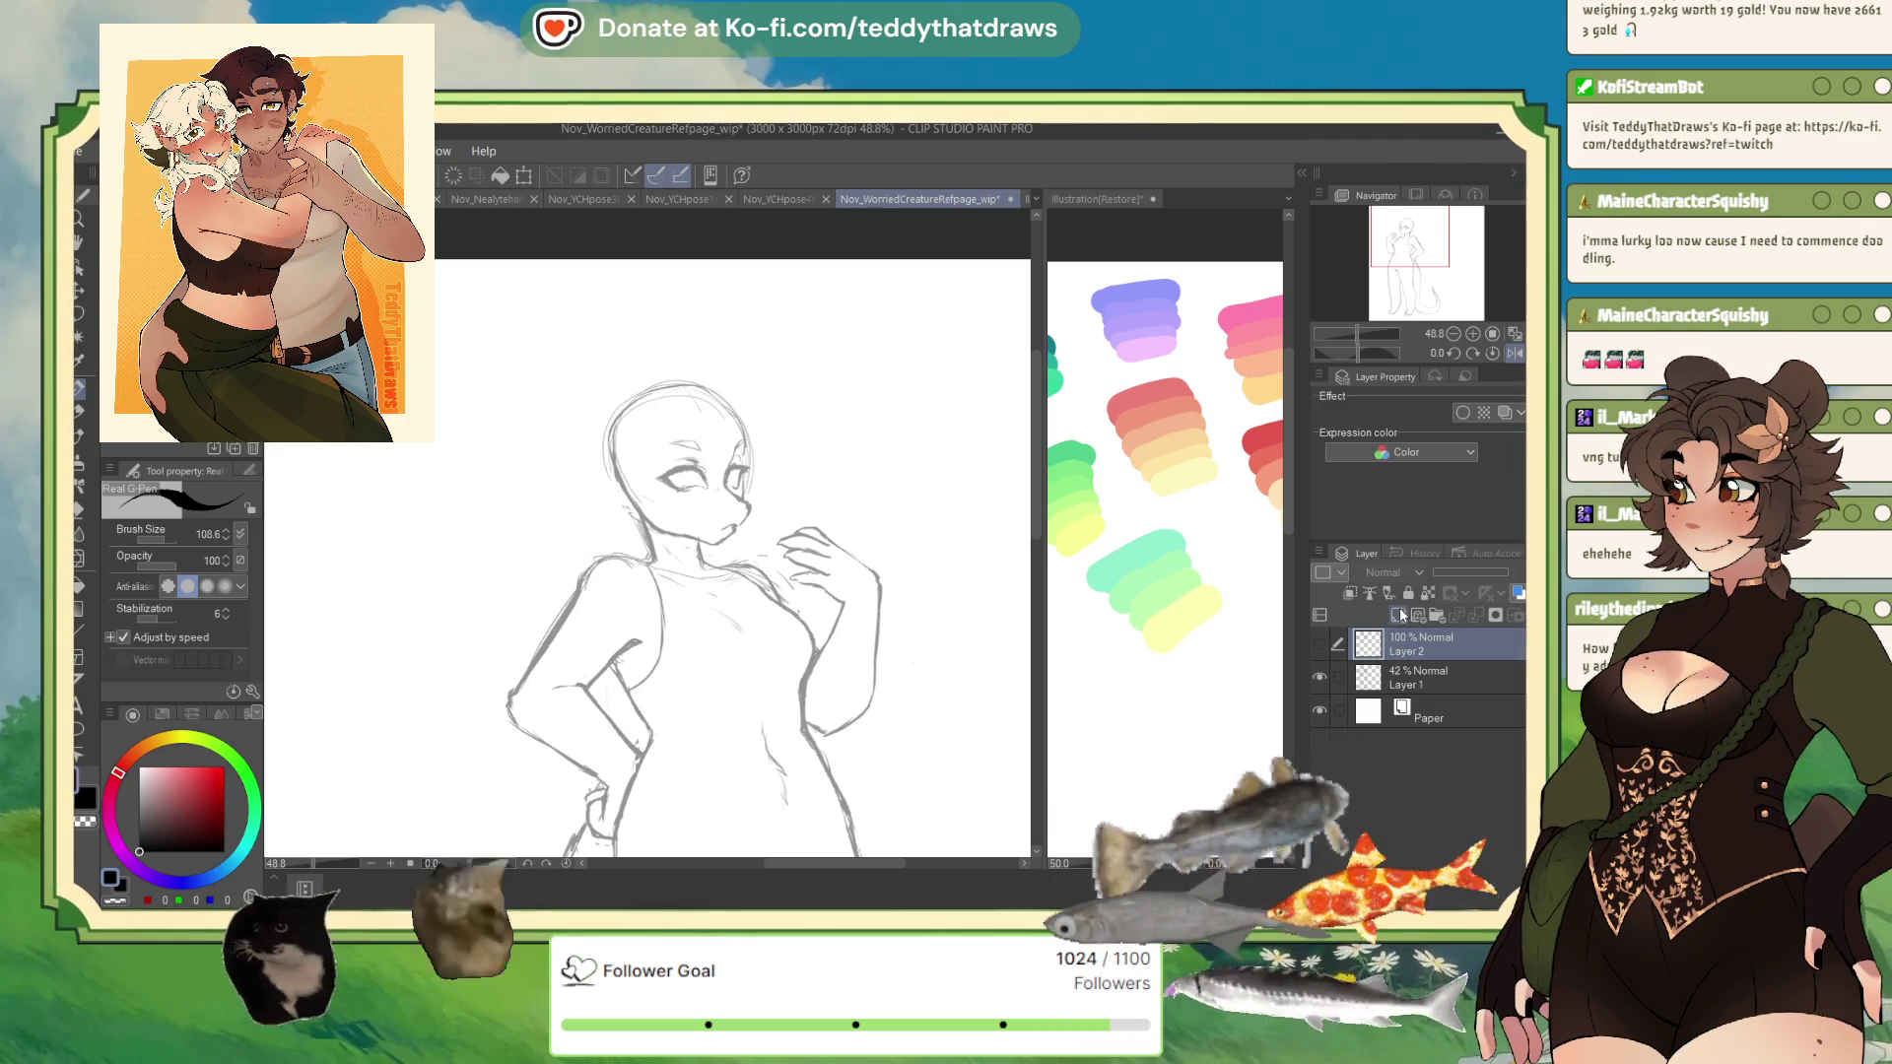
pyautogui.click(1398, 615)
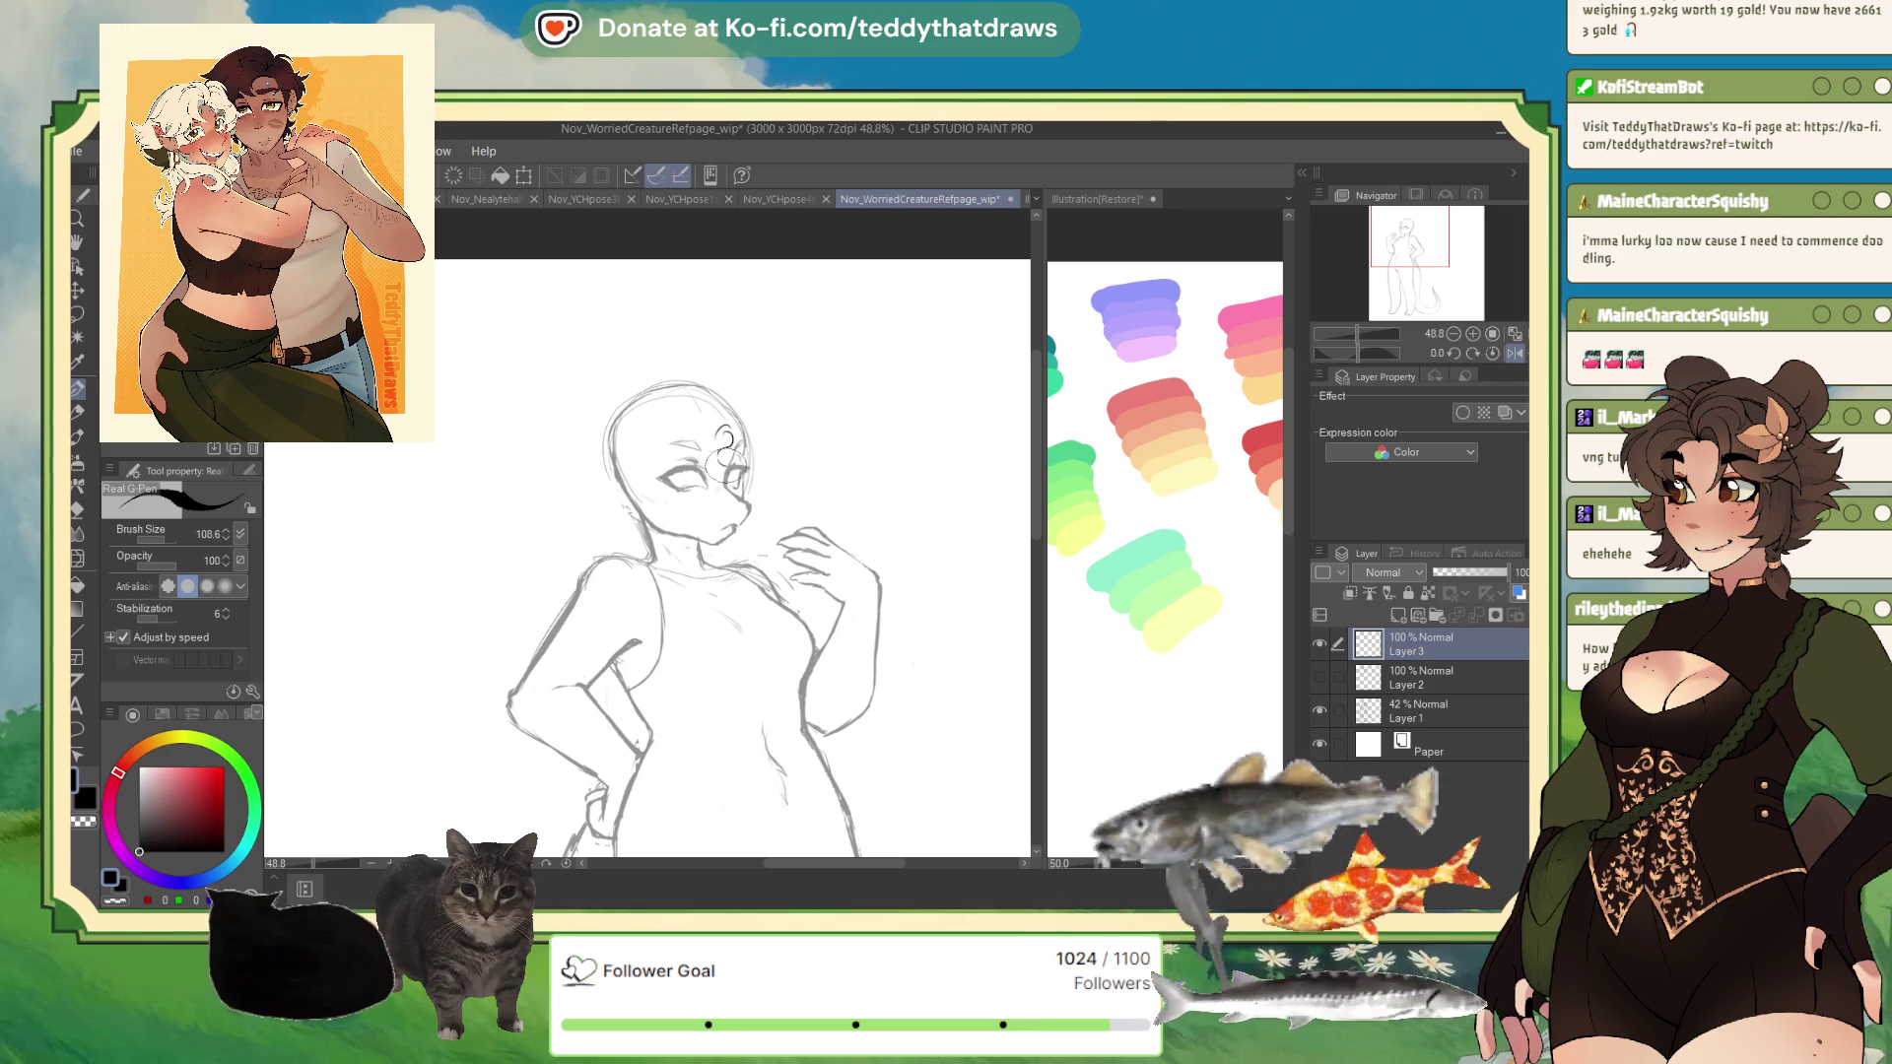
pyautogui.moveTo(749, 425)
pyautogui.mouseDown()
pyautogui.moveTo(724, 438)
pyautogui.moveTo(751, 402)
pyautogui.moveTo(773, 443)
pyautogui.moveTo(756, 497)
pyautogui.mouseUp()
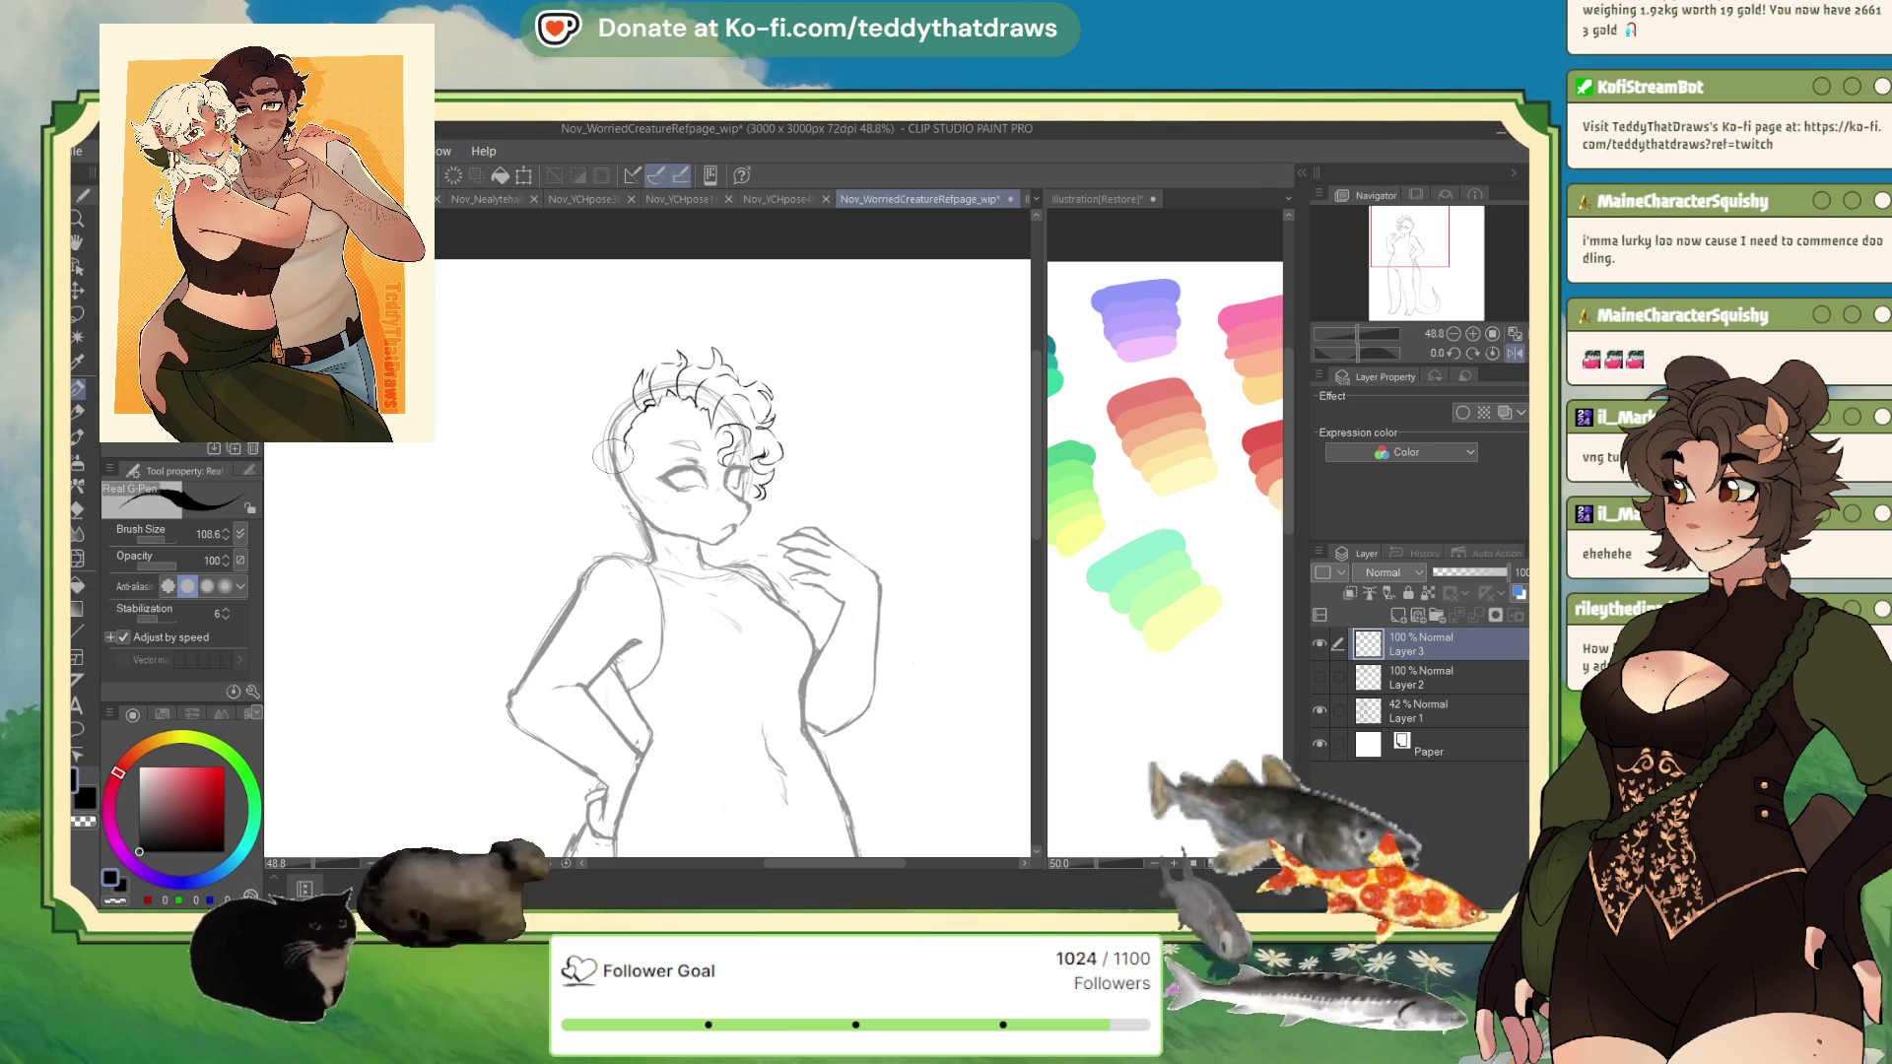
pyautogui.moveTo(613, 465)
pyautogui.mouseDown()
pyautogui.moveTo(603, 399)
pyautogui.moveTo(626, 370)
pyautogui.mouseUp()
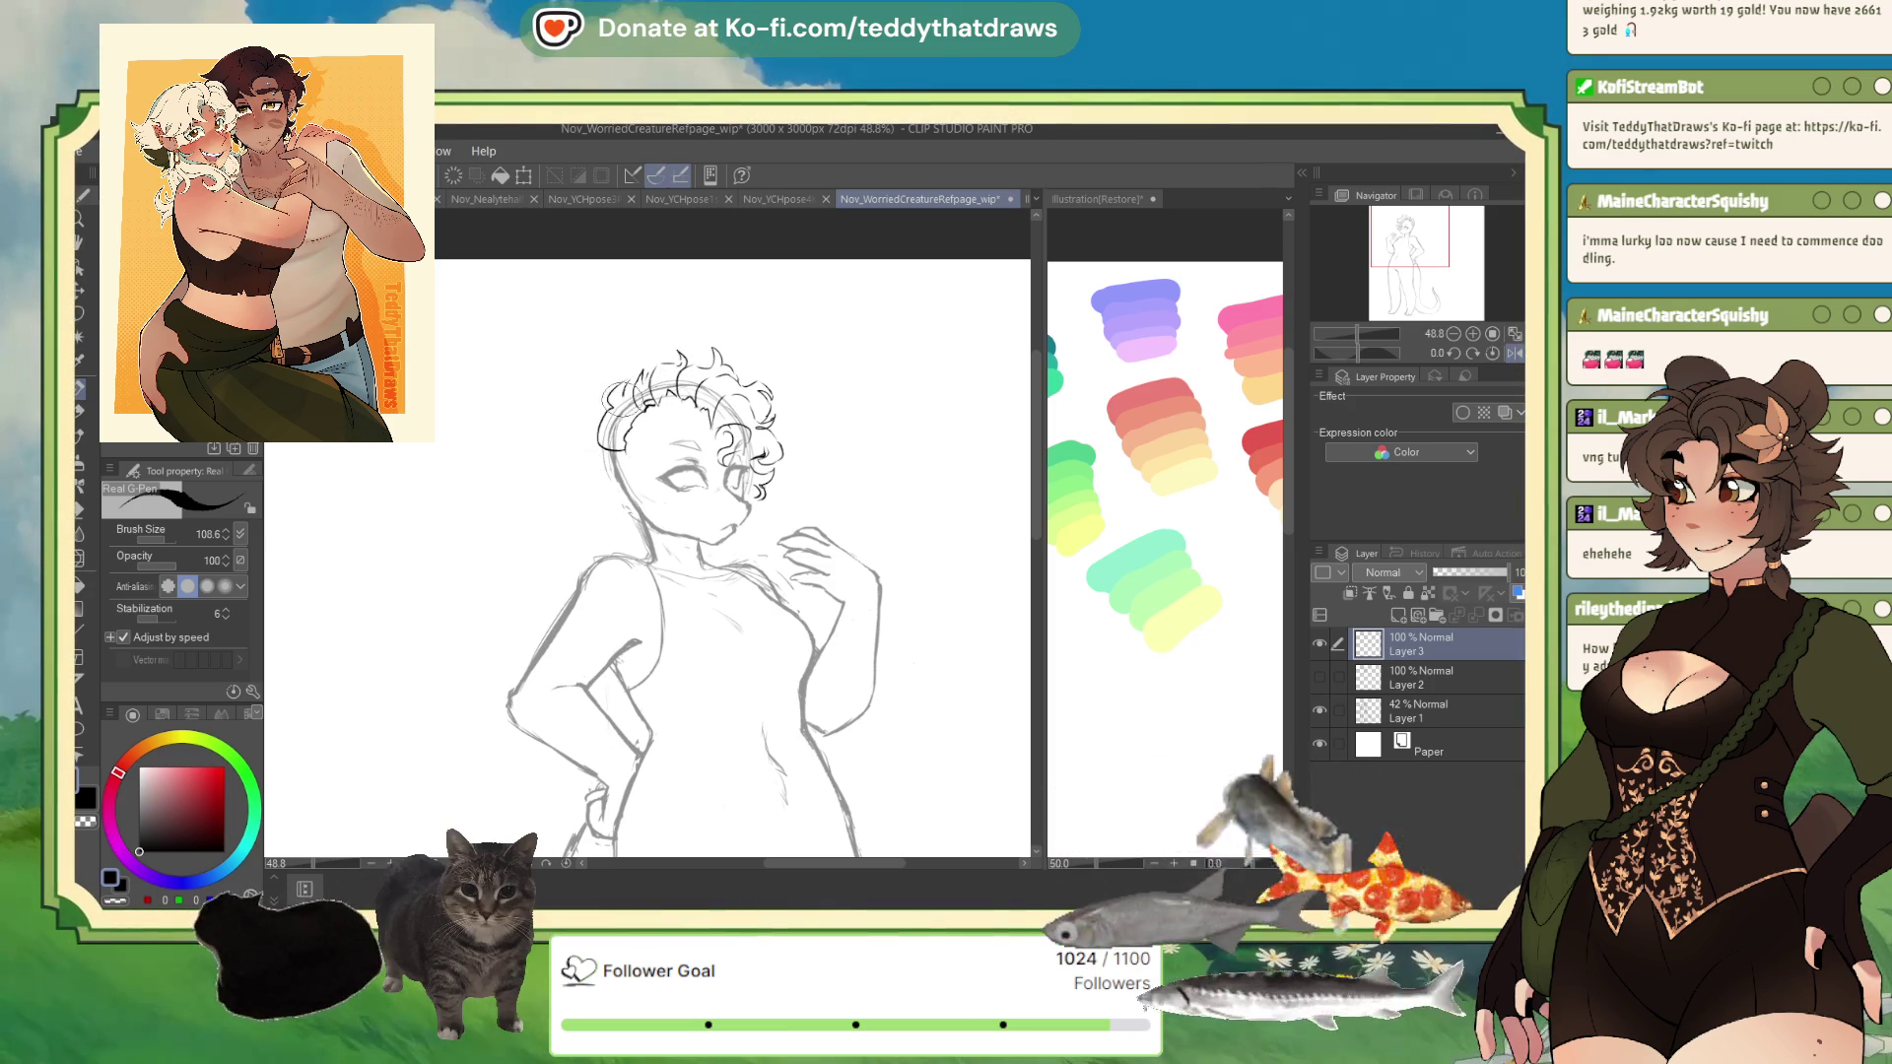
pyautogui.moveTo(583, 435); pyautogui.dragTo(589, 434)
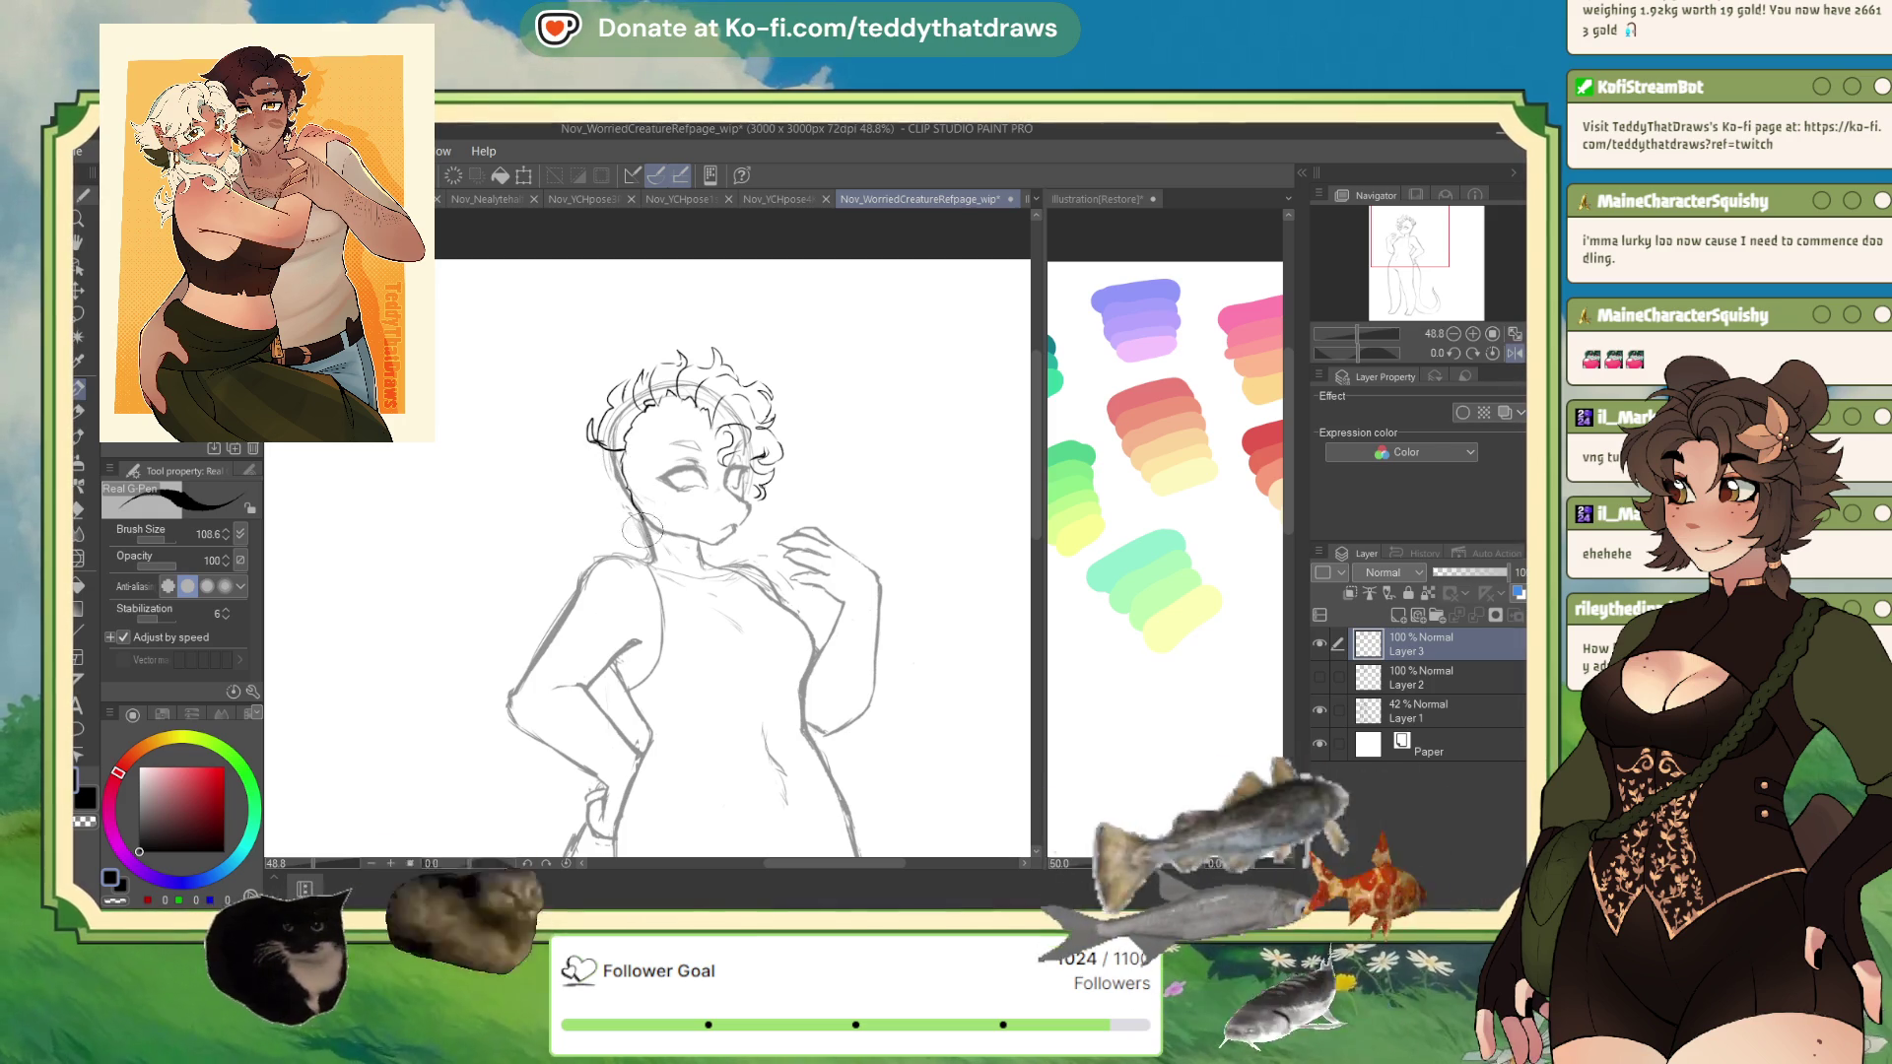
# - Draw a curl beside the neck, extend the braid down the neck, and add a curved line across the head top
pyautogui.moveTo(645, 557)
pyautogui.mouseDown()
pyautogui.moveTo(586, 478)
pyautogui.moveTo(589, 422)
pyautogui.mouseUp()
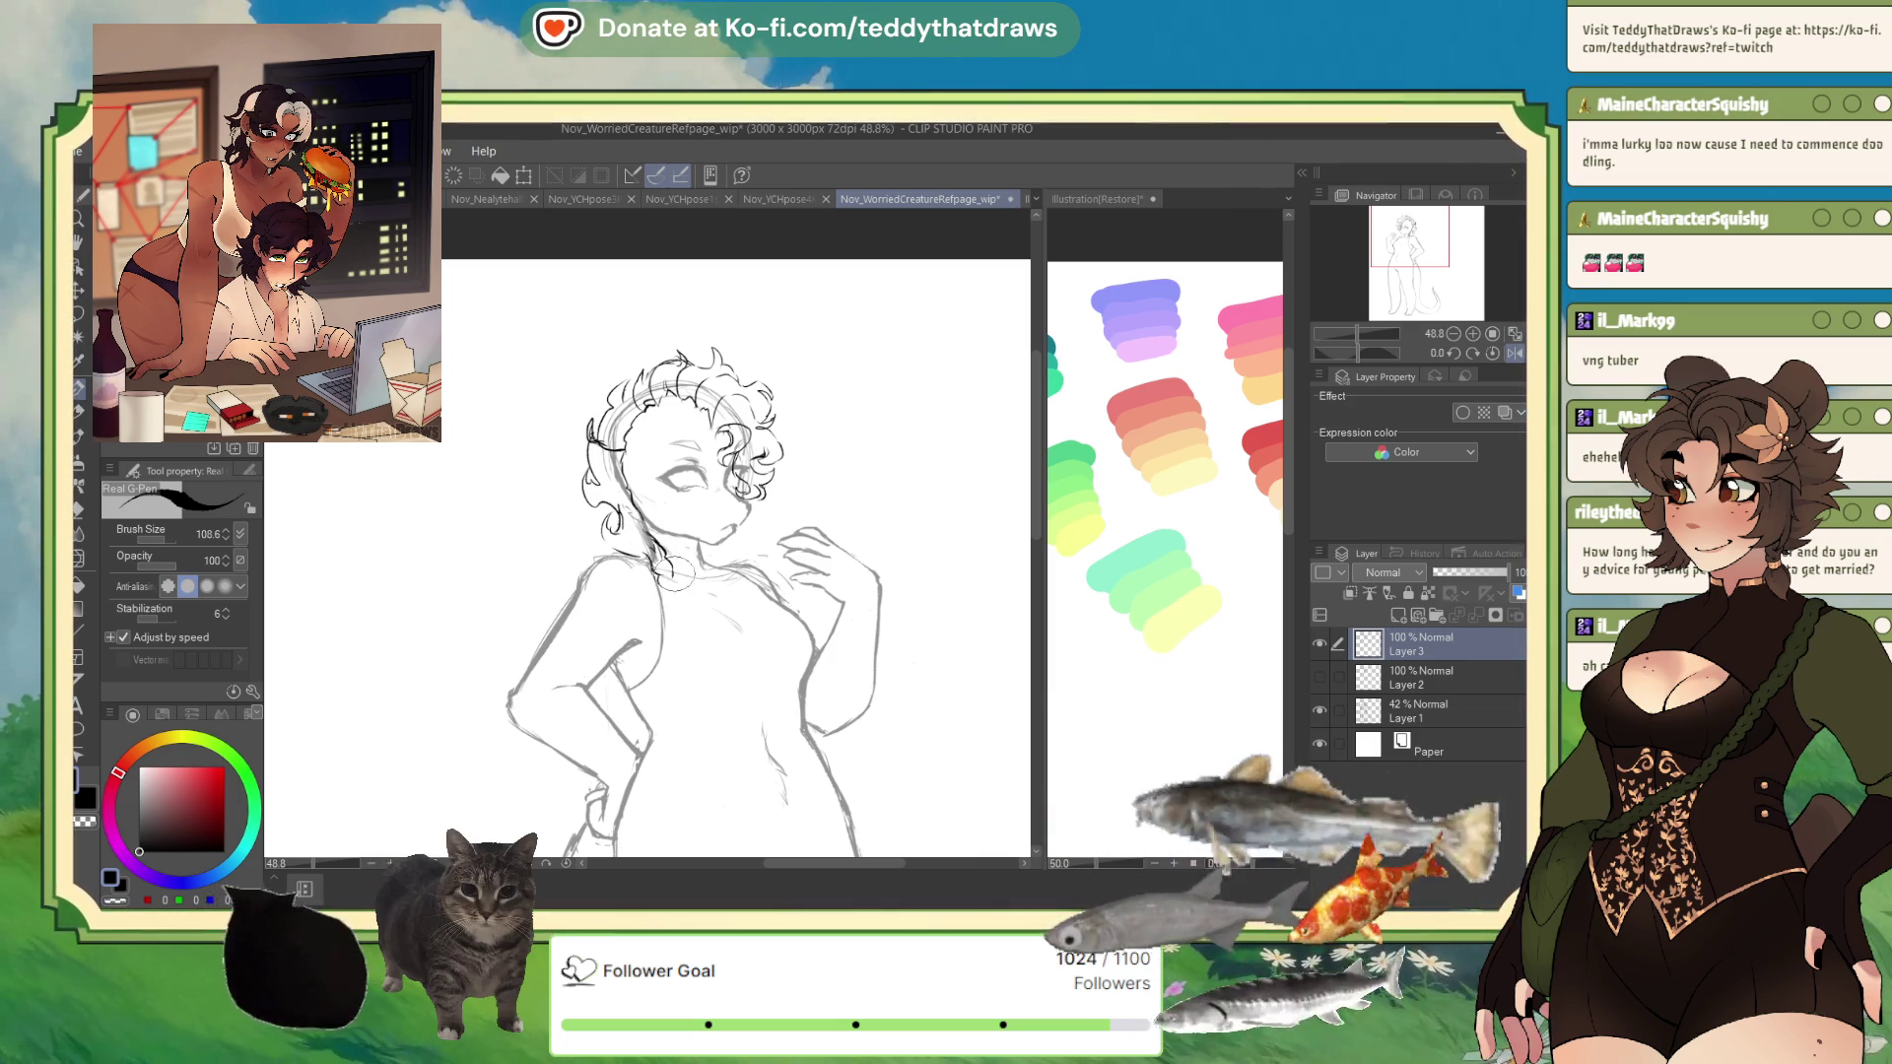
pyautogui.moveTo(660, 580); pyautogui.dragTo(674, 592)
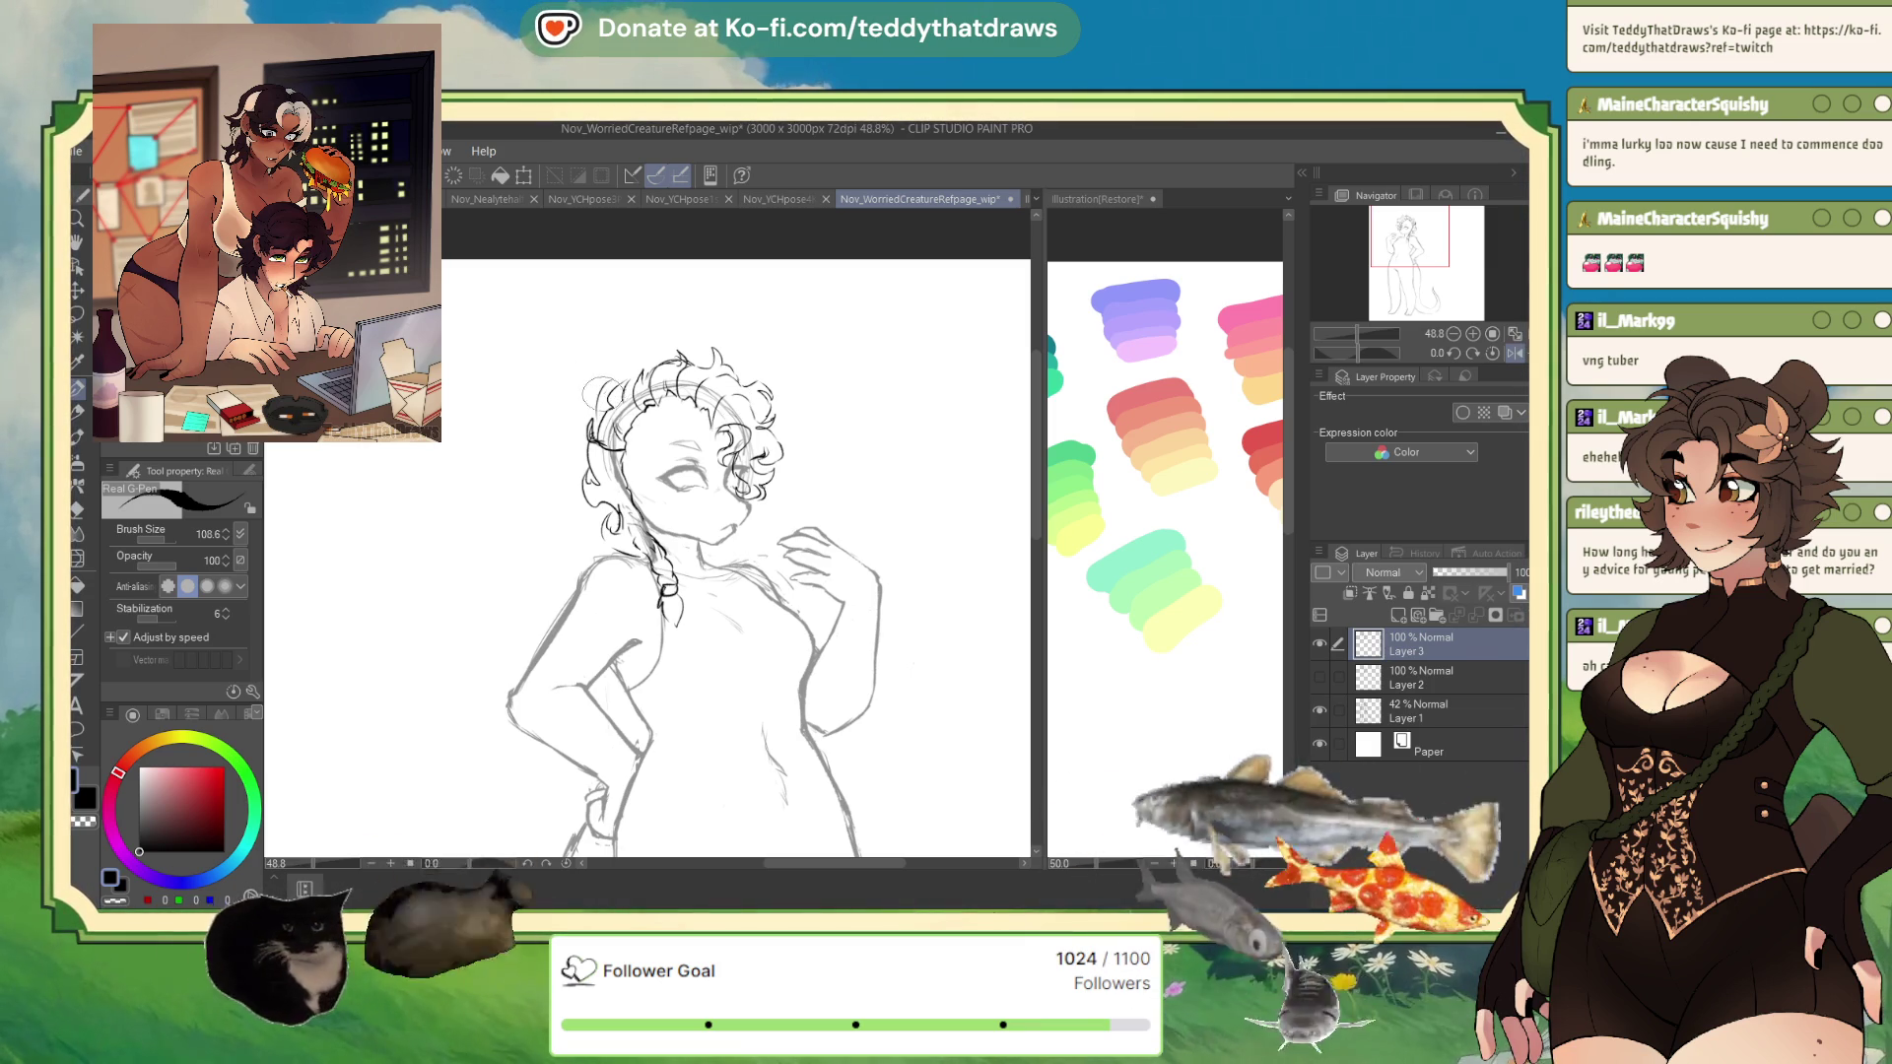
pyautogui.moveTo(603, 388); pyautogui.dragTo(652, 365)
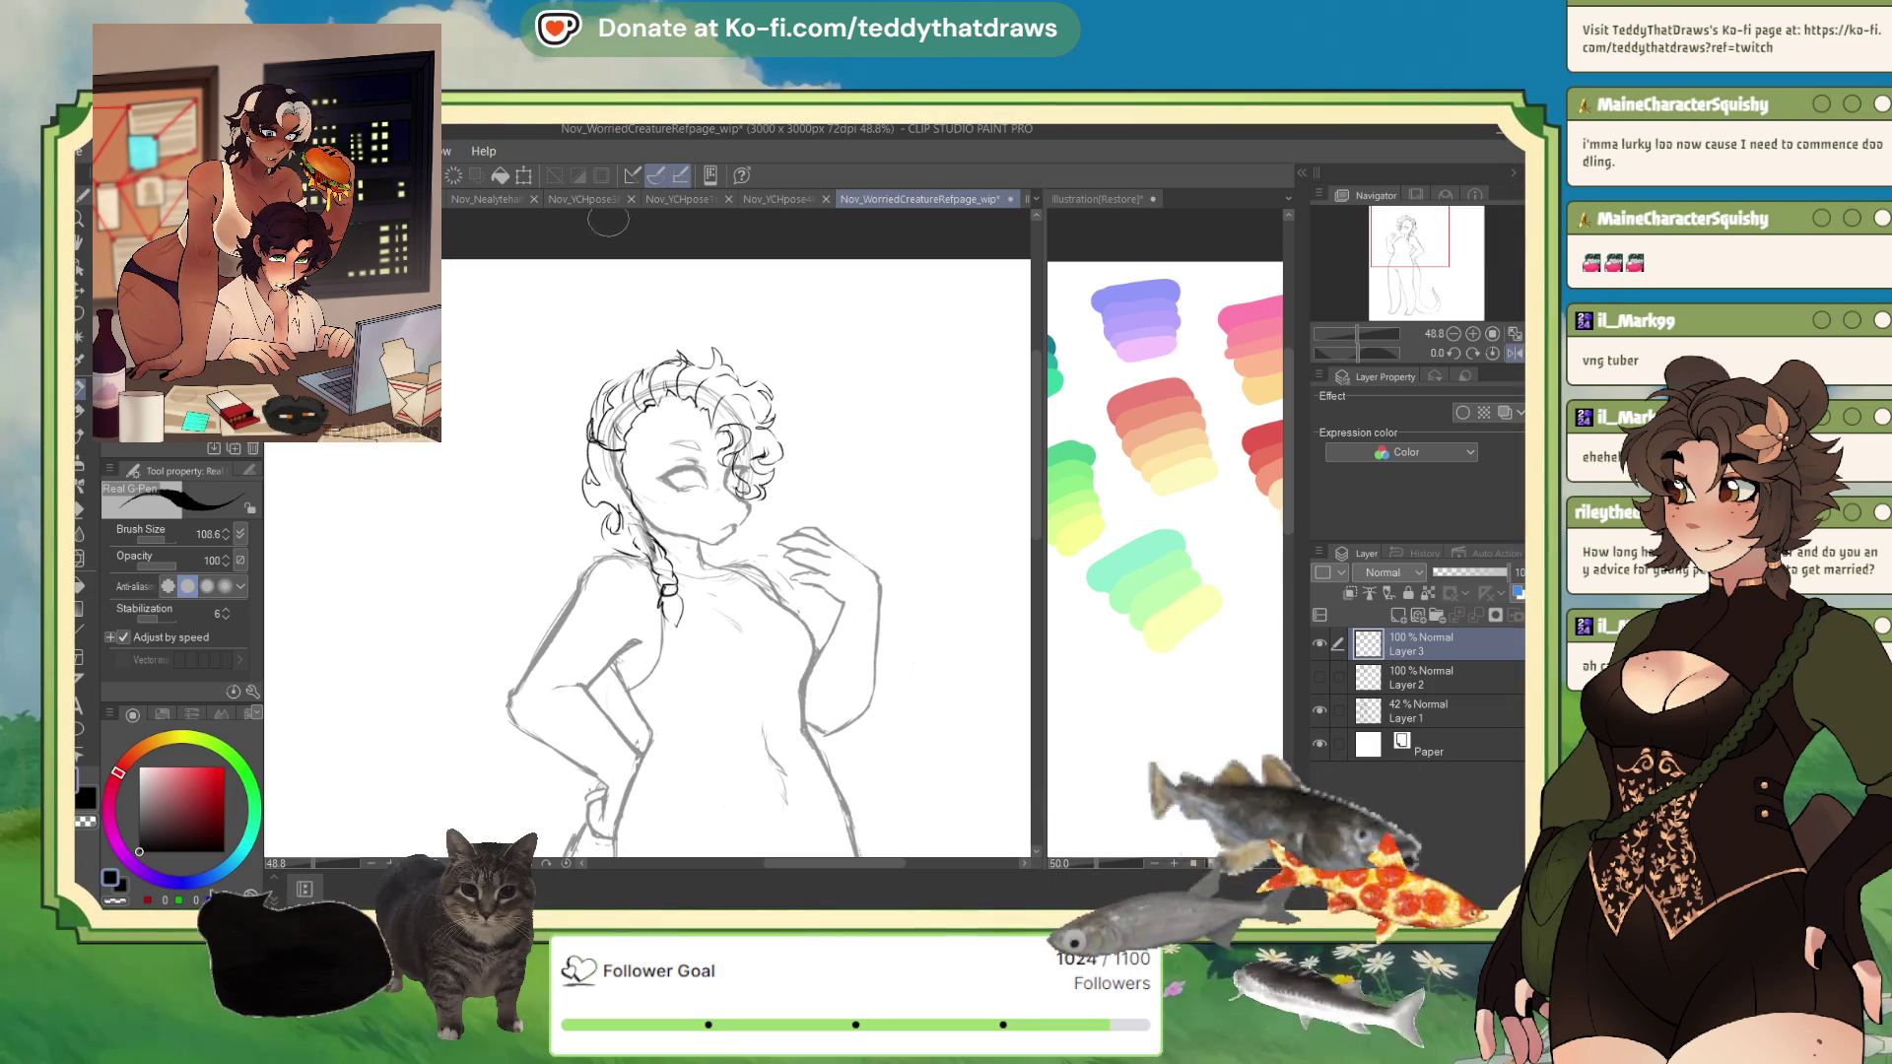
pyautogui.click(80, 560)
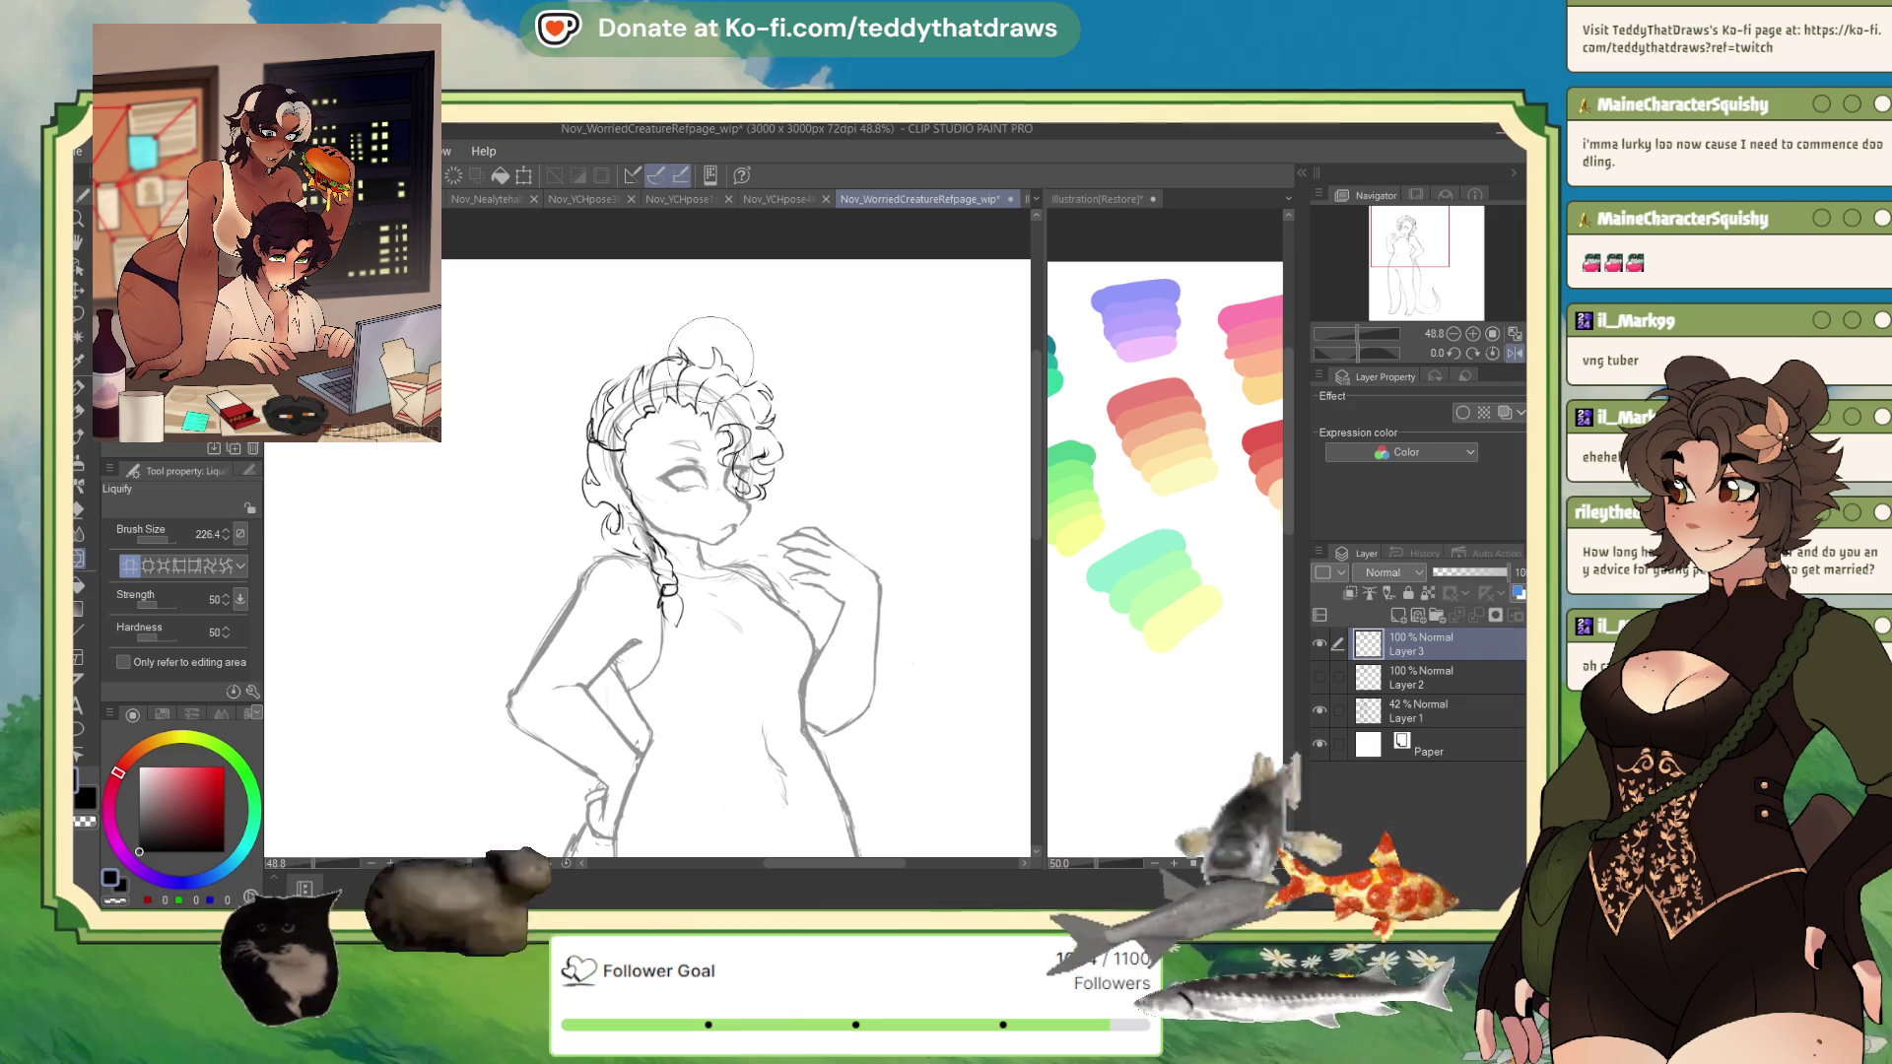
pyautogui.press('p')
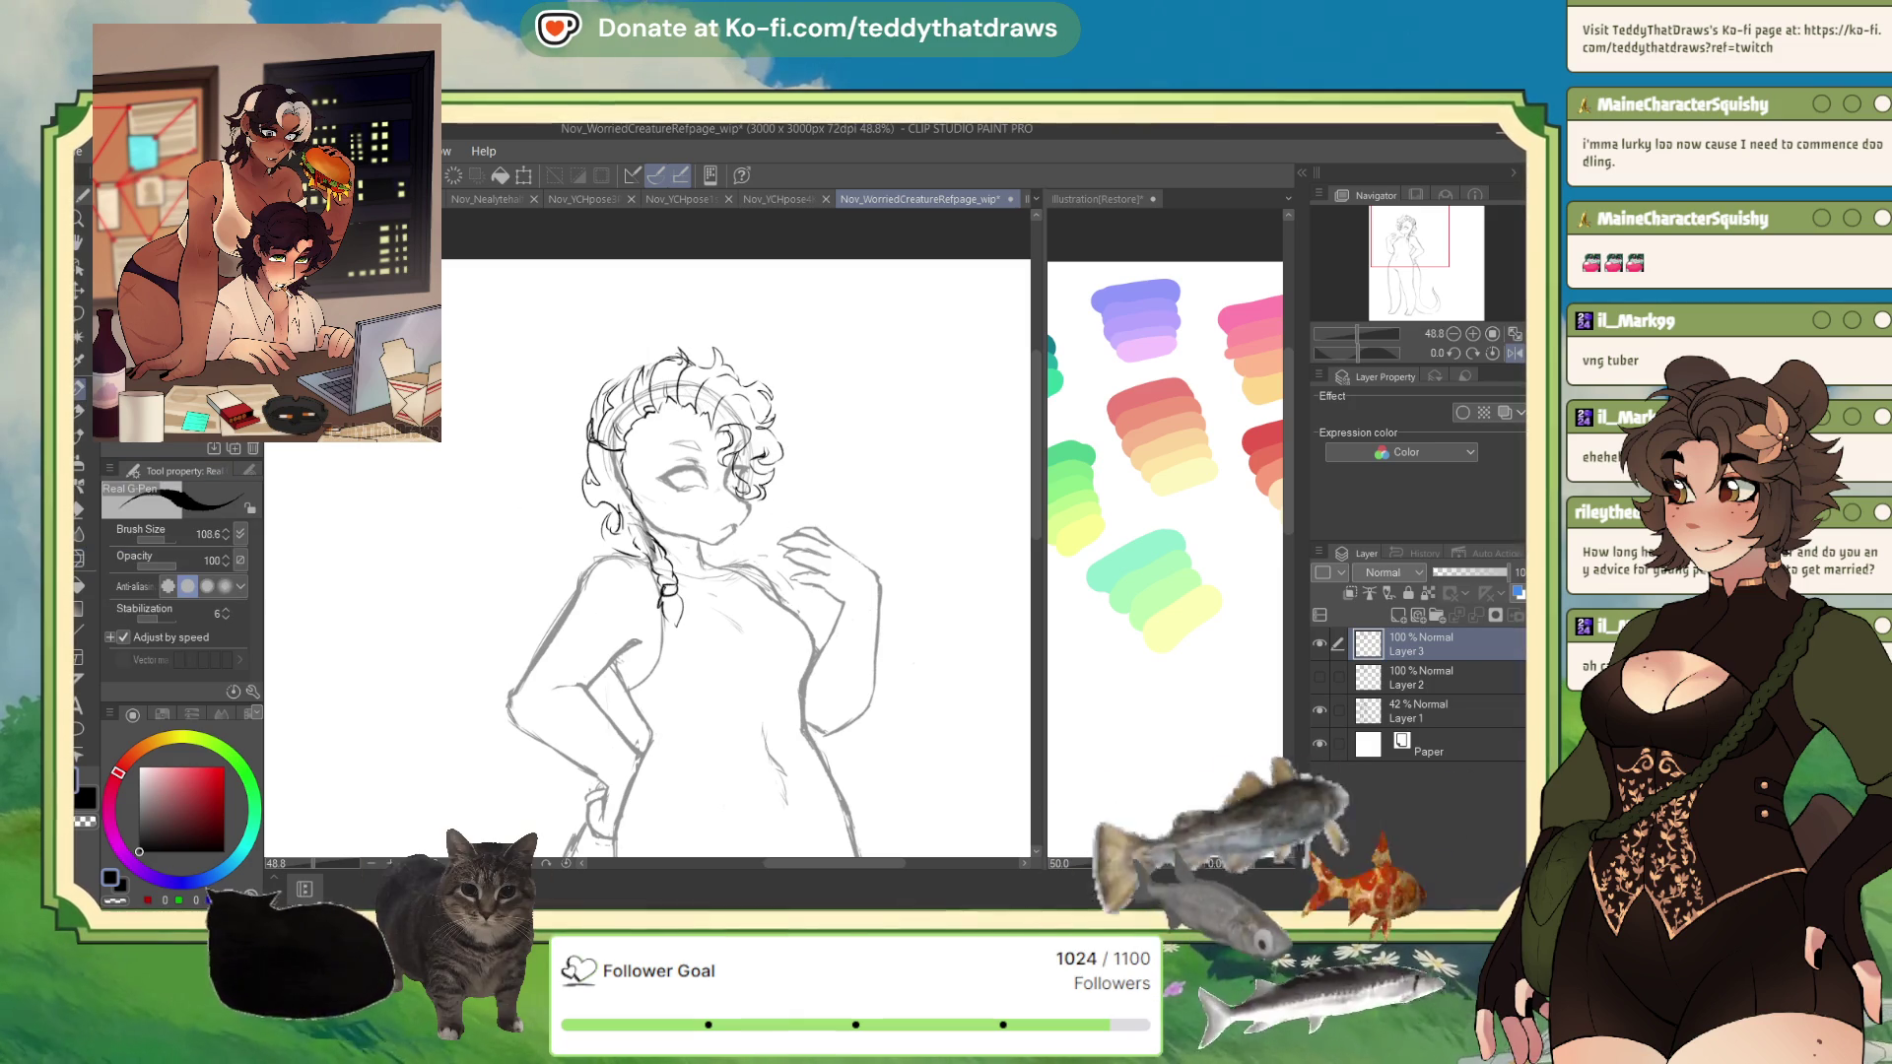
pyautogui.click(1514, 354)
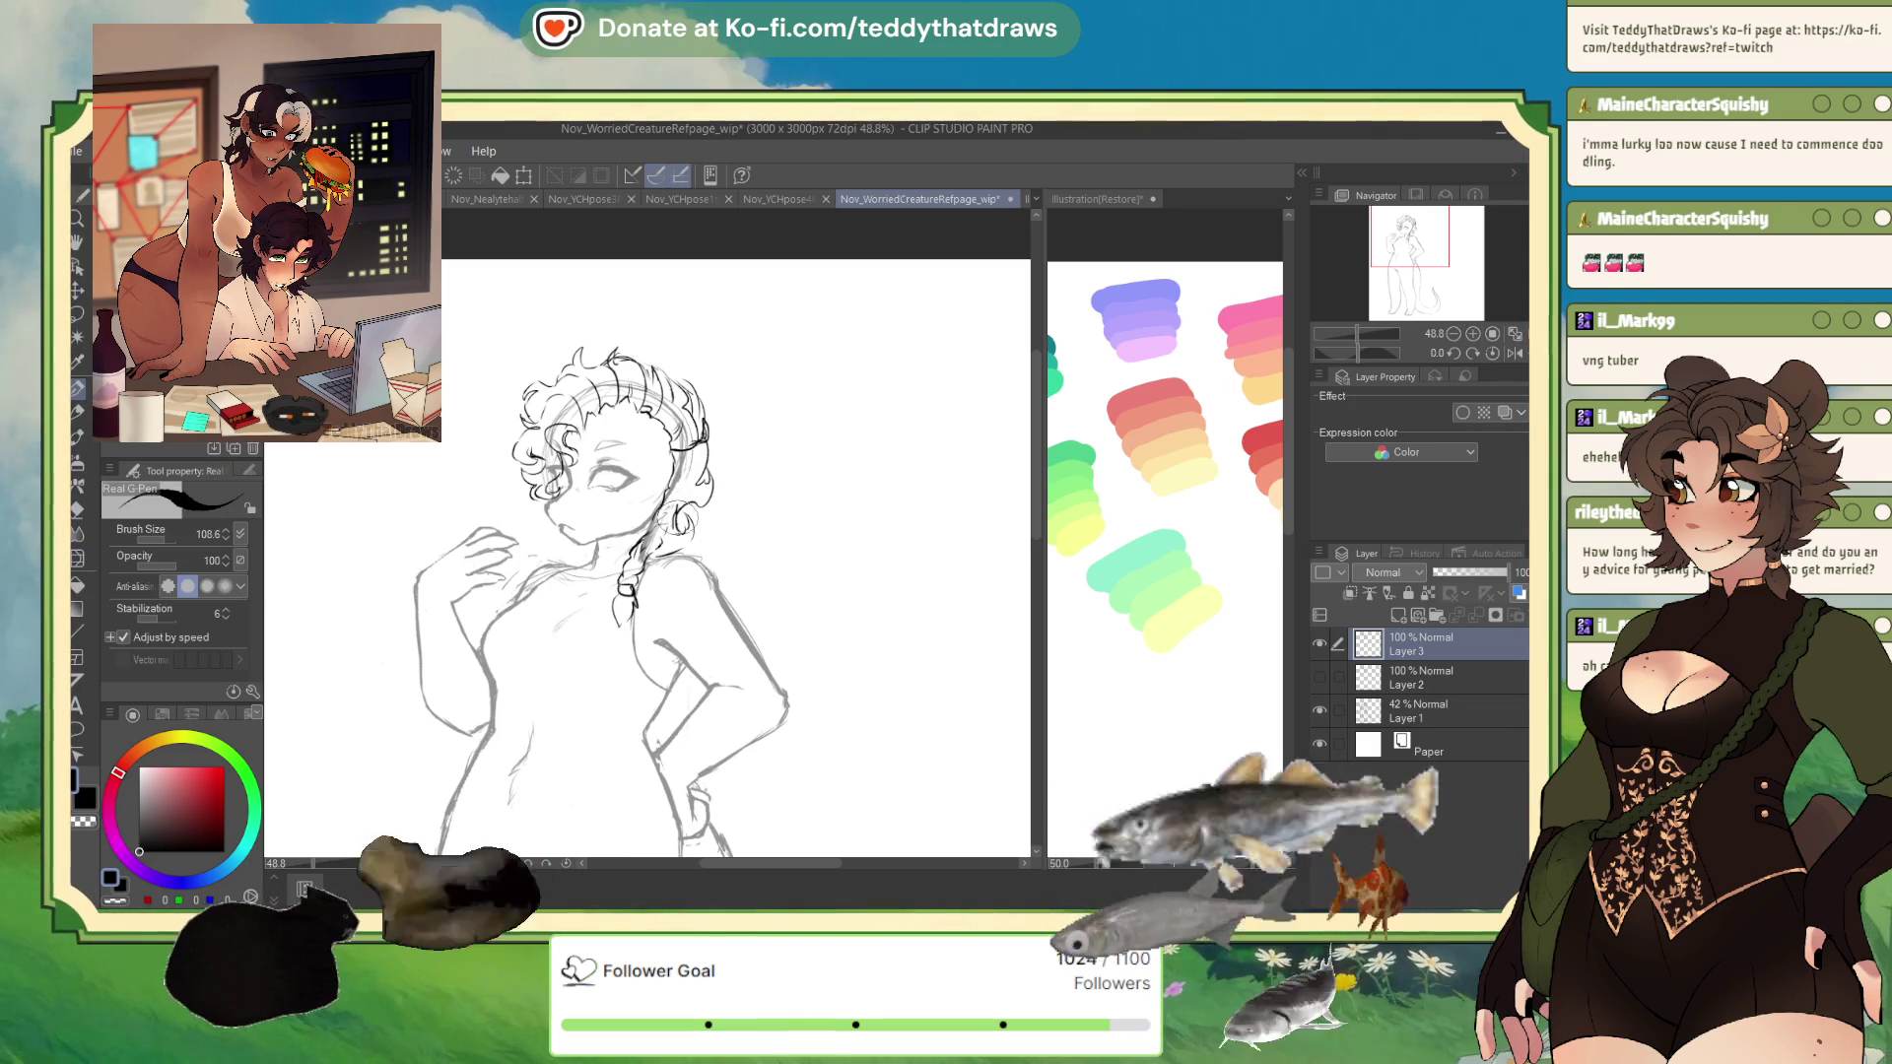
# - With the Real G-Pen, add curls on the left of the head and darken the braid's top
pyautogui.moveTo(695, 527); pyautogui.dragTo(684, 540)
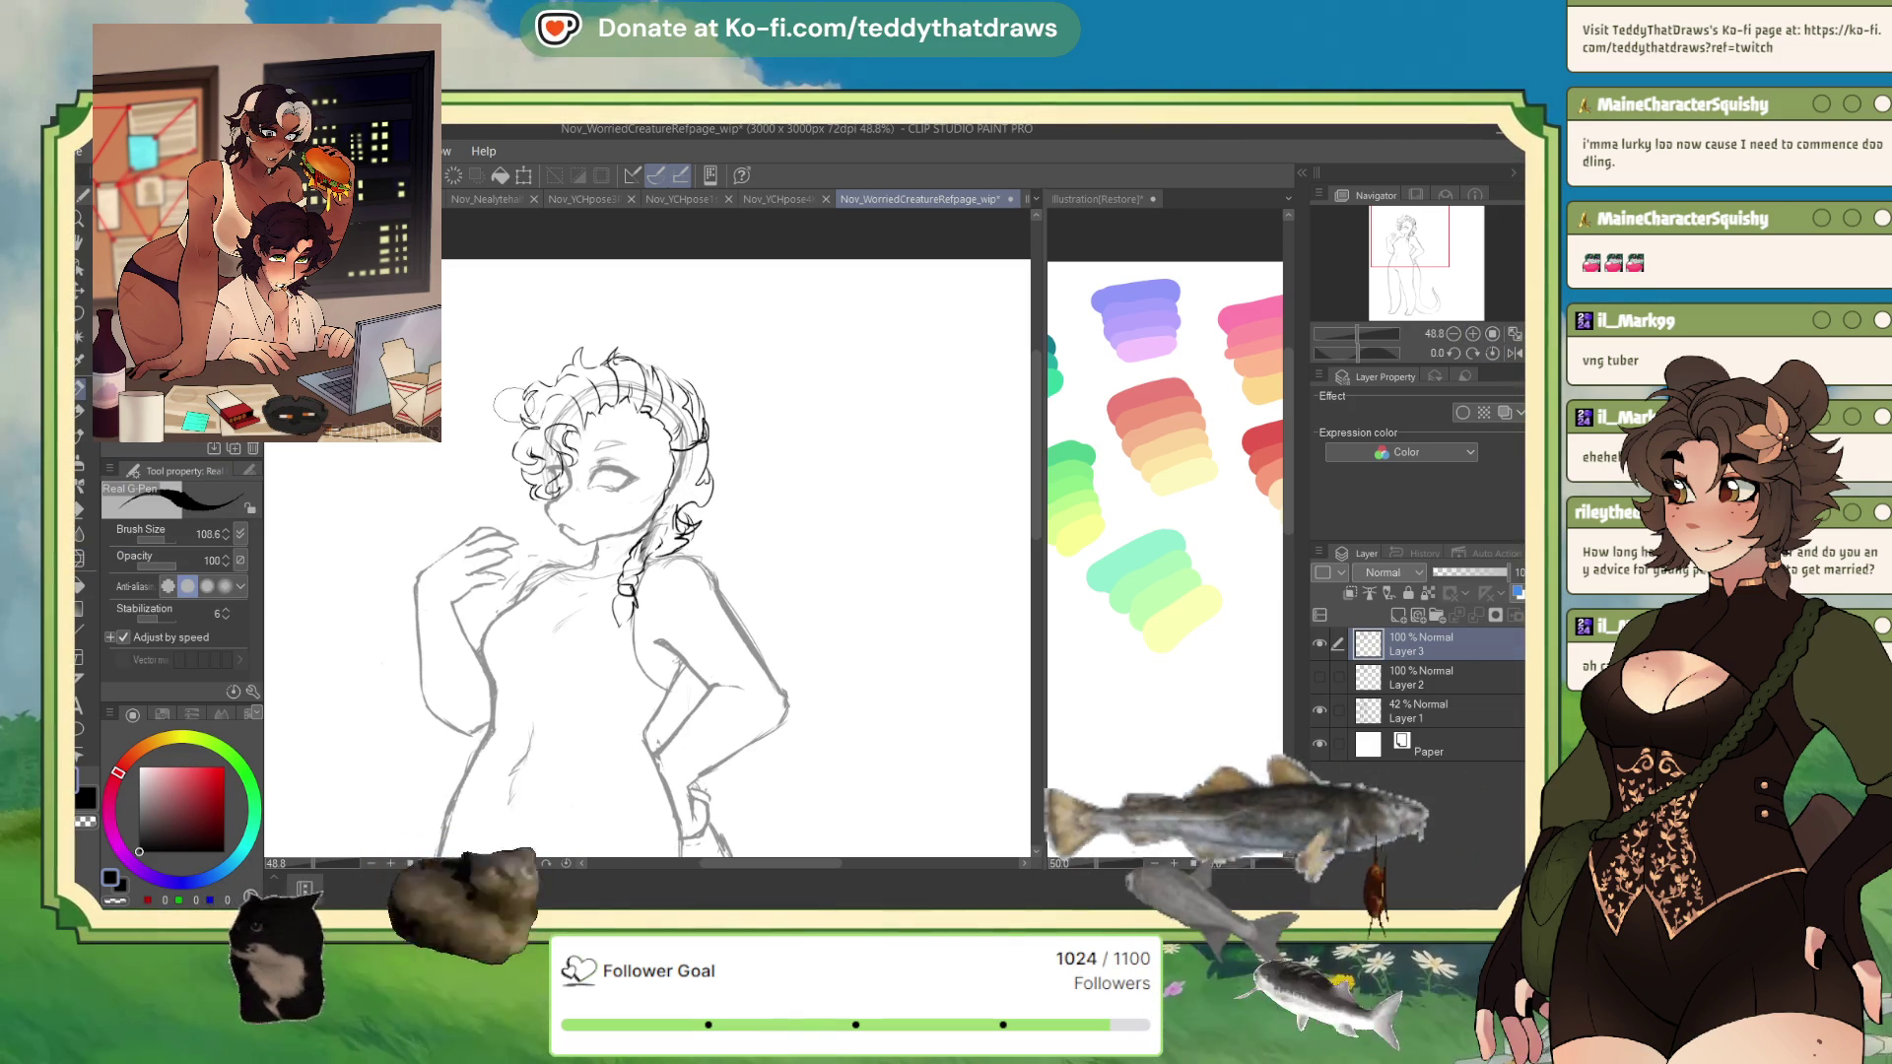
pyautogui.moveTo(522, 394)
pyautogui.mouseDown()
pyautogui.moveTo(498, 478)
pyautogui.moveTo(552, 542)
pyautogui.mouseUp()
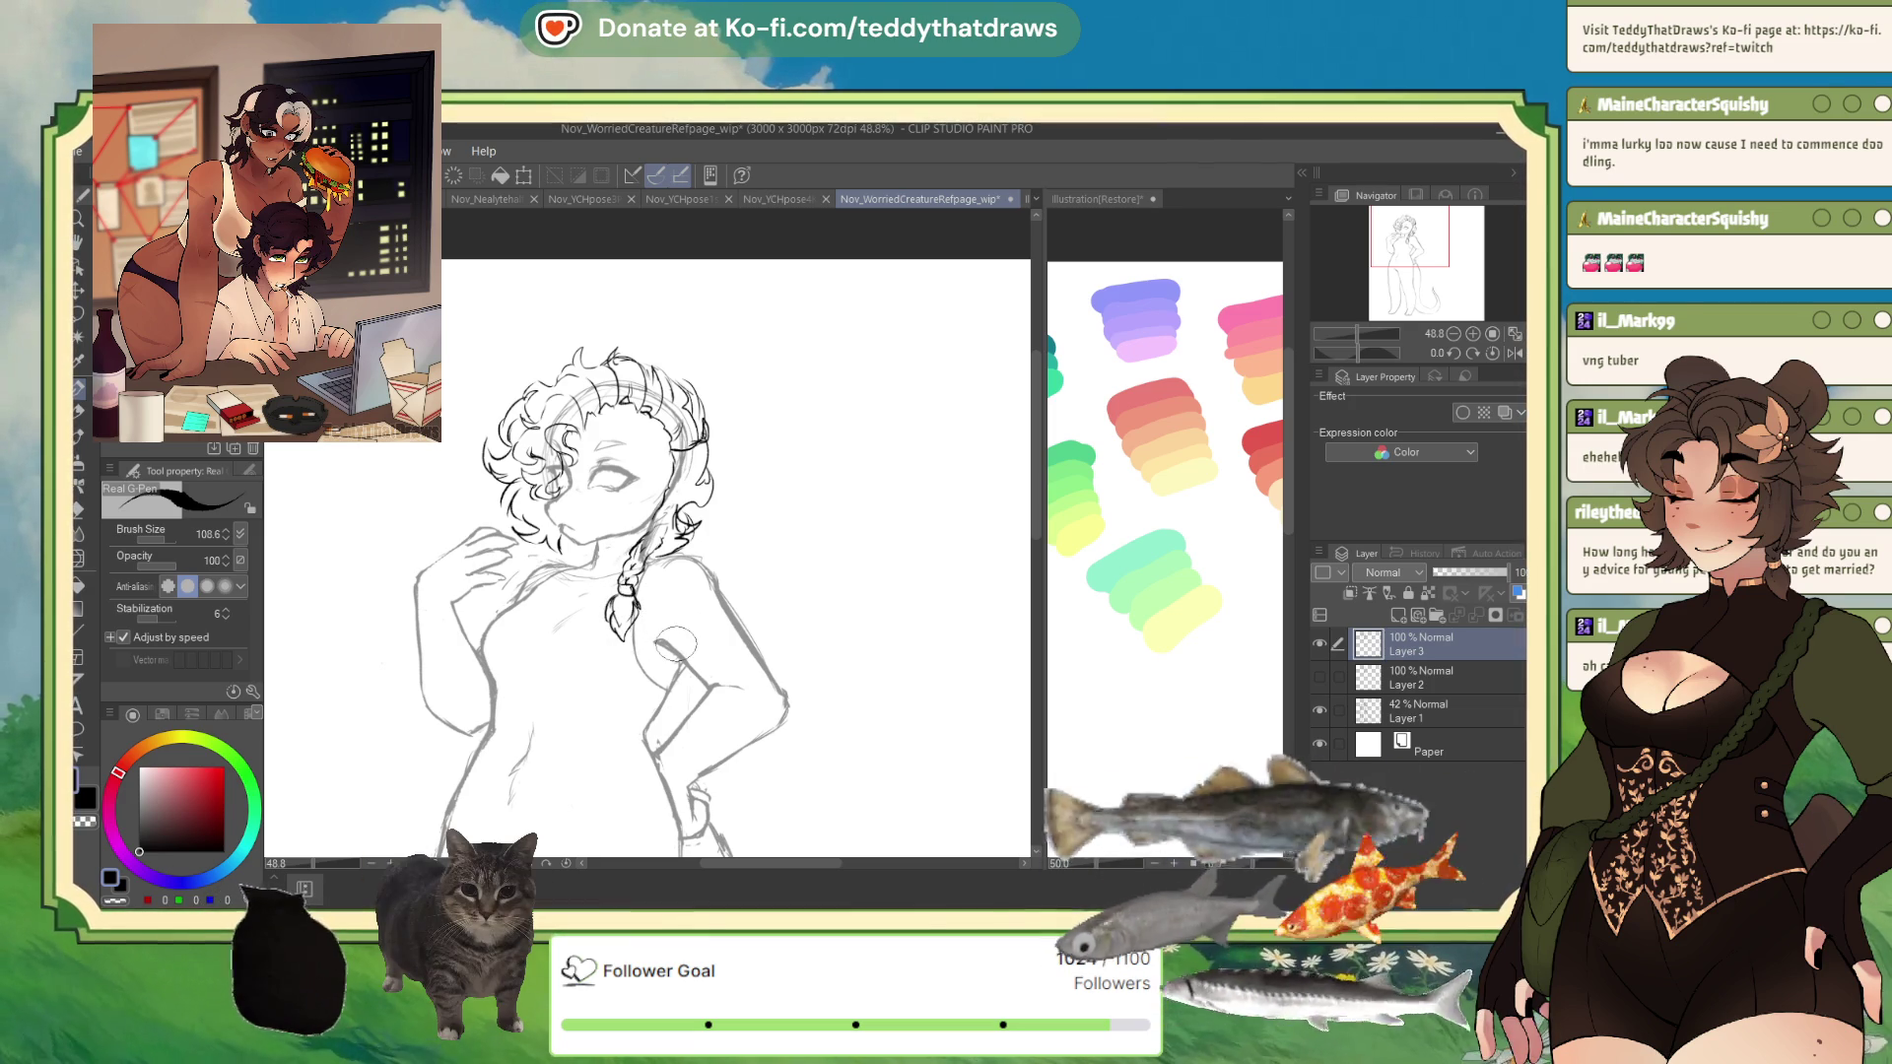
pyautogui.scroll(2, 759, 557)
pyautogui.moveTo(576, 577); pyautogui.dragTo(591, 584)
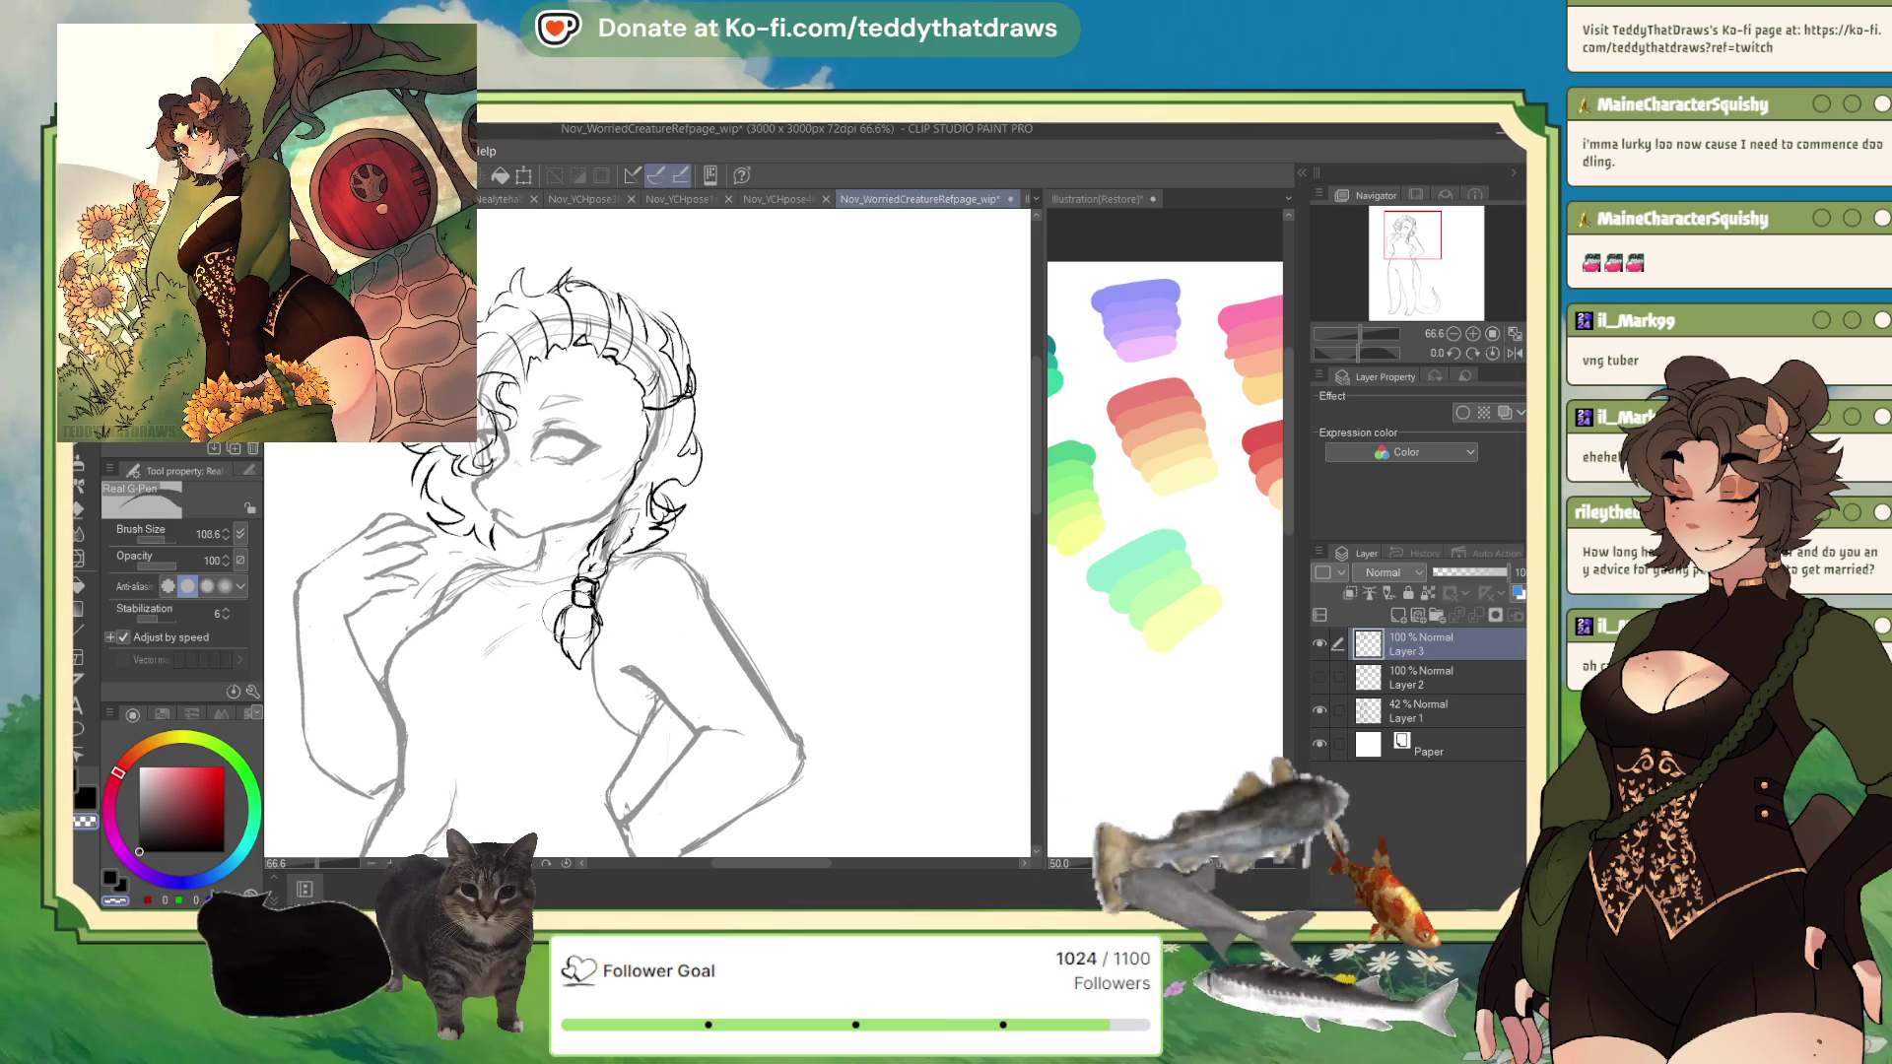
# - Switch the drawing colour to black
pyautogui.press('c')
pyautogui.scroll(-3, 830, 570)
pyautogui.scroll(2, 829, 569)
pyautogui.scroll(-2, 749, 552)
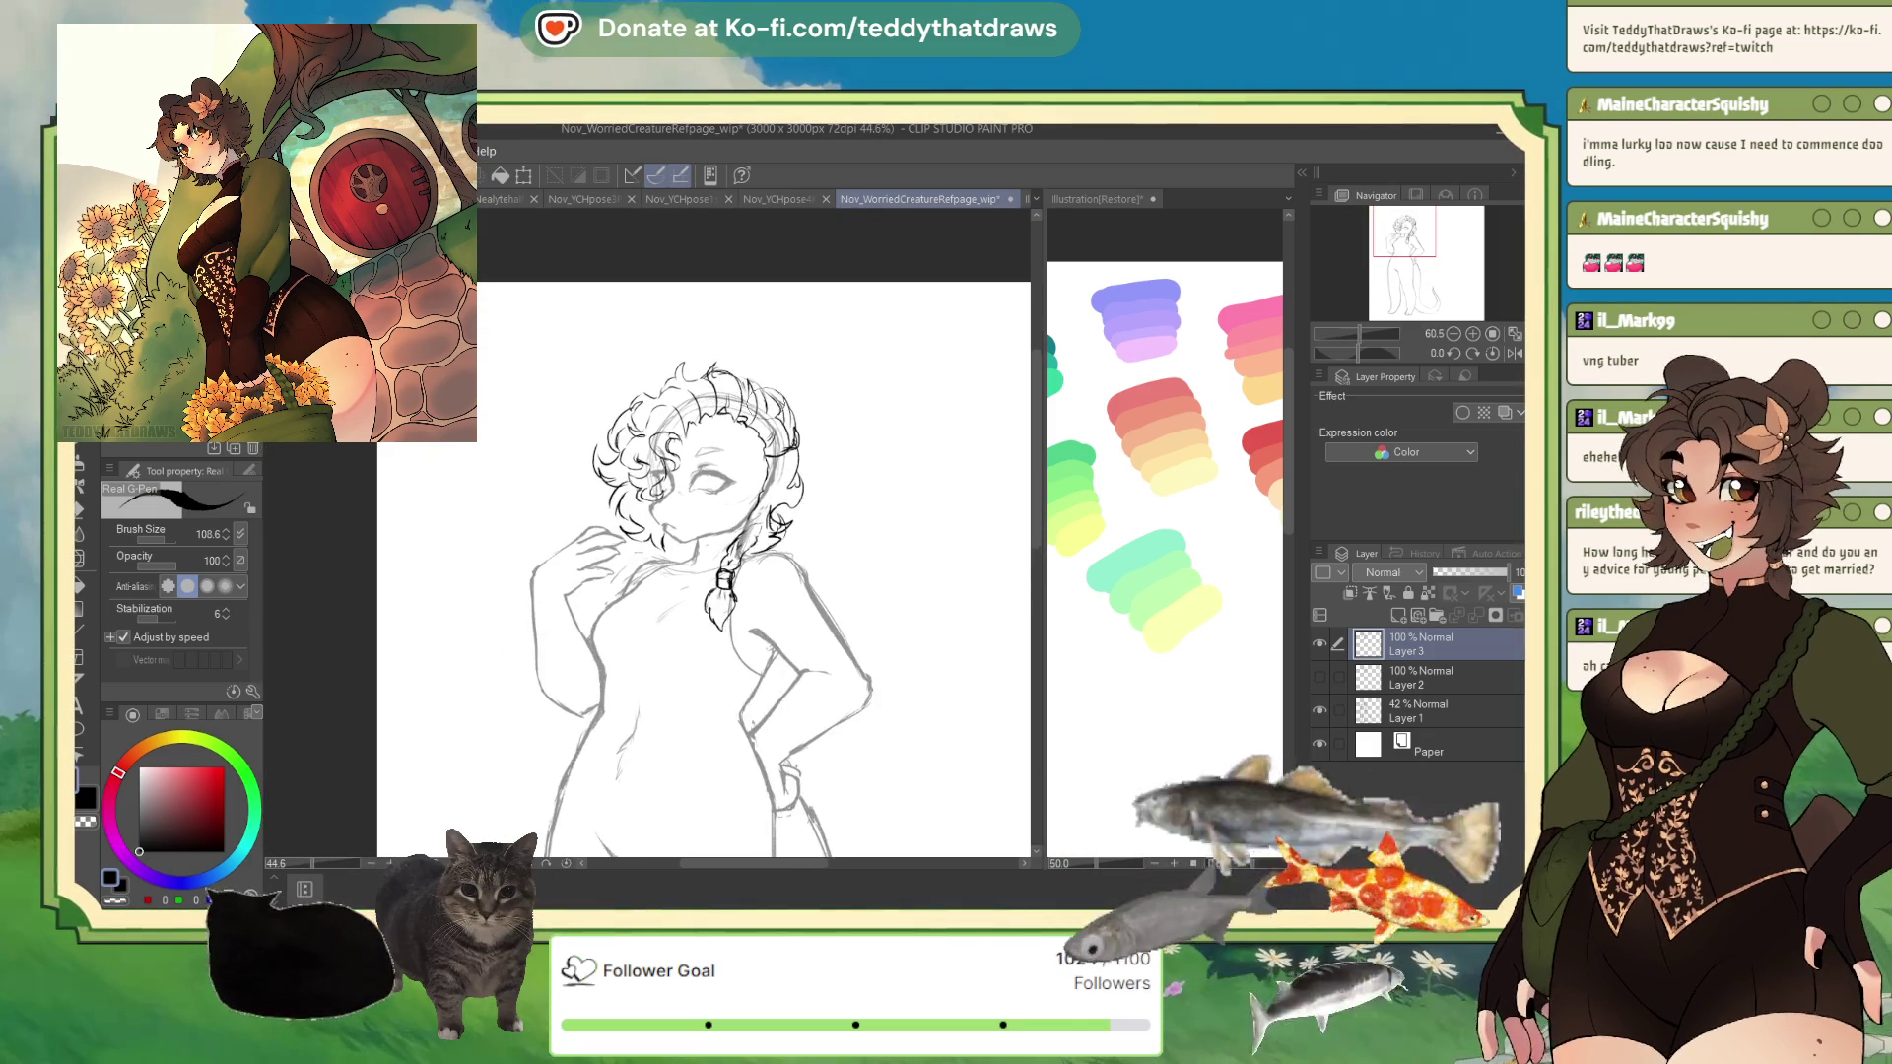
pyautogui.scroll(2, 748, 551)
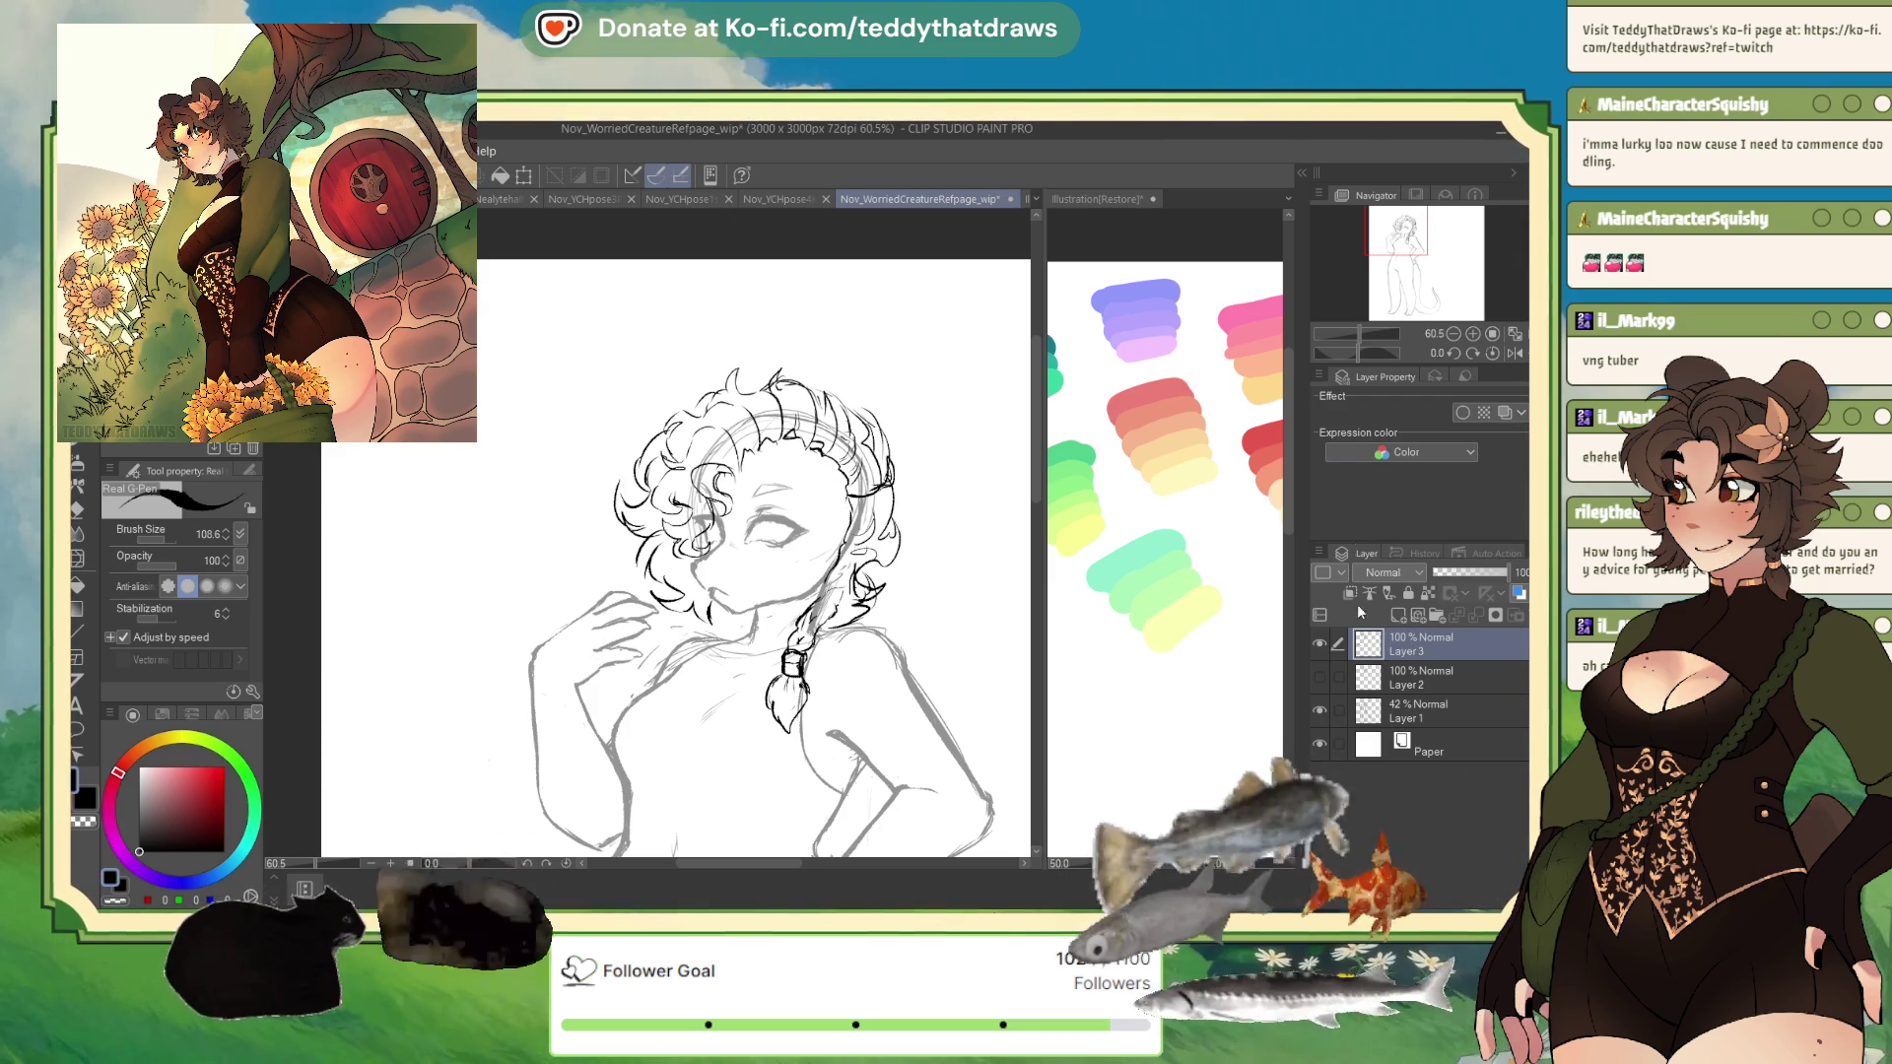
# - Hide the curly-hair Layer 3 and show the spiky-hair Layer 2 to view the full figure
pyautogui.click(1319, 643)
pyautogui.click(1319, 677)
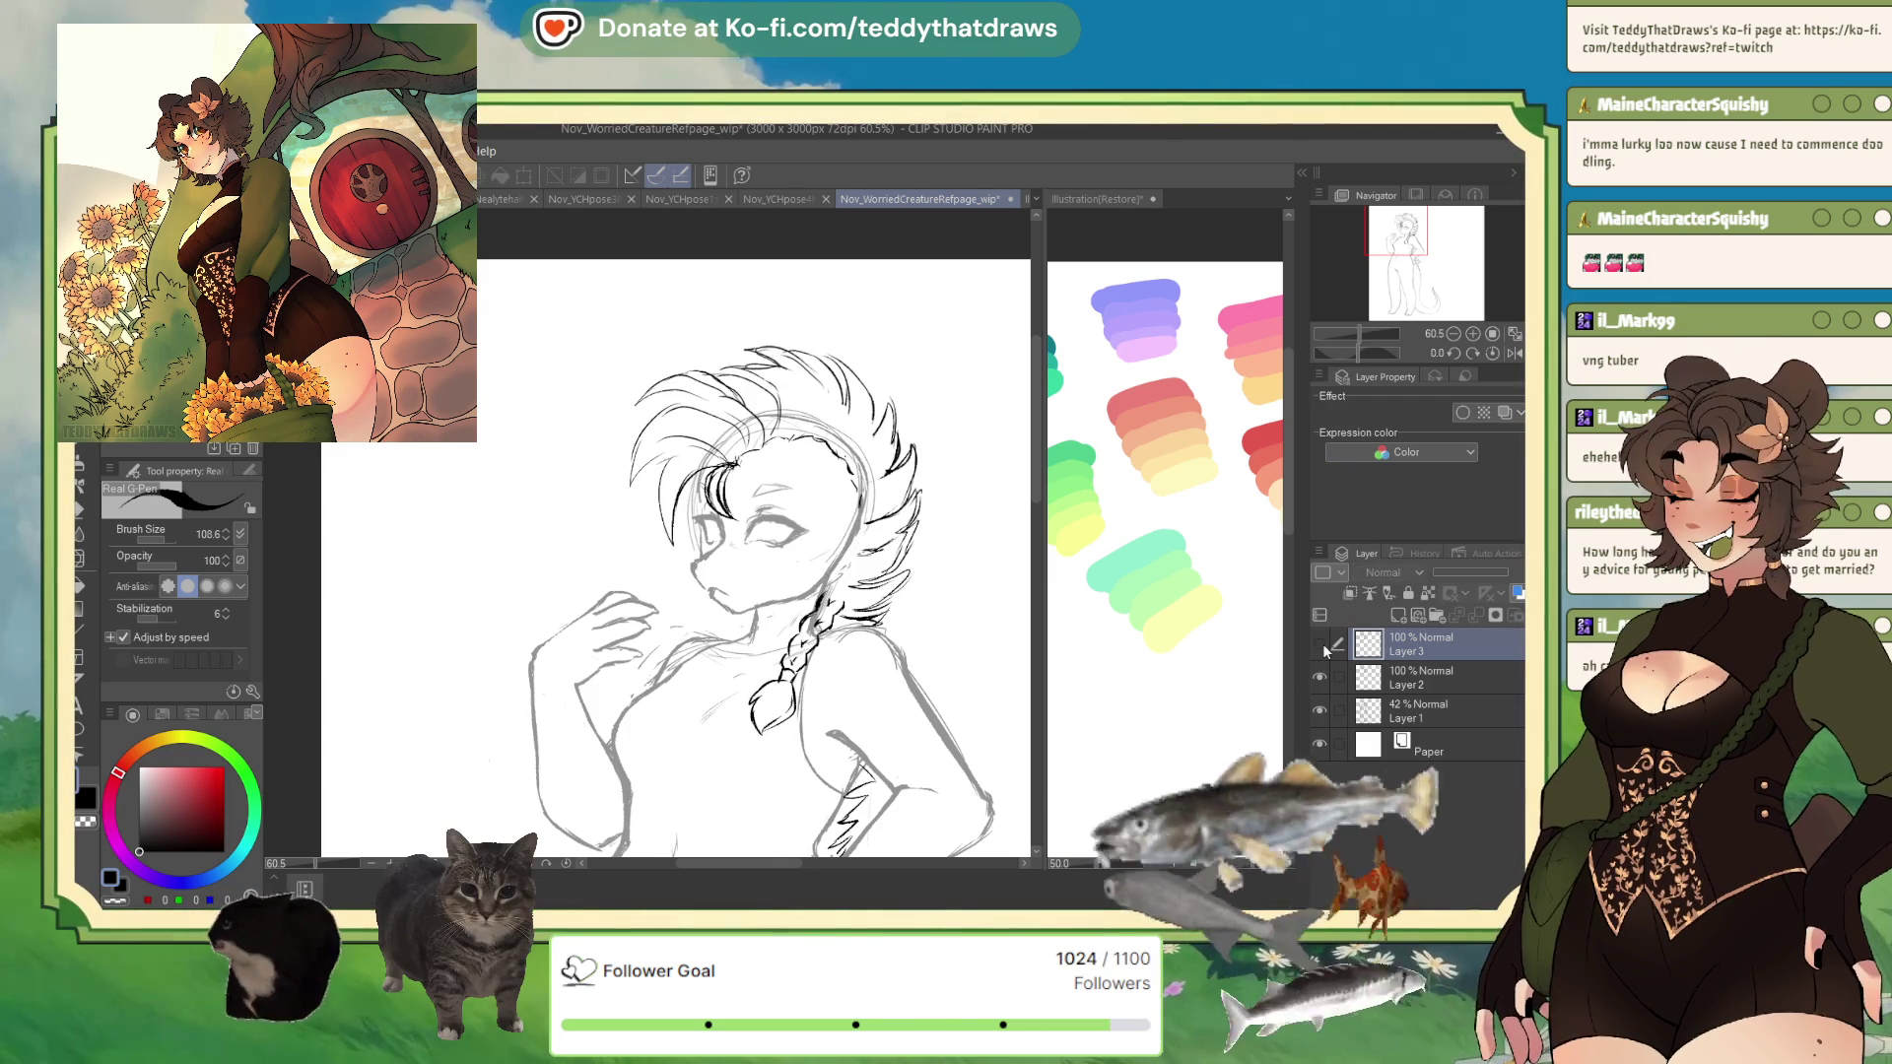
pyautogui.scroll(-4, 477, 493)
pyautogui.scroll(1, 665, 560)
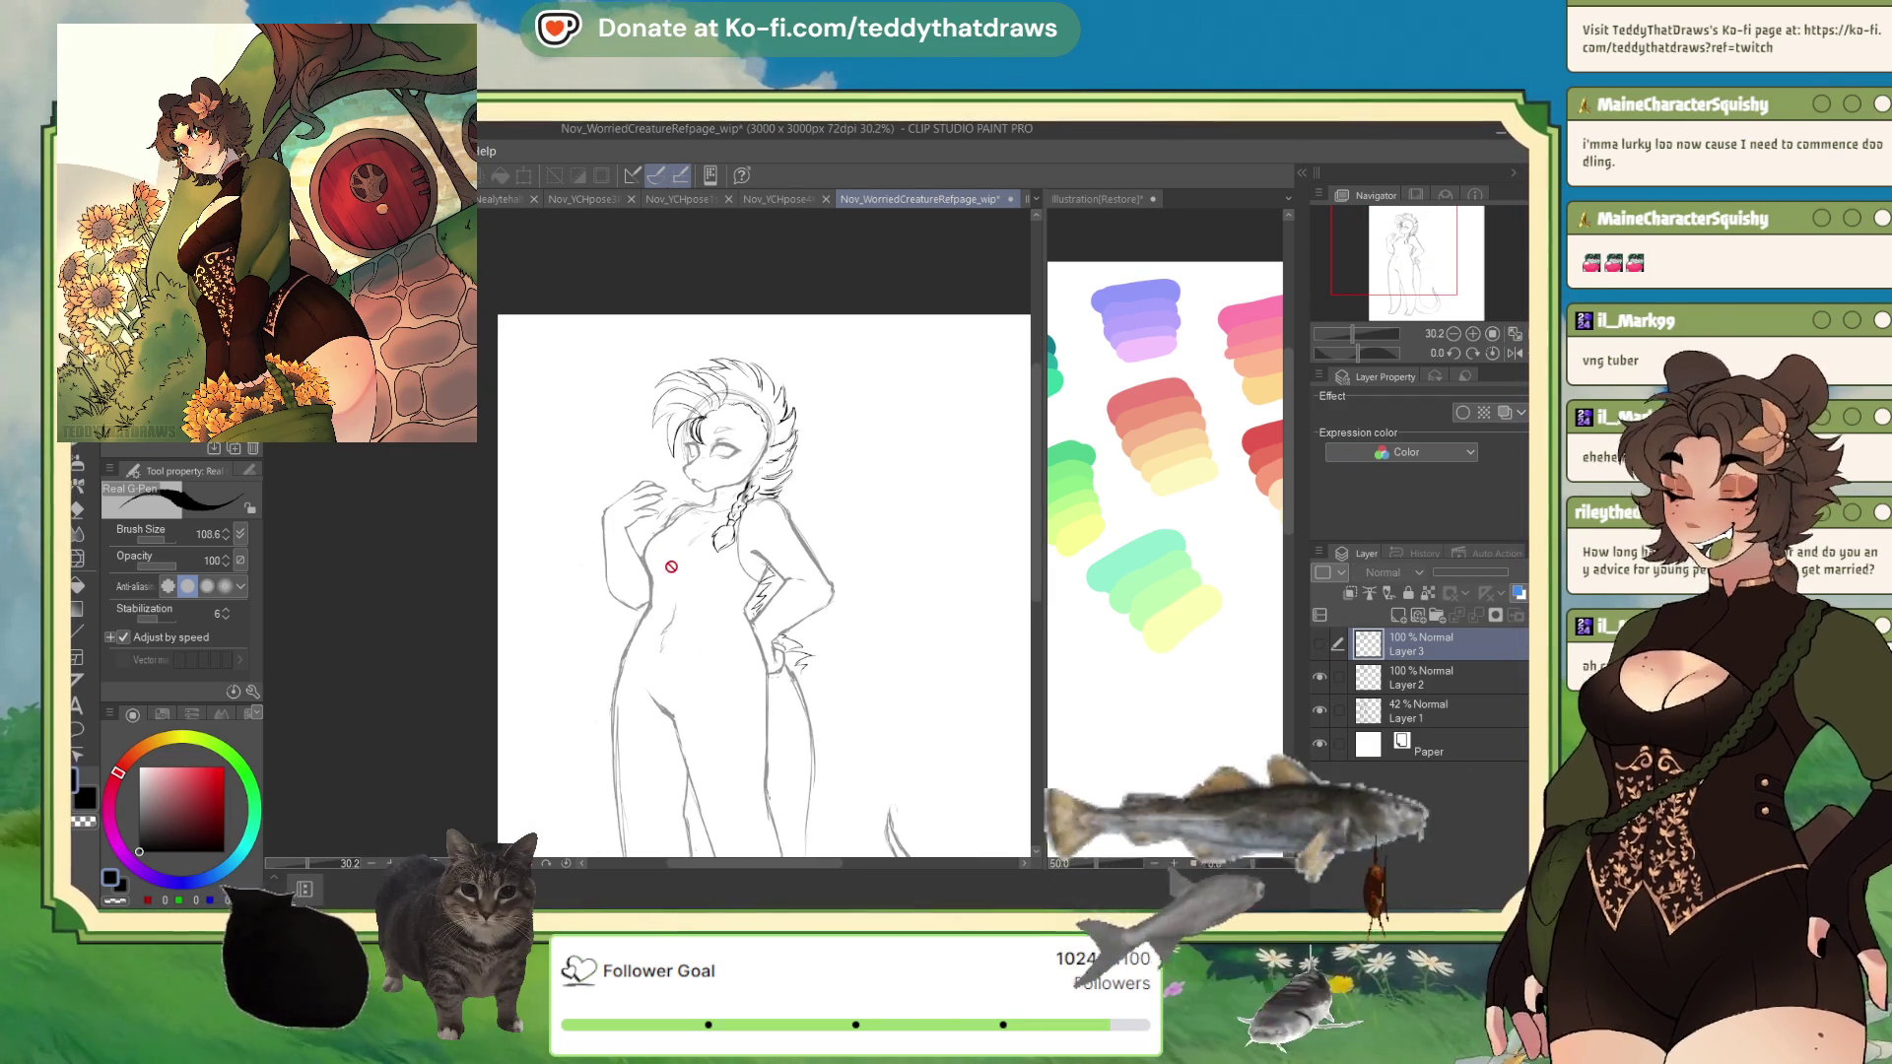
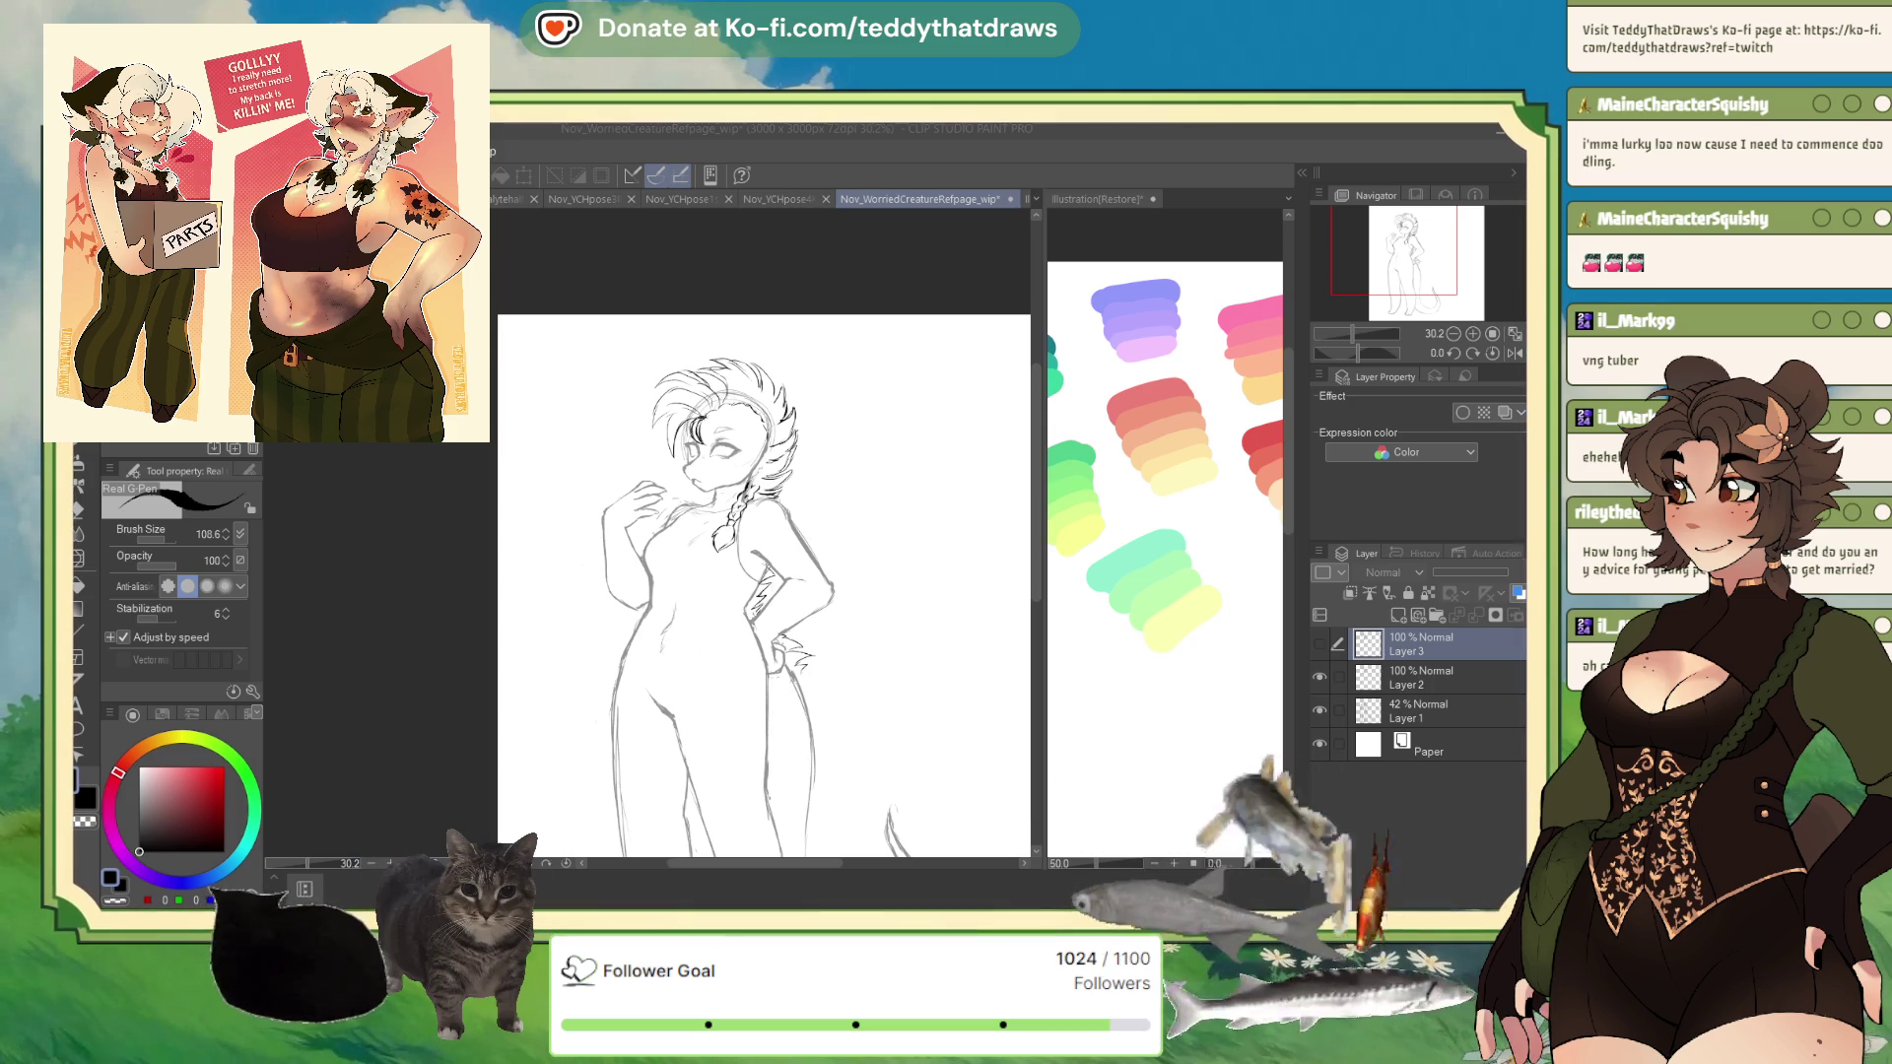
# - Show Layer 3's curly-hair sketch, hide Layer 2's spiky hair, and zoom in on the head
pyautogui.click(1318, 643)
pyautogui.click(1318, 677)
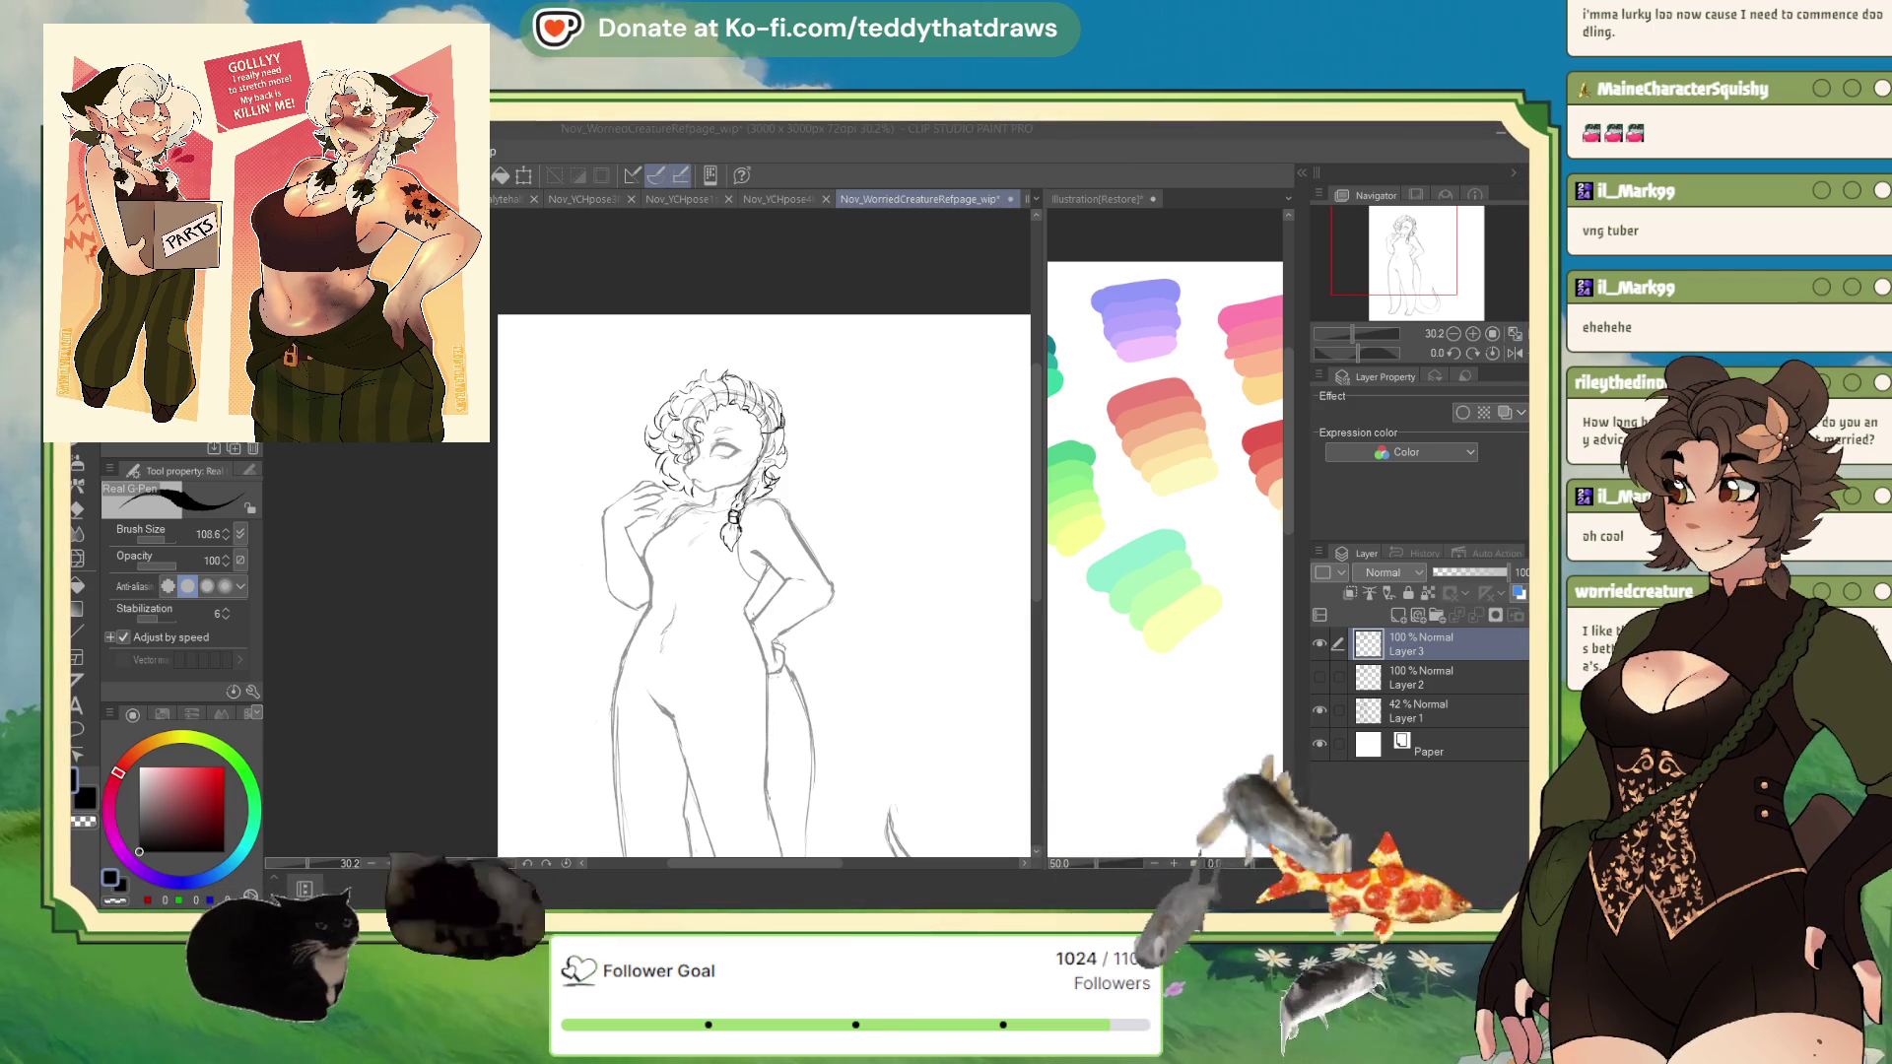
pyautogui.scroll(4, 687, 409)
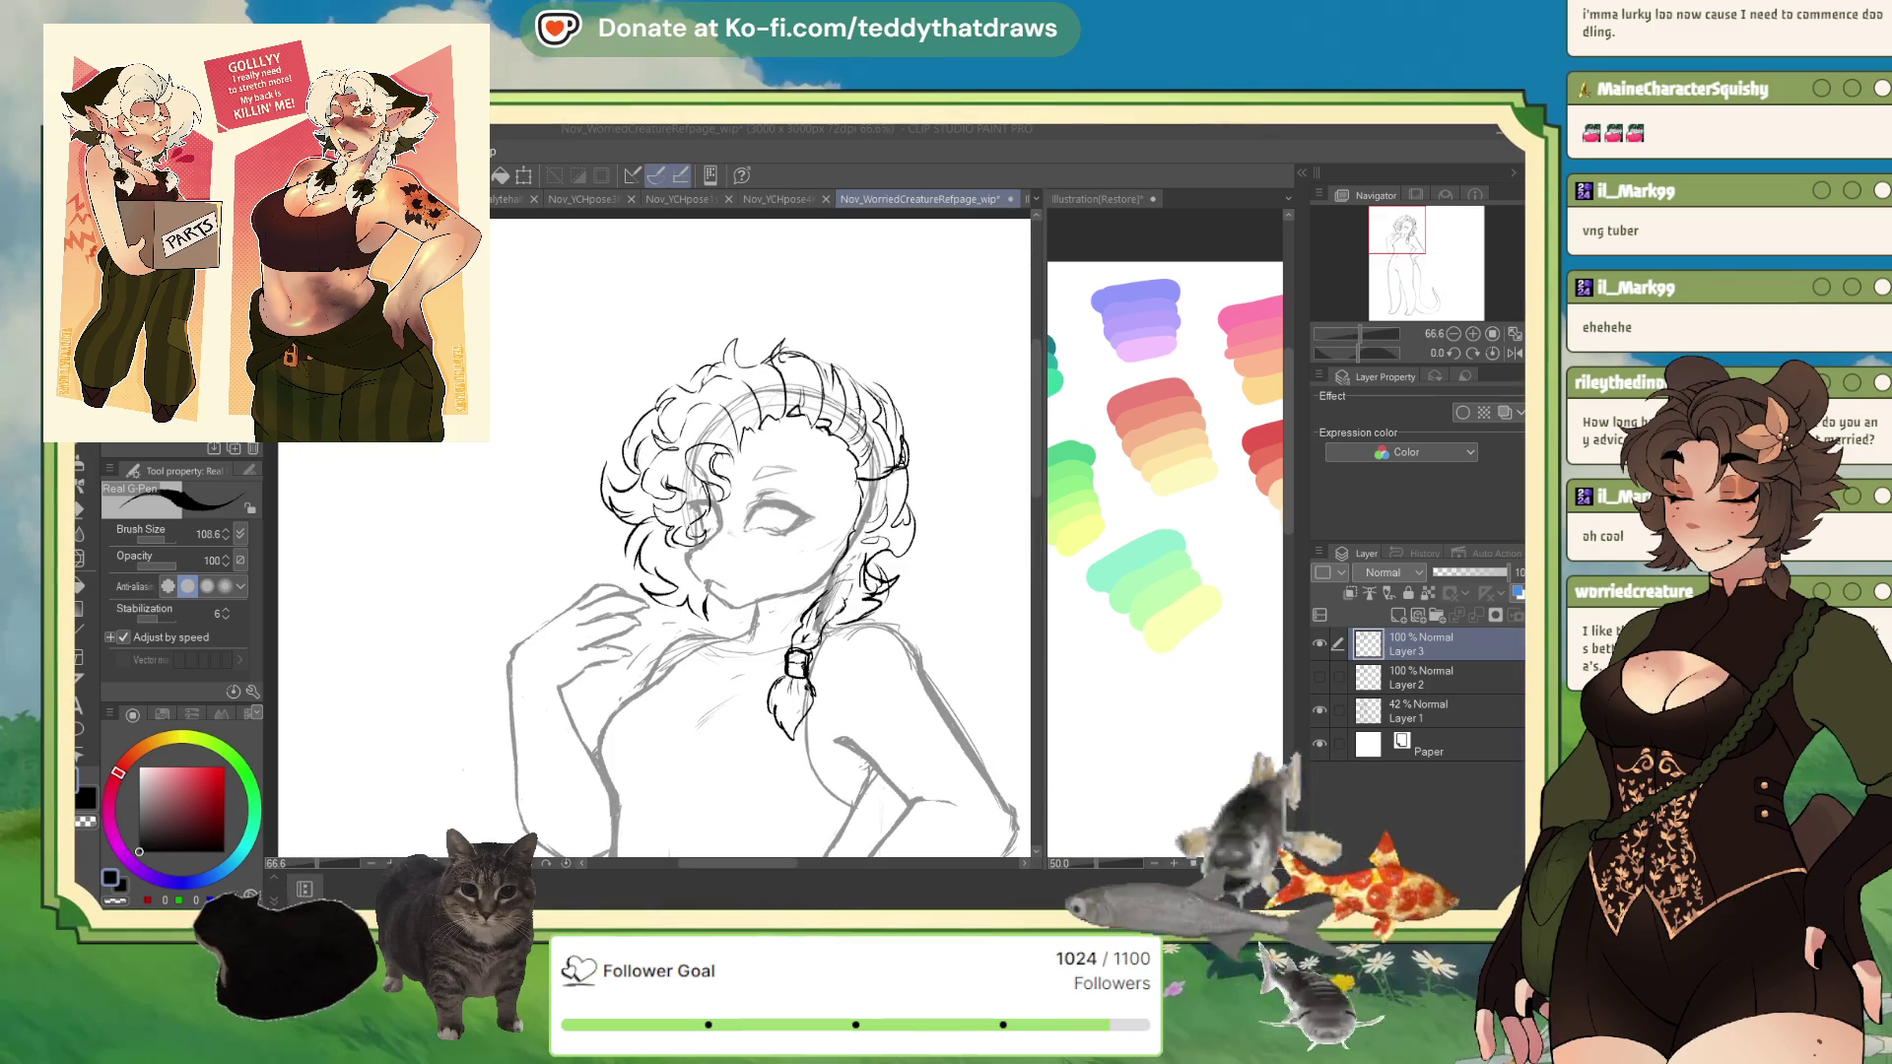
pyautogui.scroll(2, 931, 383)
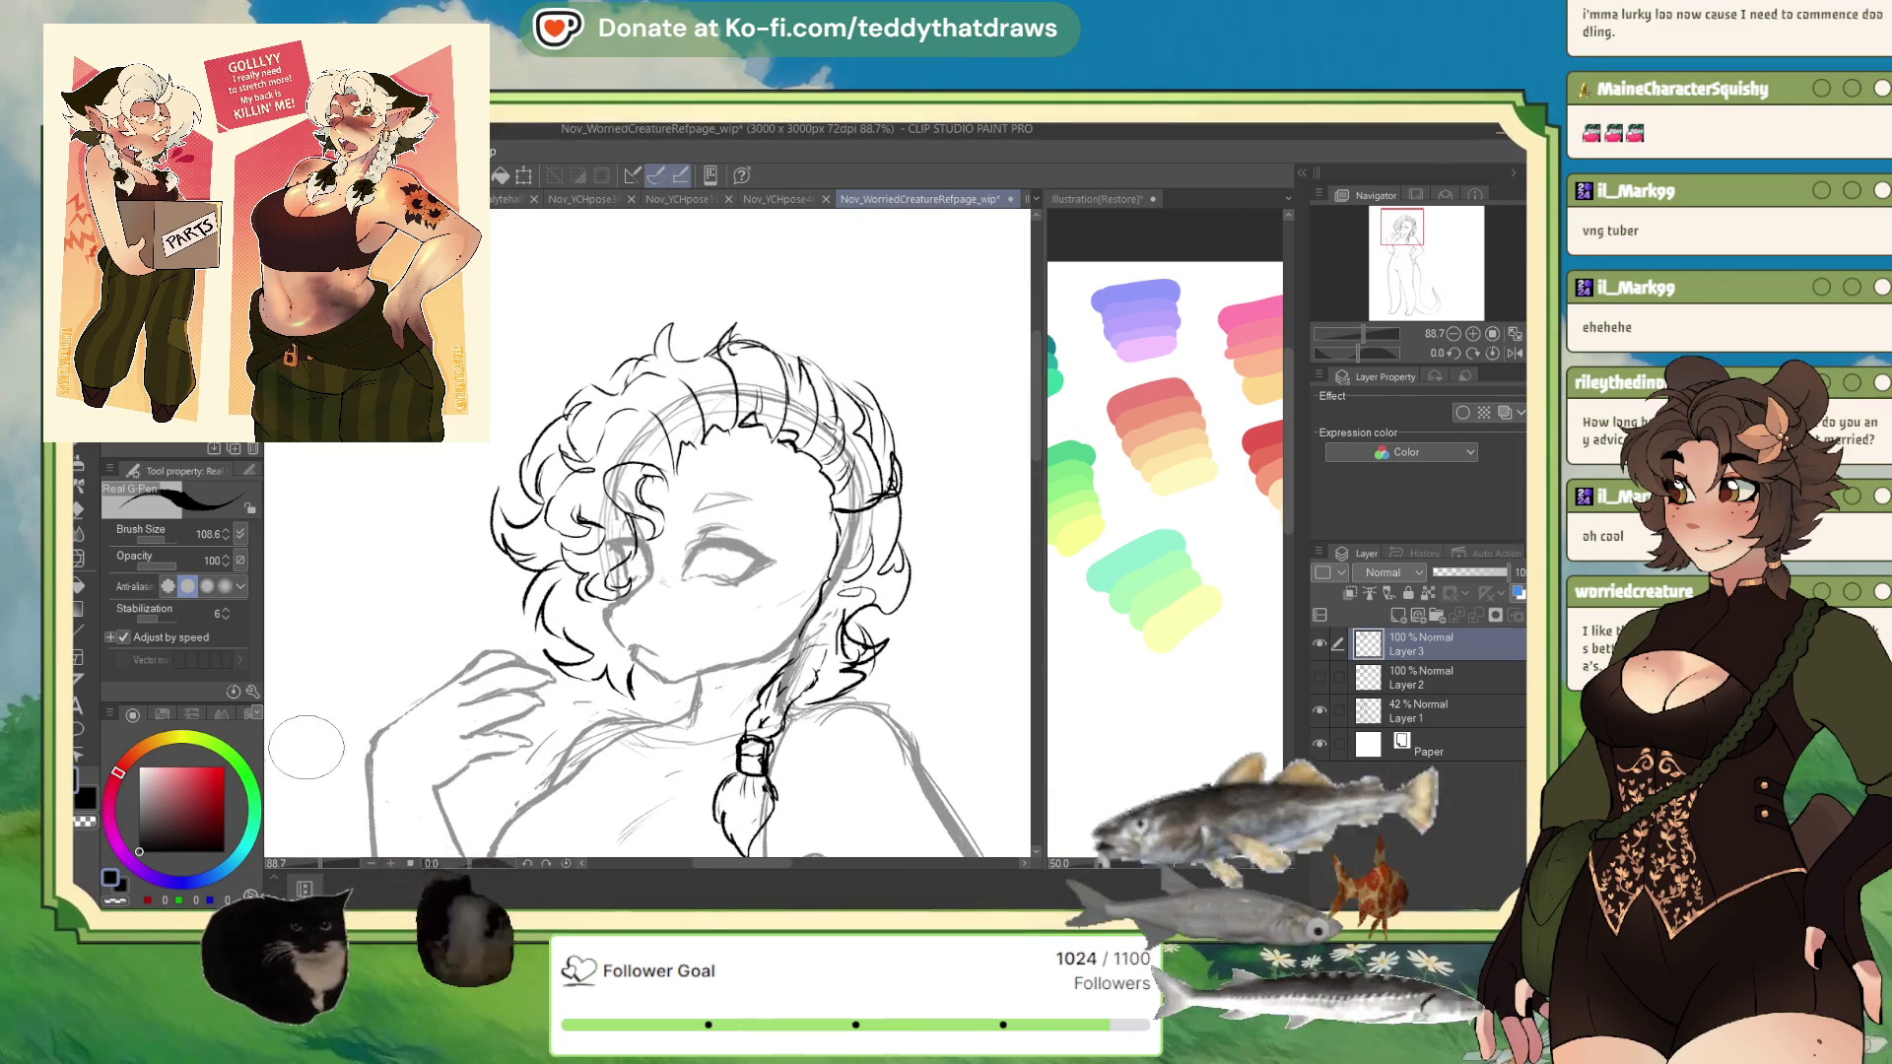
# - Ink the chin, the left and upper-right curls, and the braid below the head
pyautogui.moveTo(640, 651)
pyautogui.mouseDown()
pyautogui.moveTo(630, 695)
pyautogui.moveTo(665, 684)
pyautogui.mouseUp()
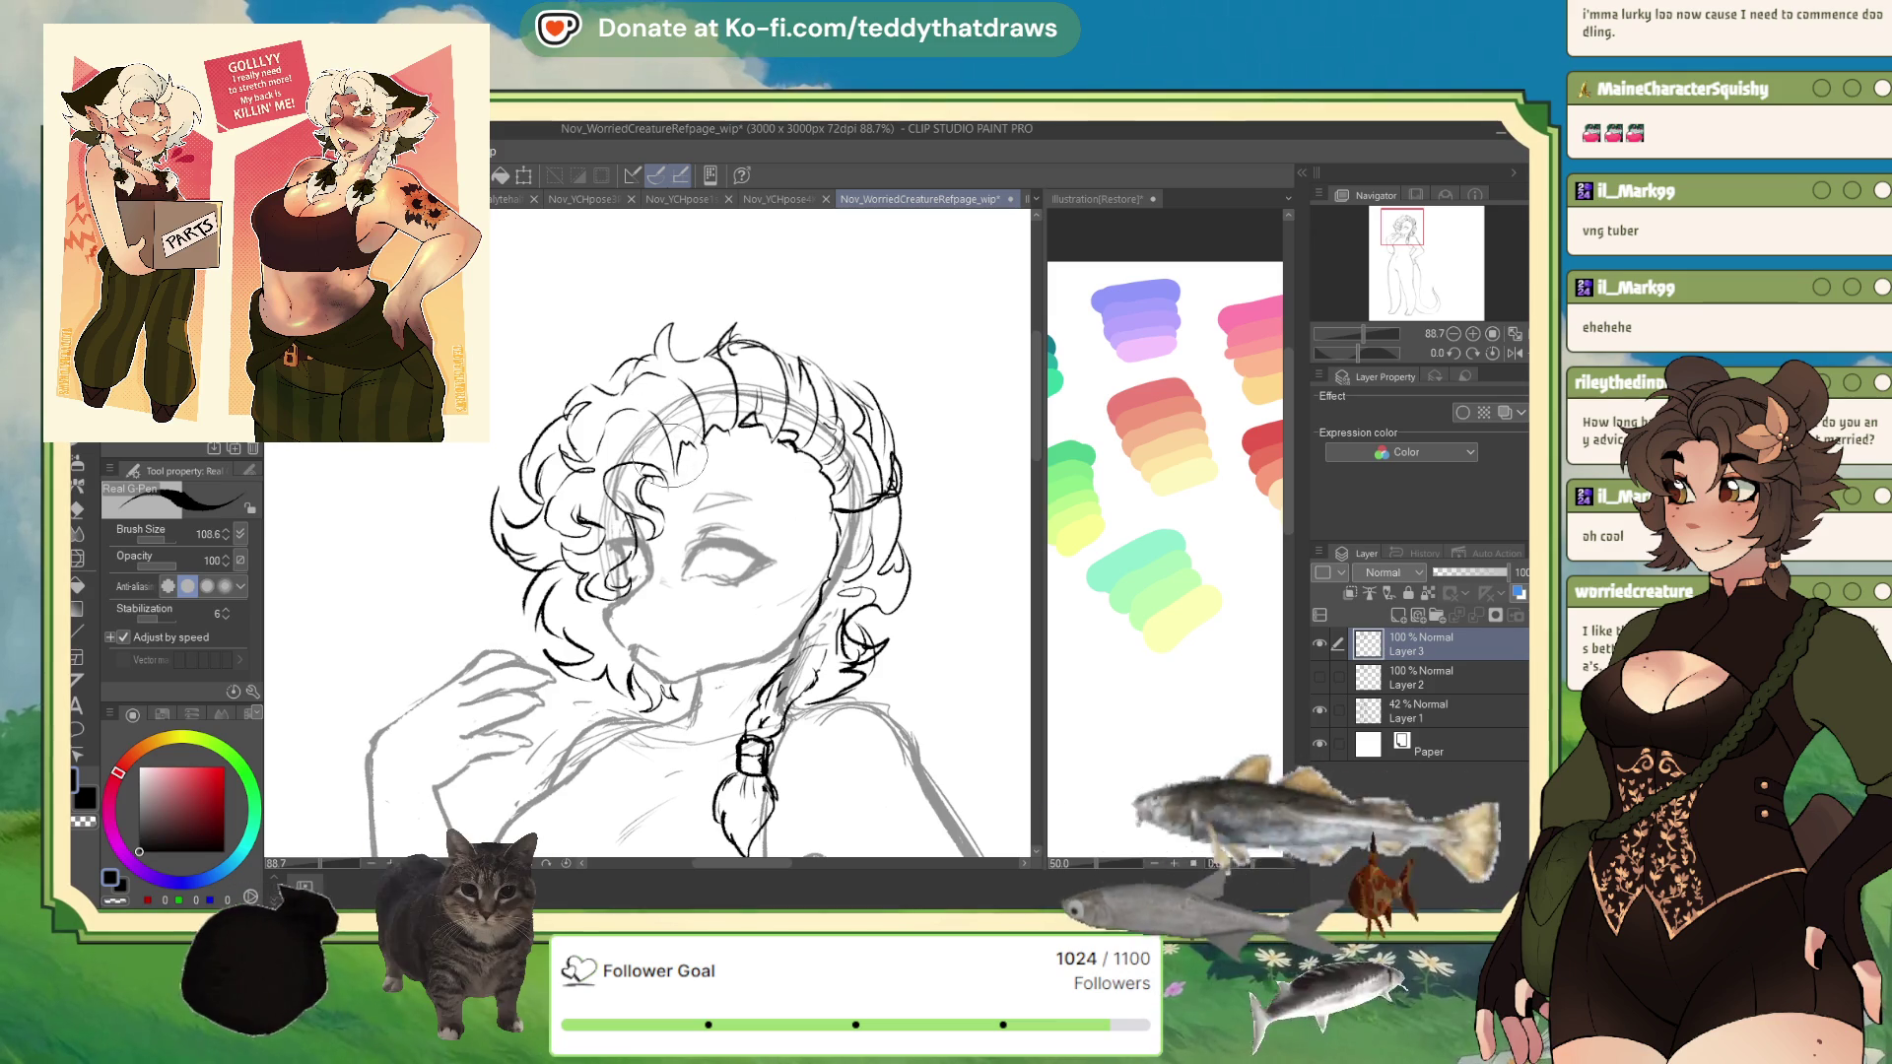
pyautogui.moveTo(685, 389)
pyautogui.mouseDown()
pyautogui.moveTo(660, 448)
pyautogui.moveTo(680, 483)
pyautogui.moveTo(650, 434)
pyautogui.moveTo(606, 434)
pyautogui.mouseUp()
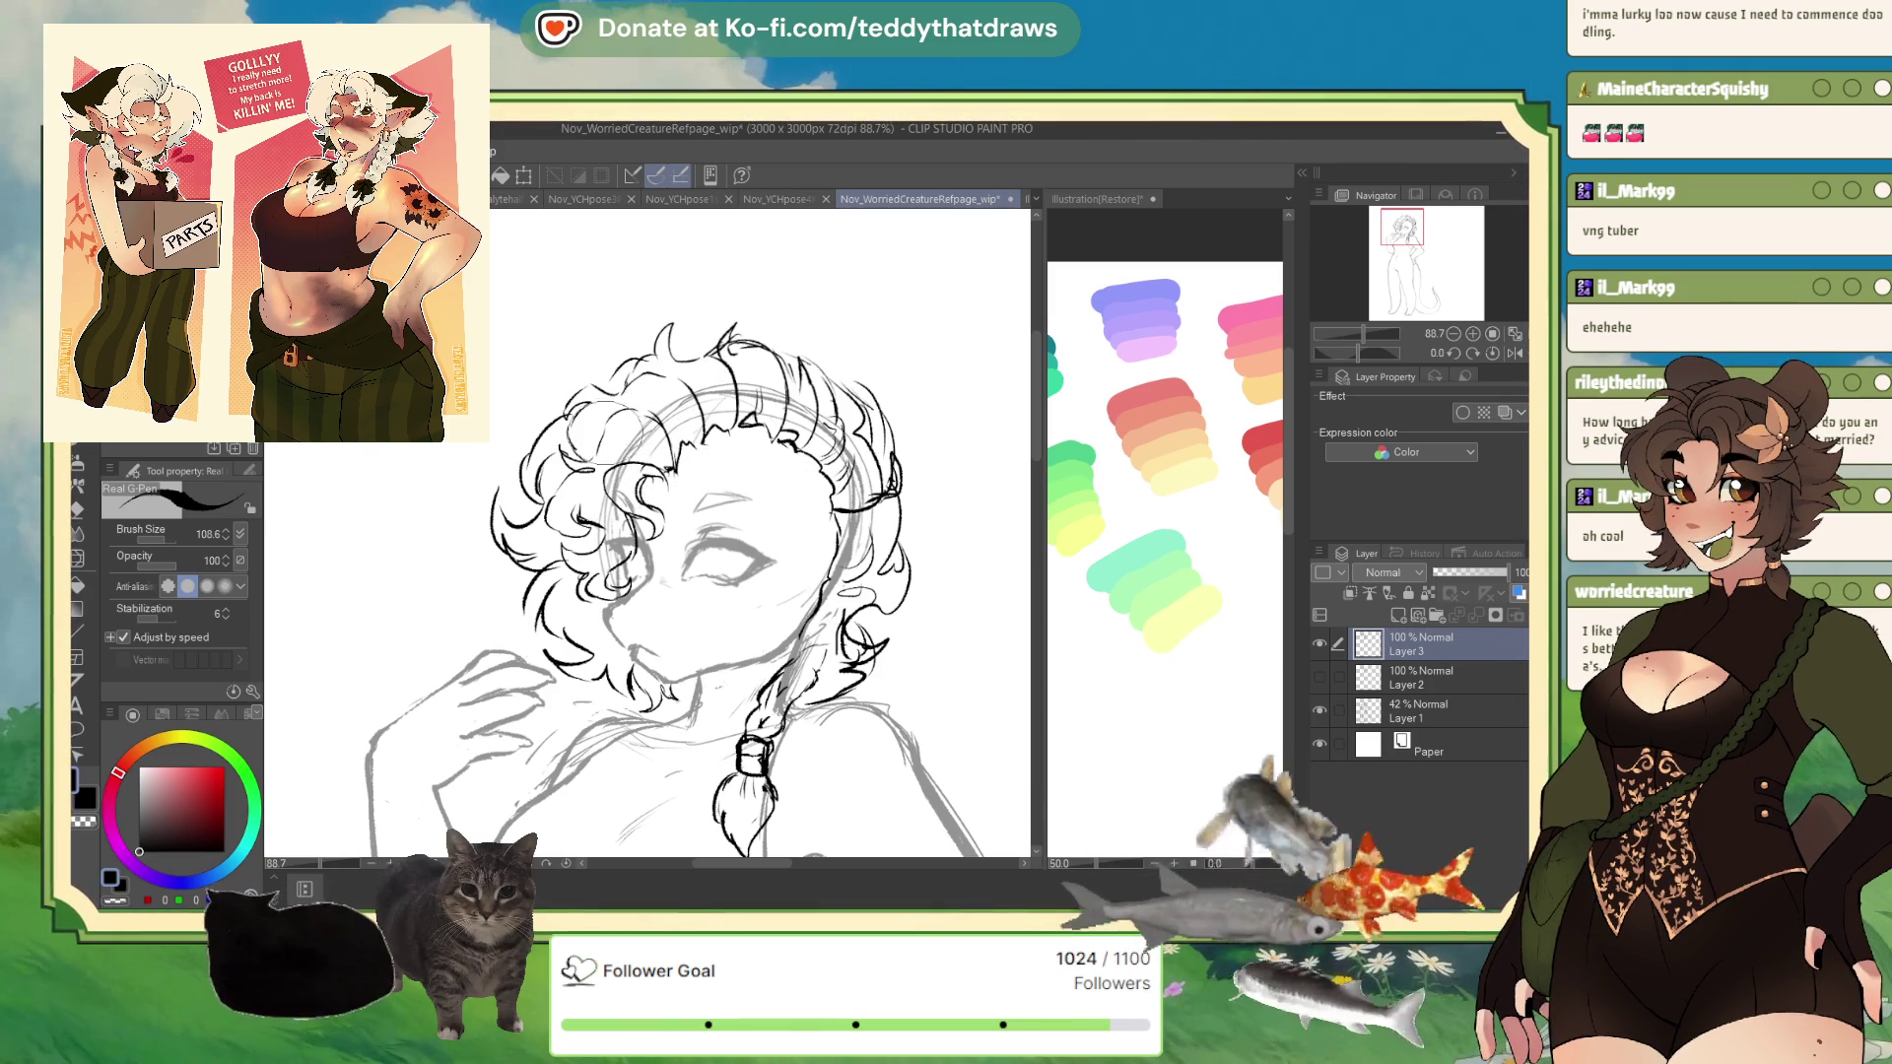
pyautogui.moveTo(680, 374); pyautogui.dragTo(719, 444)
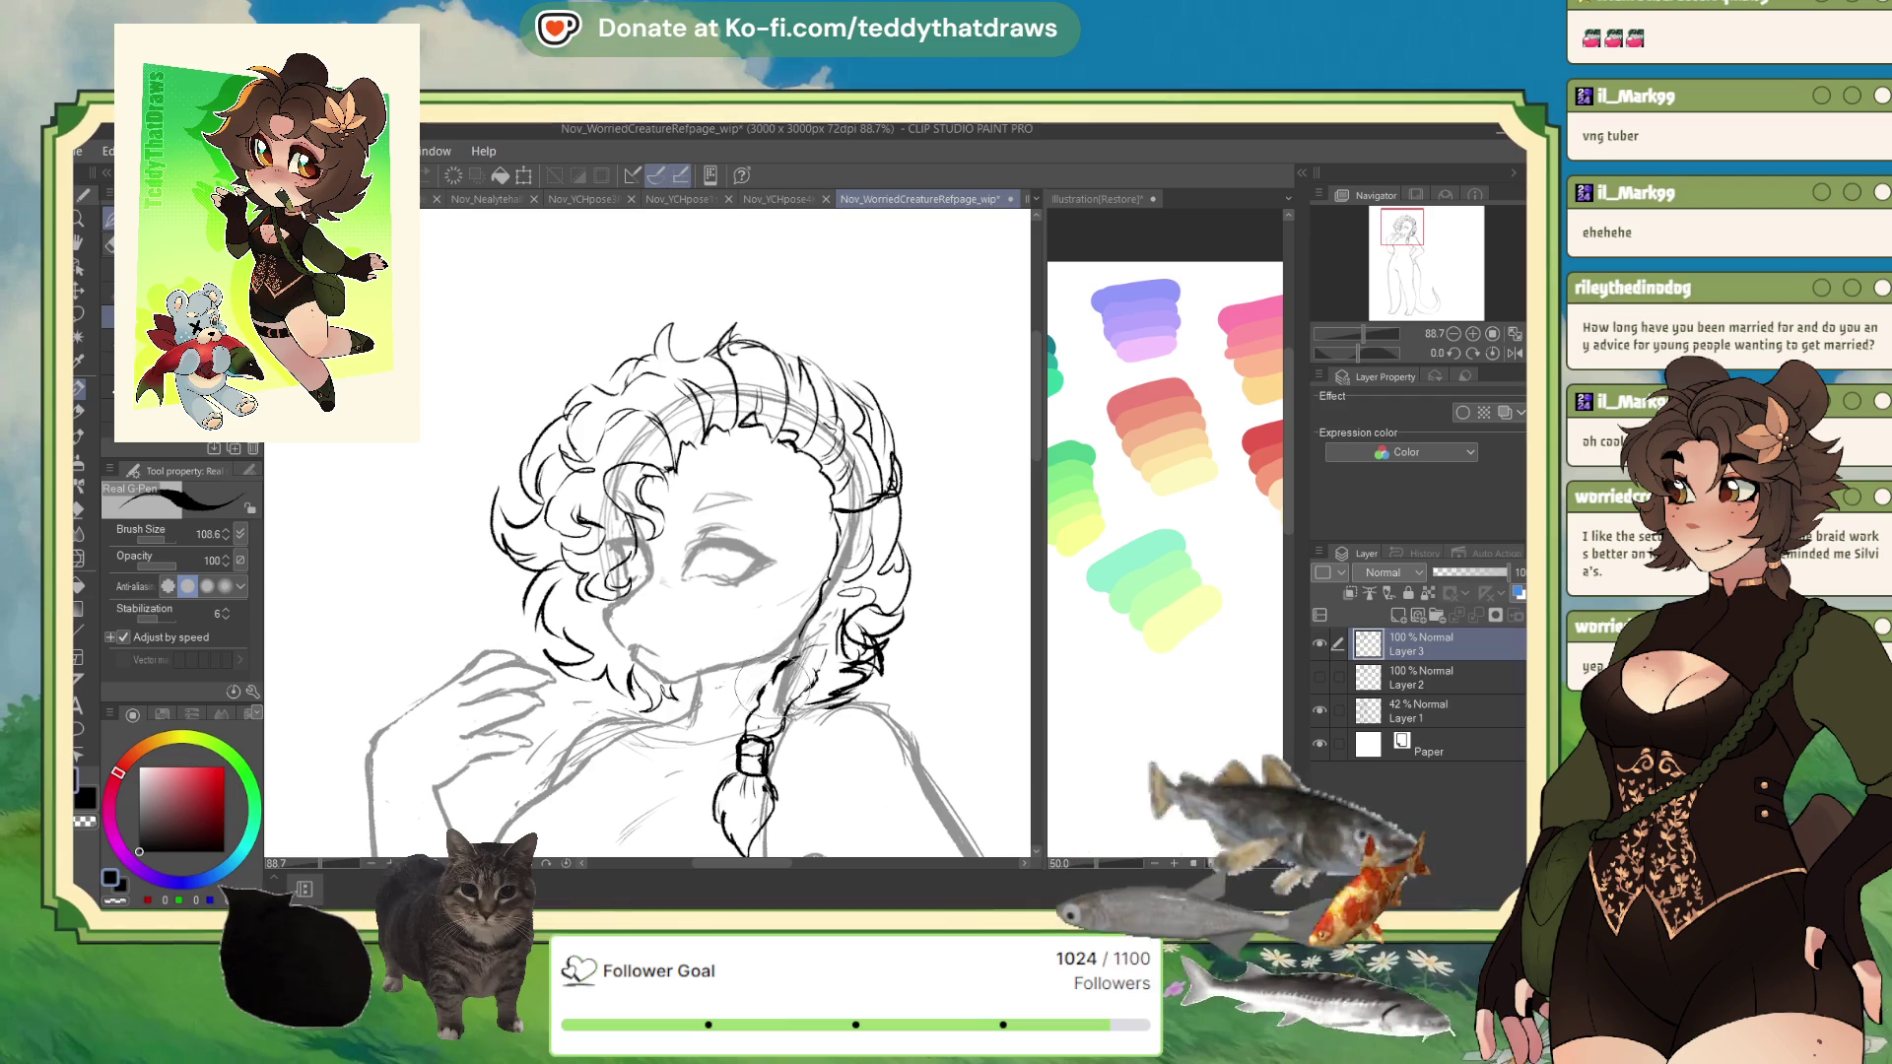
pyautogui.moveTo(741, 741); pyautogui.dragTo(847, 682)
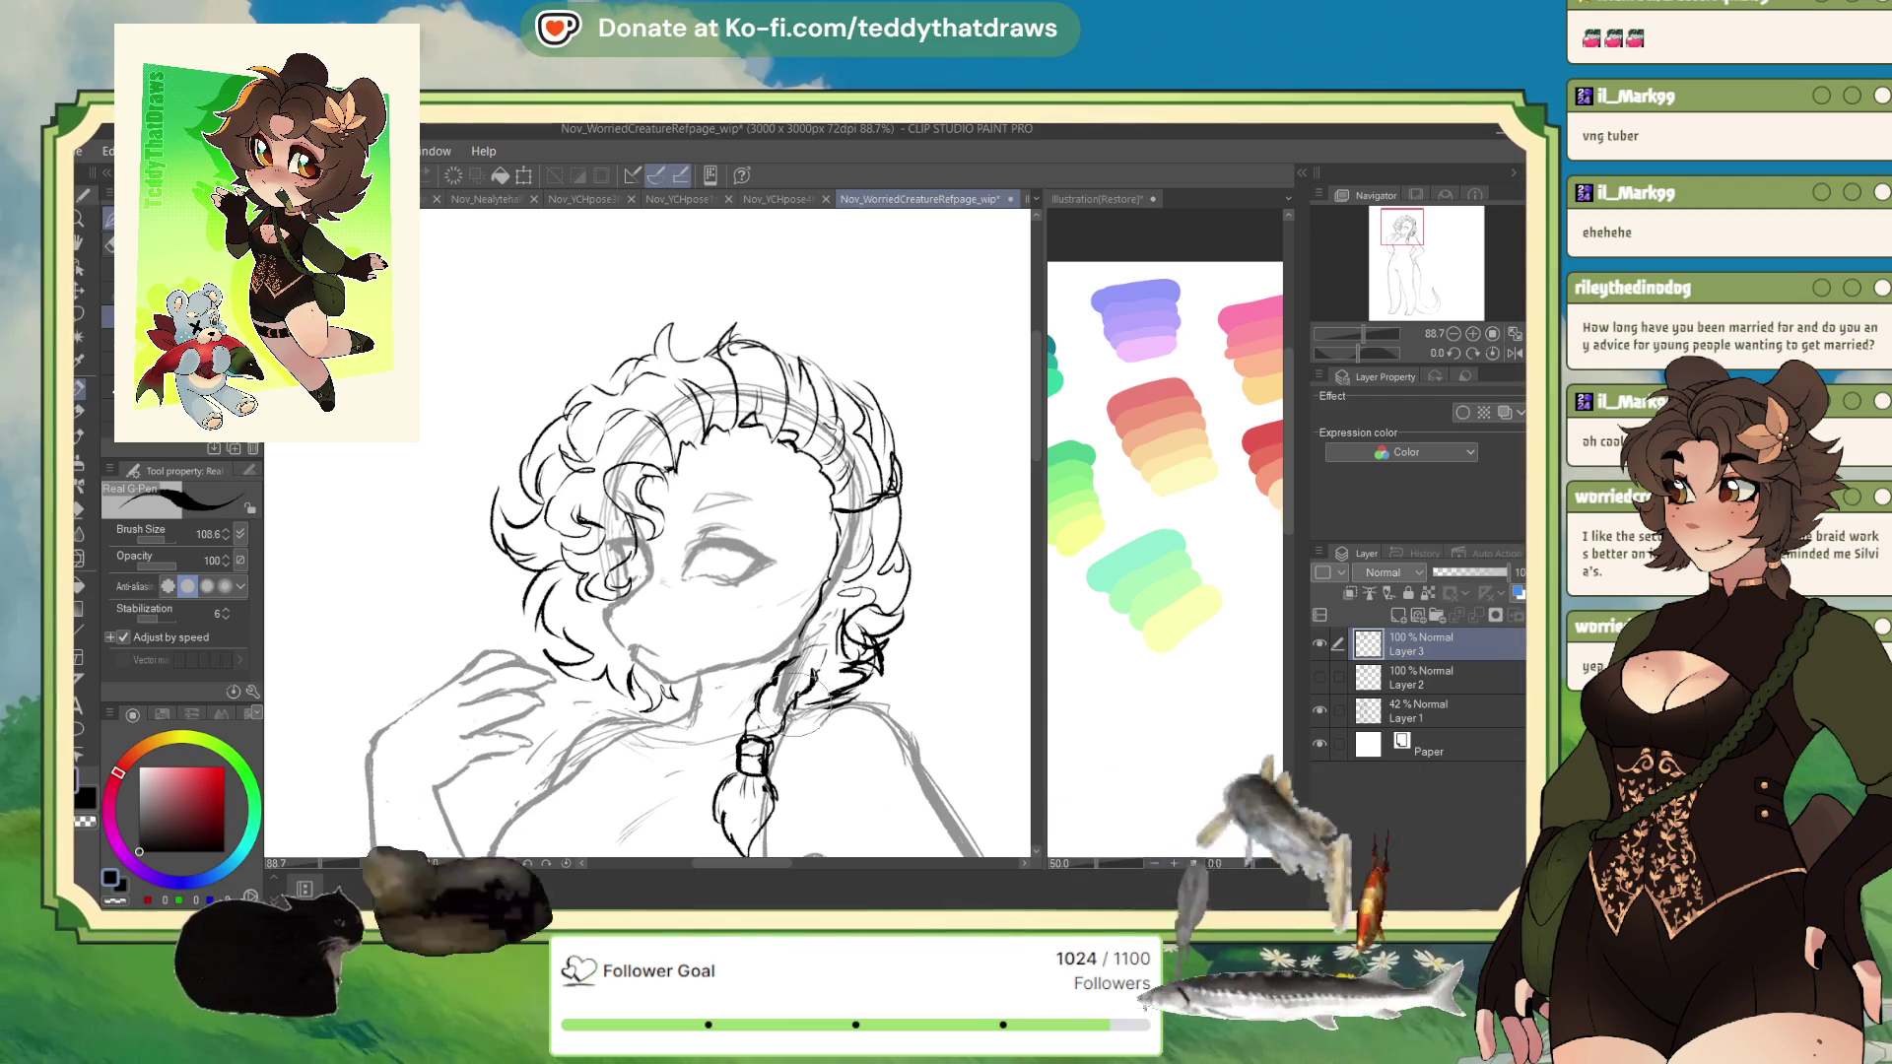
pyautogui.moveTo(758, 734)
pyautogui.mouseDown()
pyautogui.moveTo(806, 670)
pyautogui.moveTo(747, 734)
pyautogui.mouseUp()
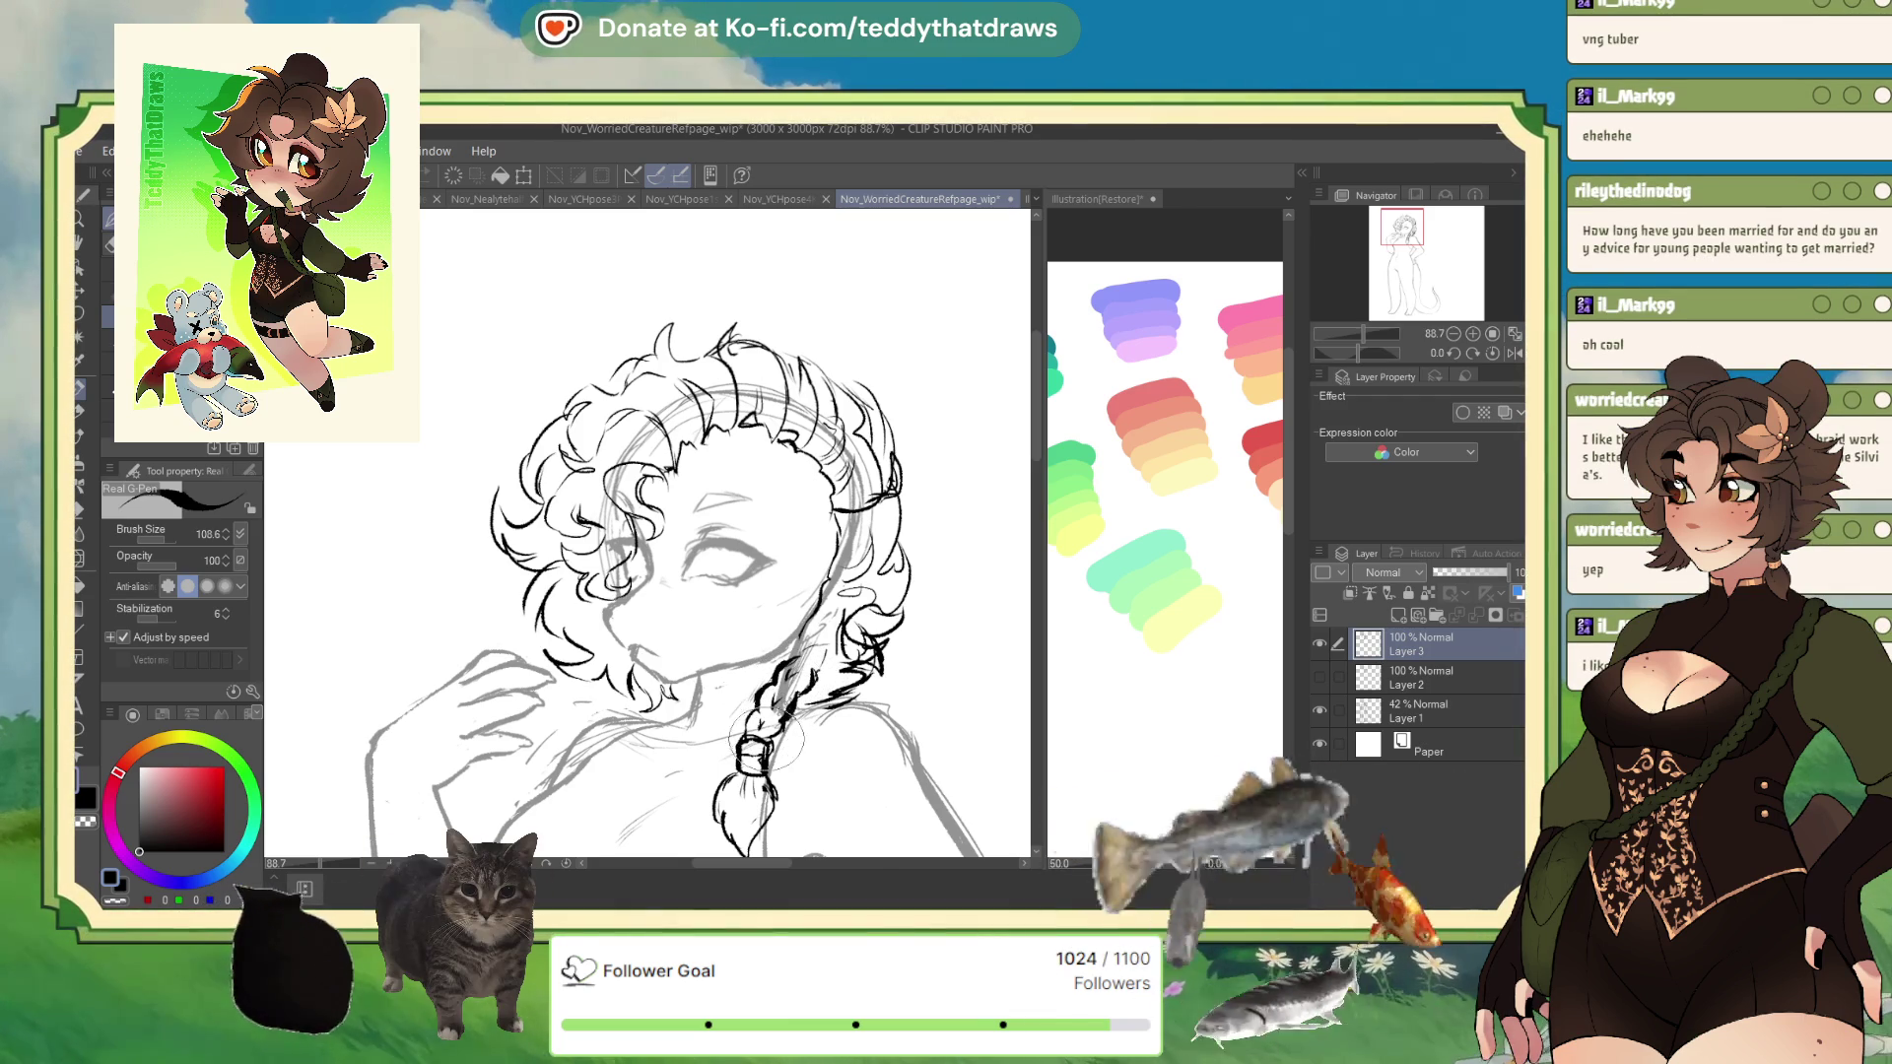
# - Check the spiky-hair Layer 2's strokes, then delete Layer 2
pyautogui.click(1423, 677)
pyautogui.click(1318, 678)
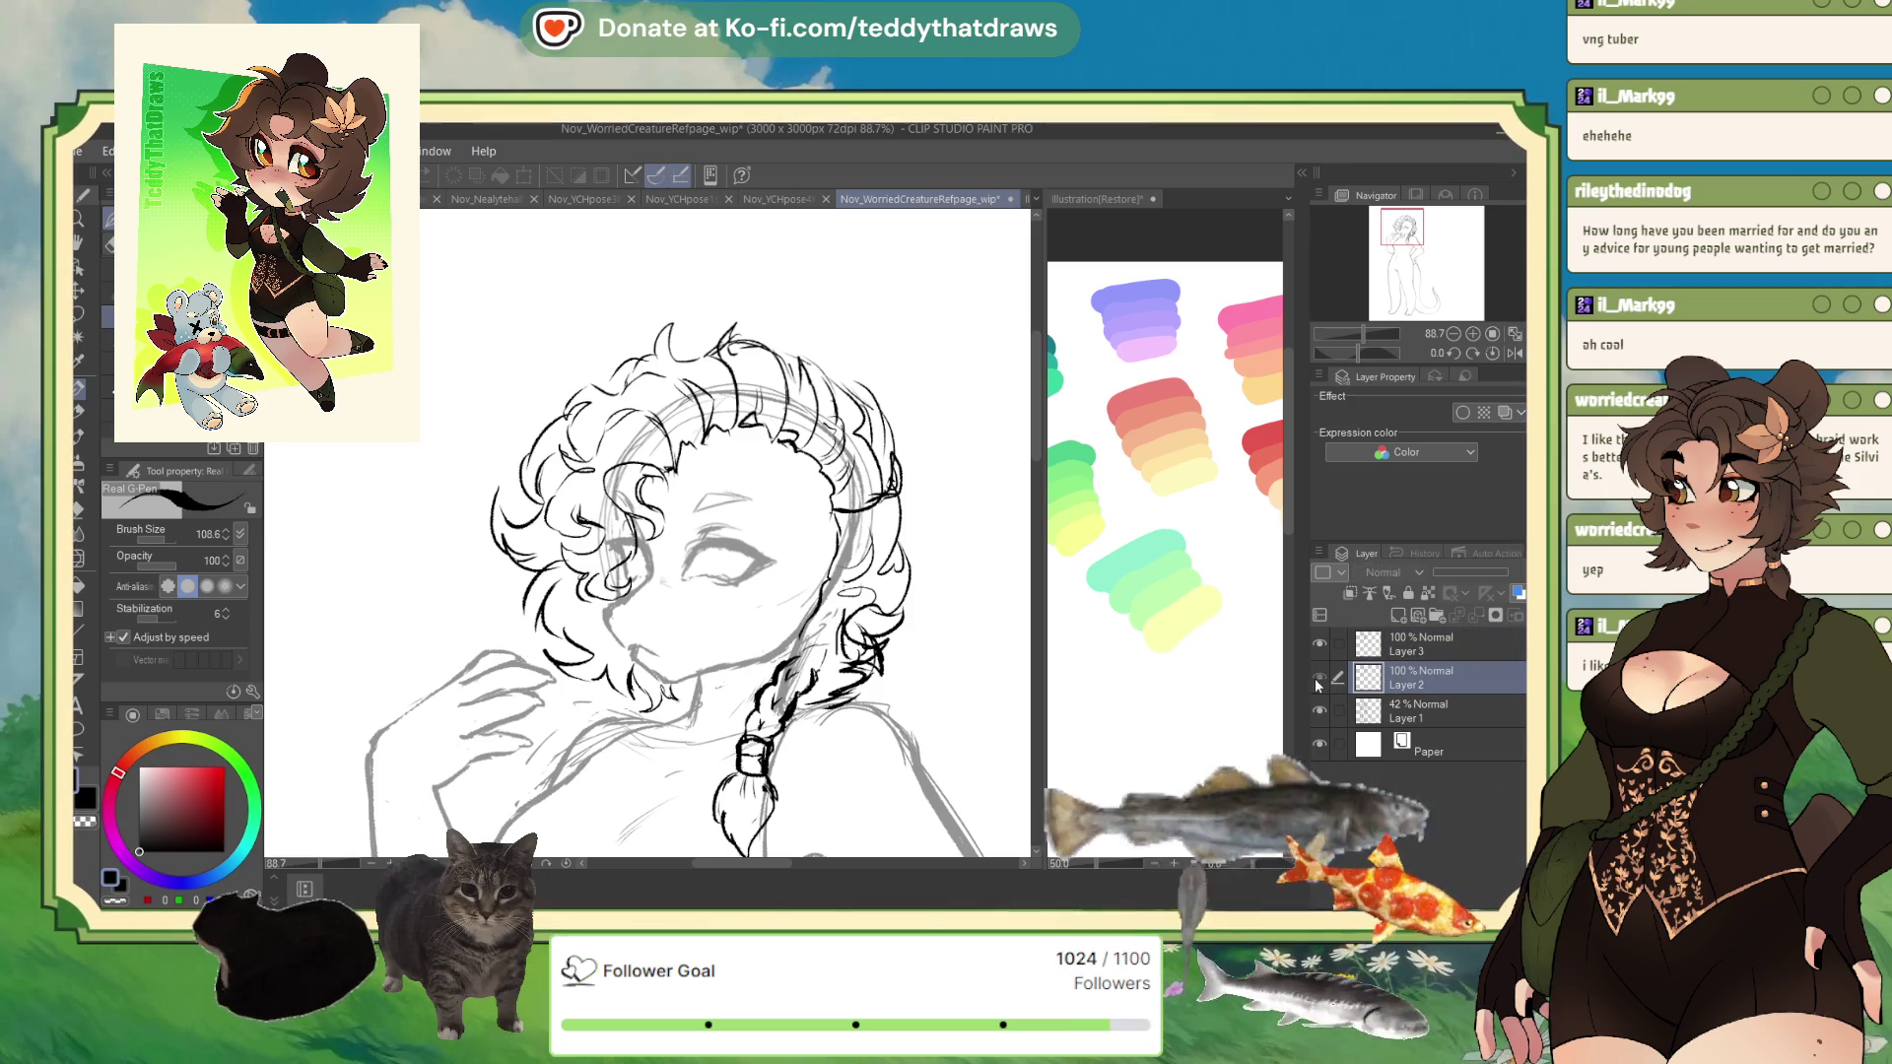
pyautogui.click(1318, 678)
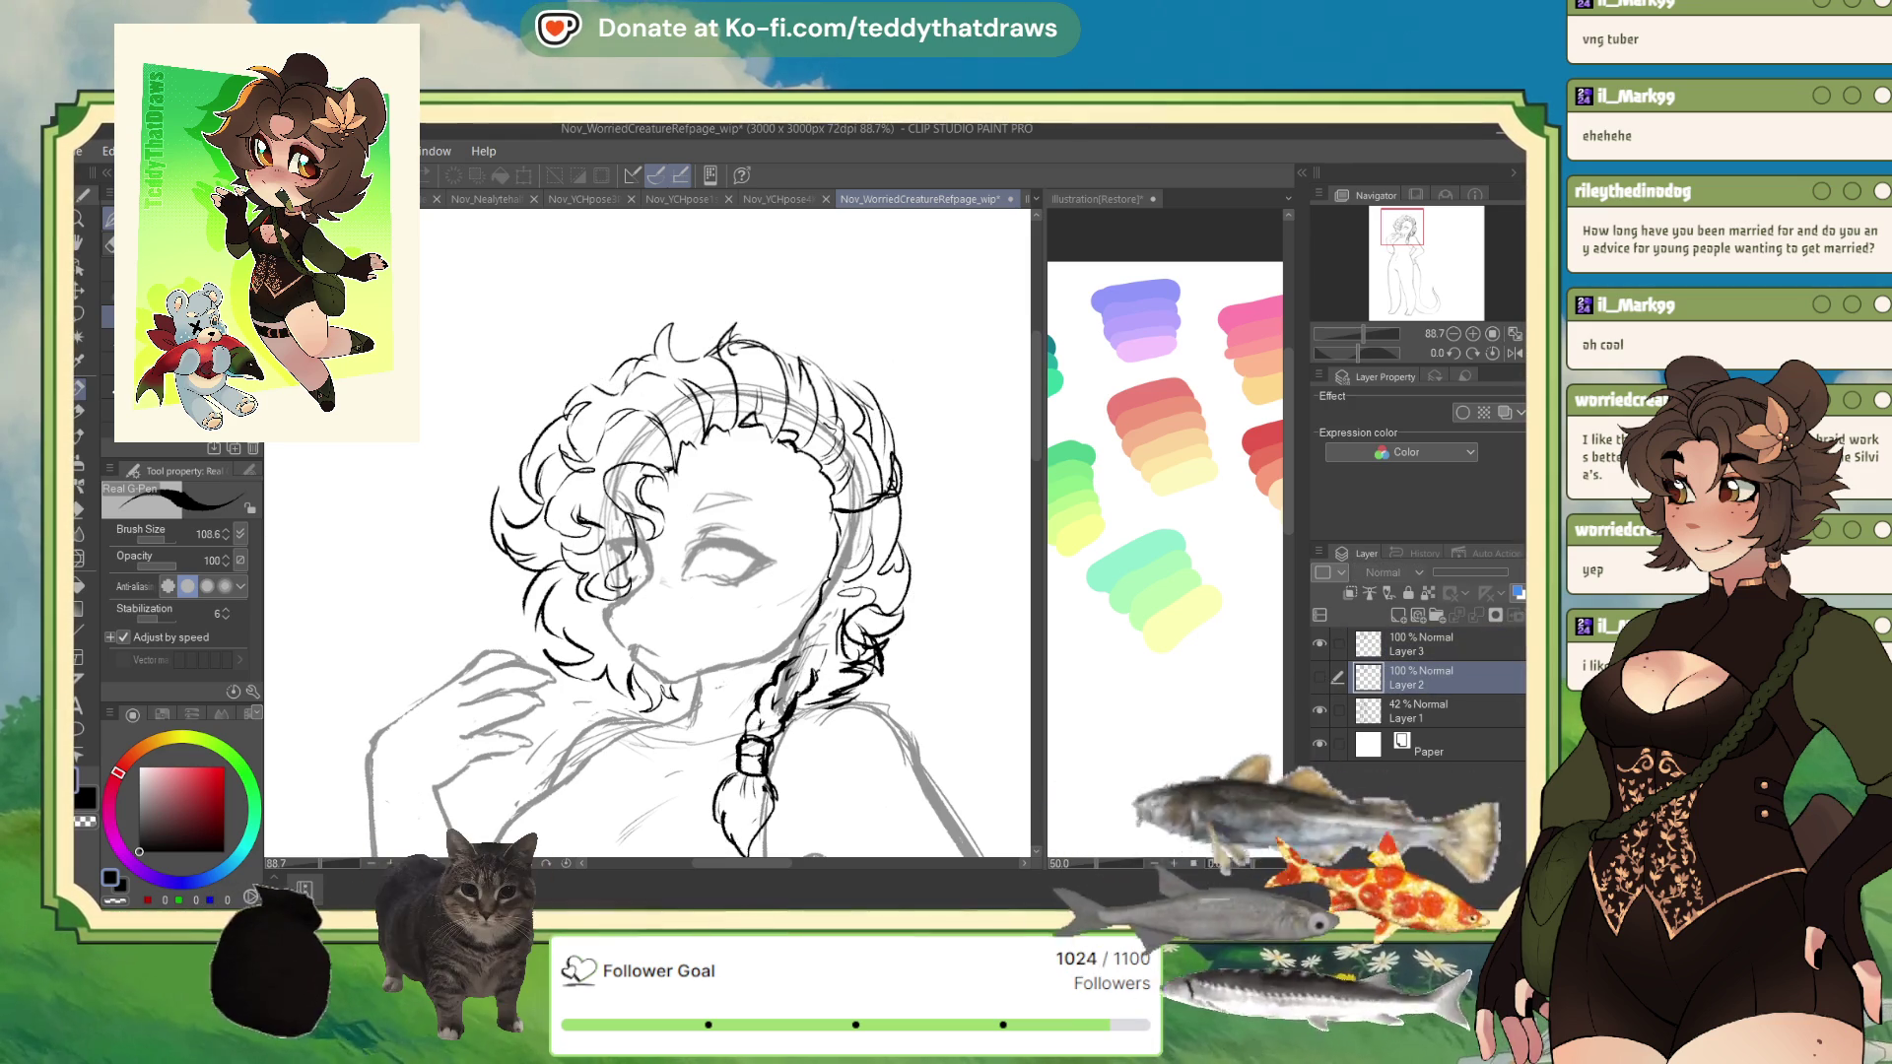
pyautogui.click(1517, 615)
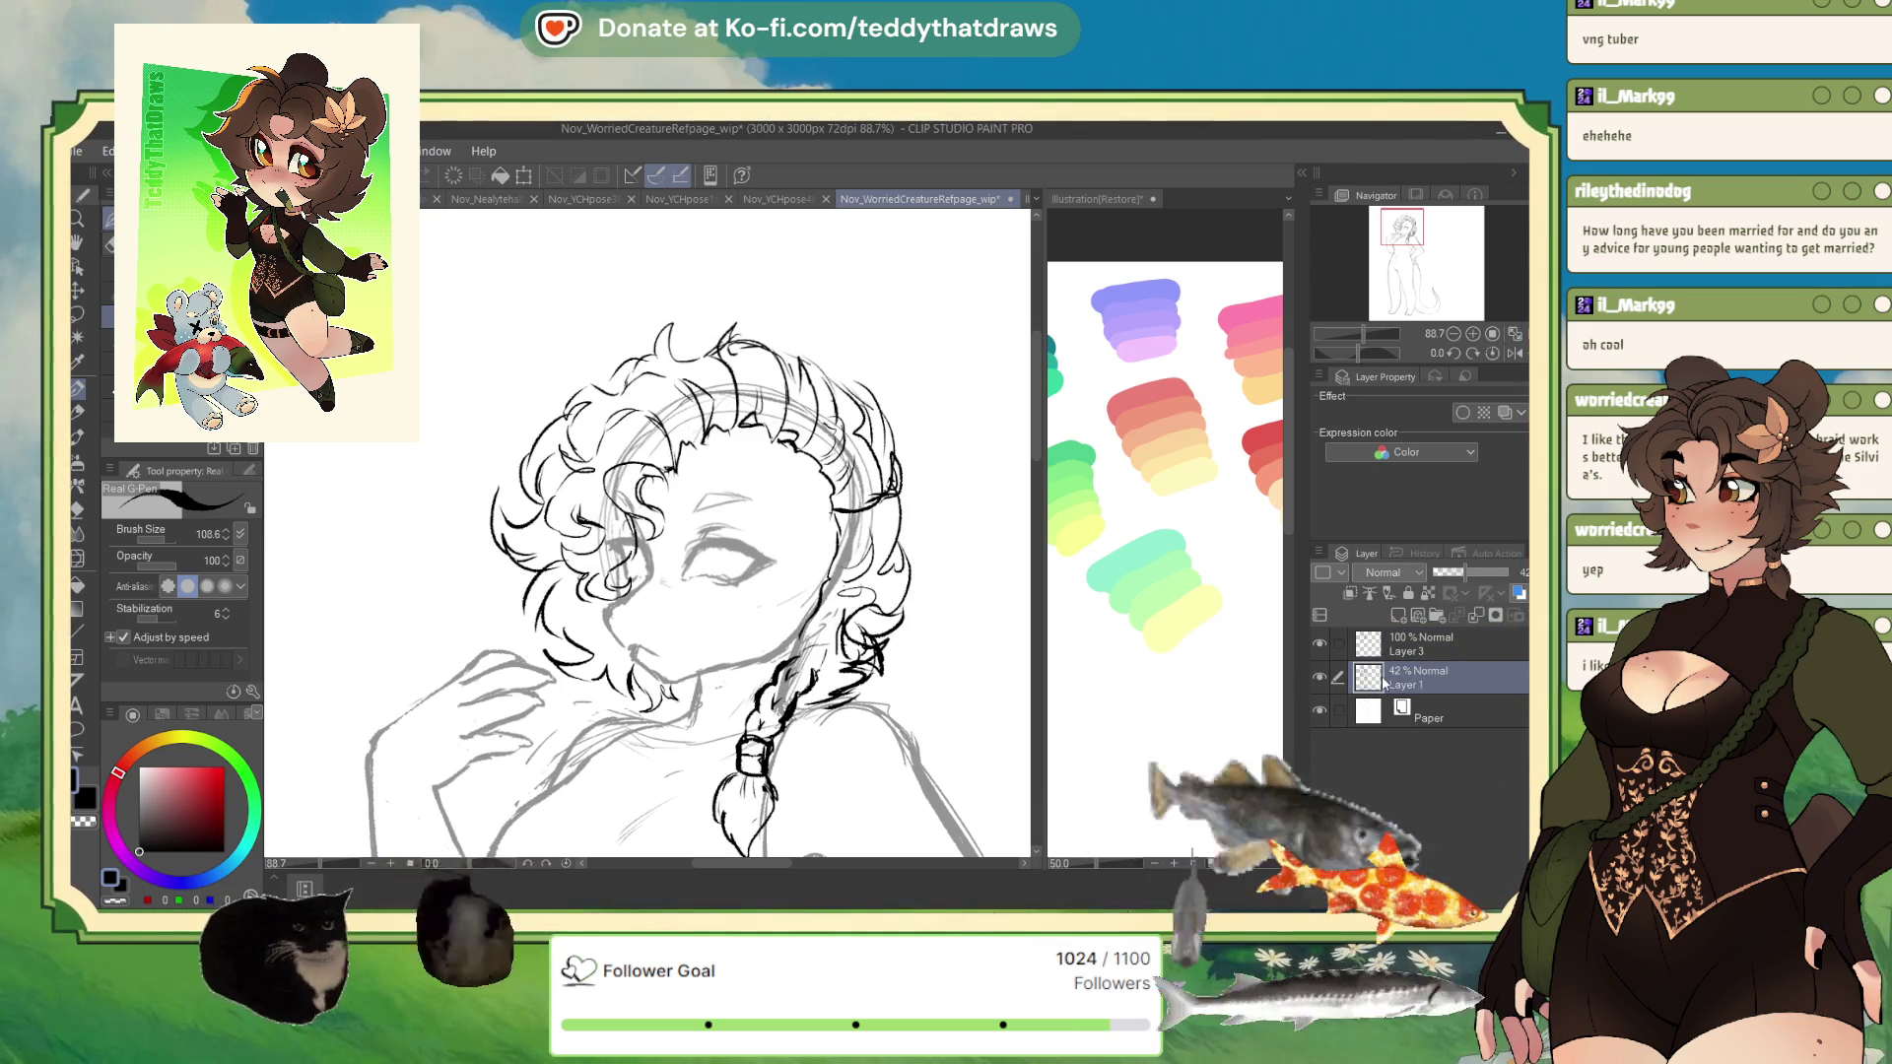
# - Duplicate Layer 1, hide the original, return to Layer 3 with the G-pen, and flip the canvas
pyautogui.hotkey('ctrl', 'j')
pyautogui.click(1320, 711)
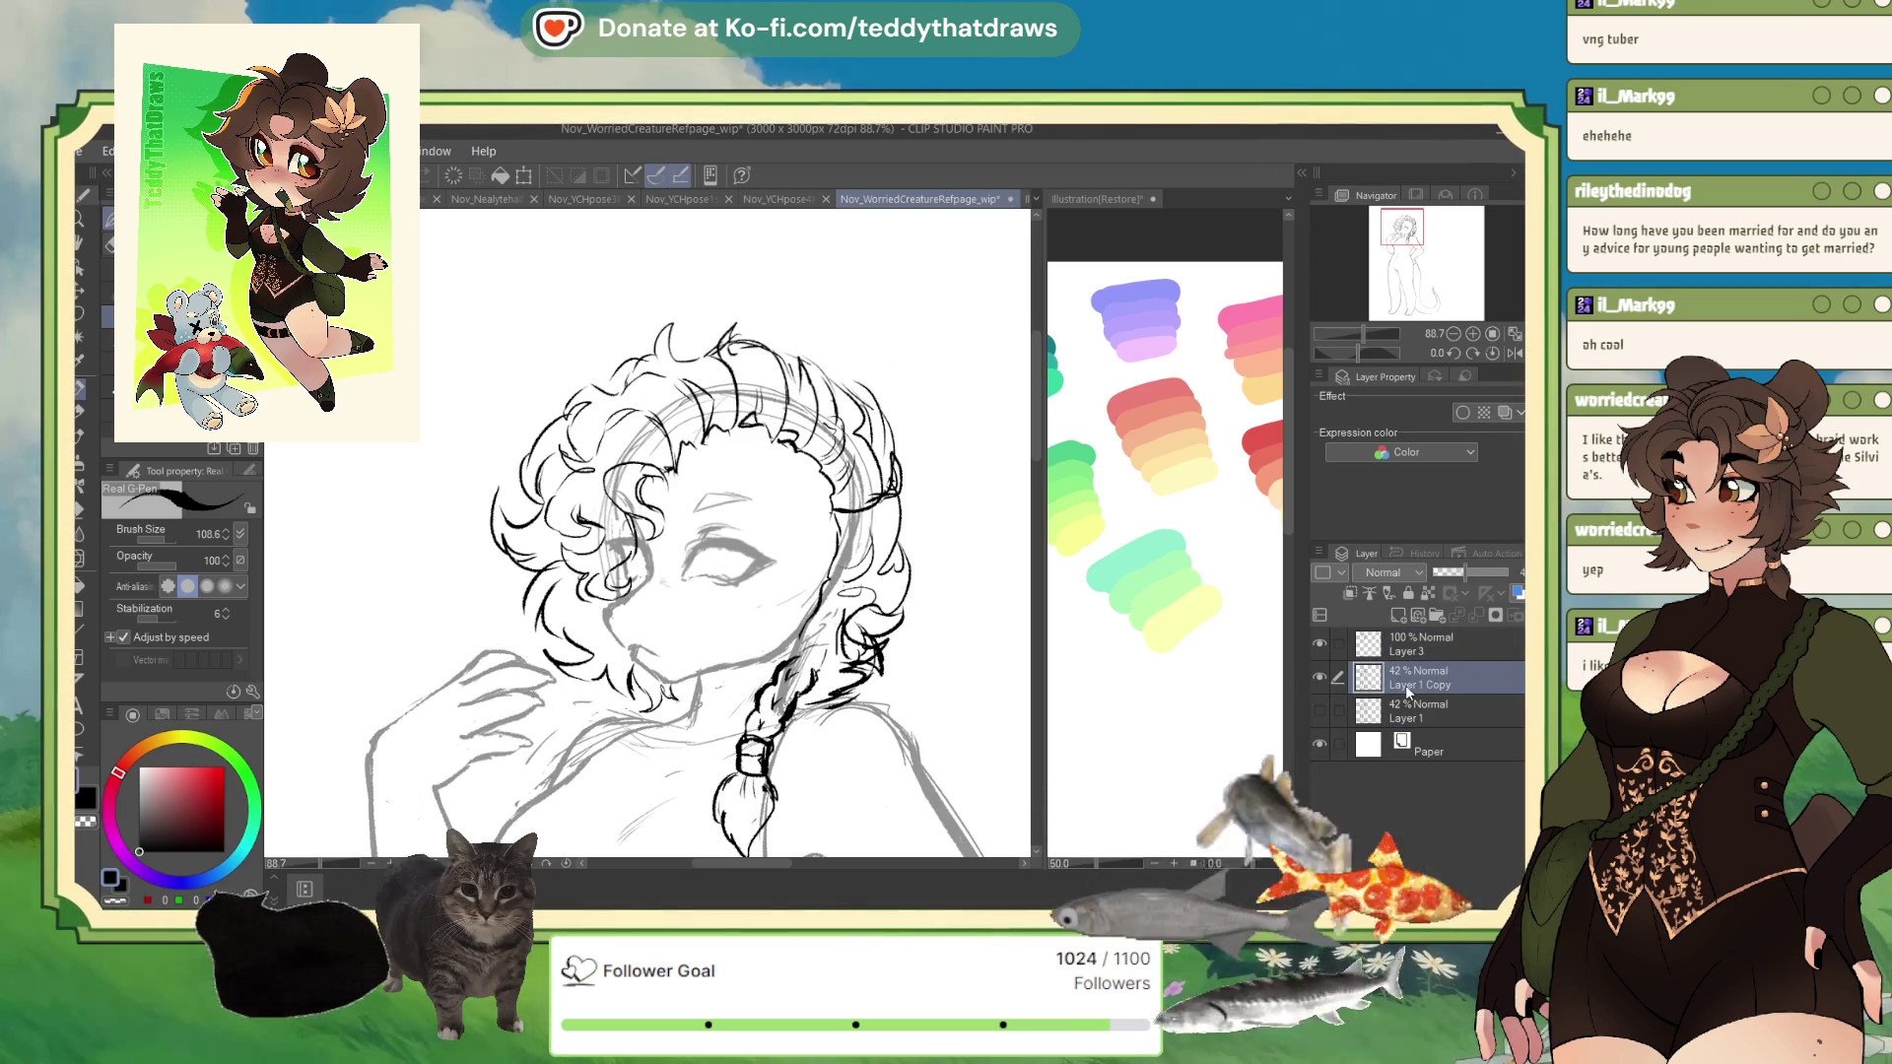
pyautogui.press('p')
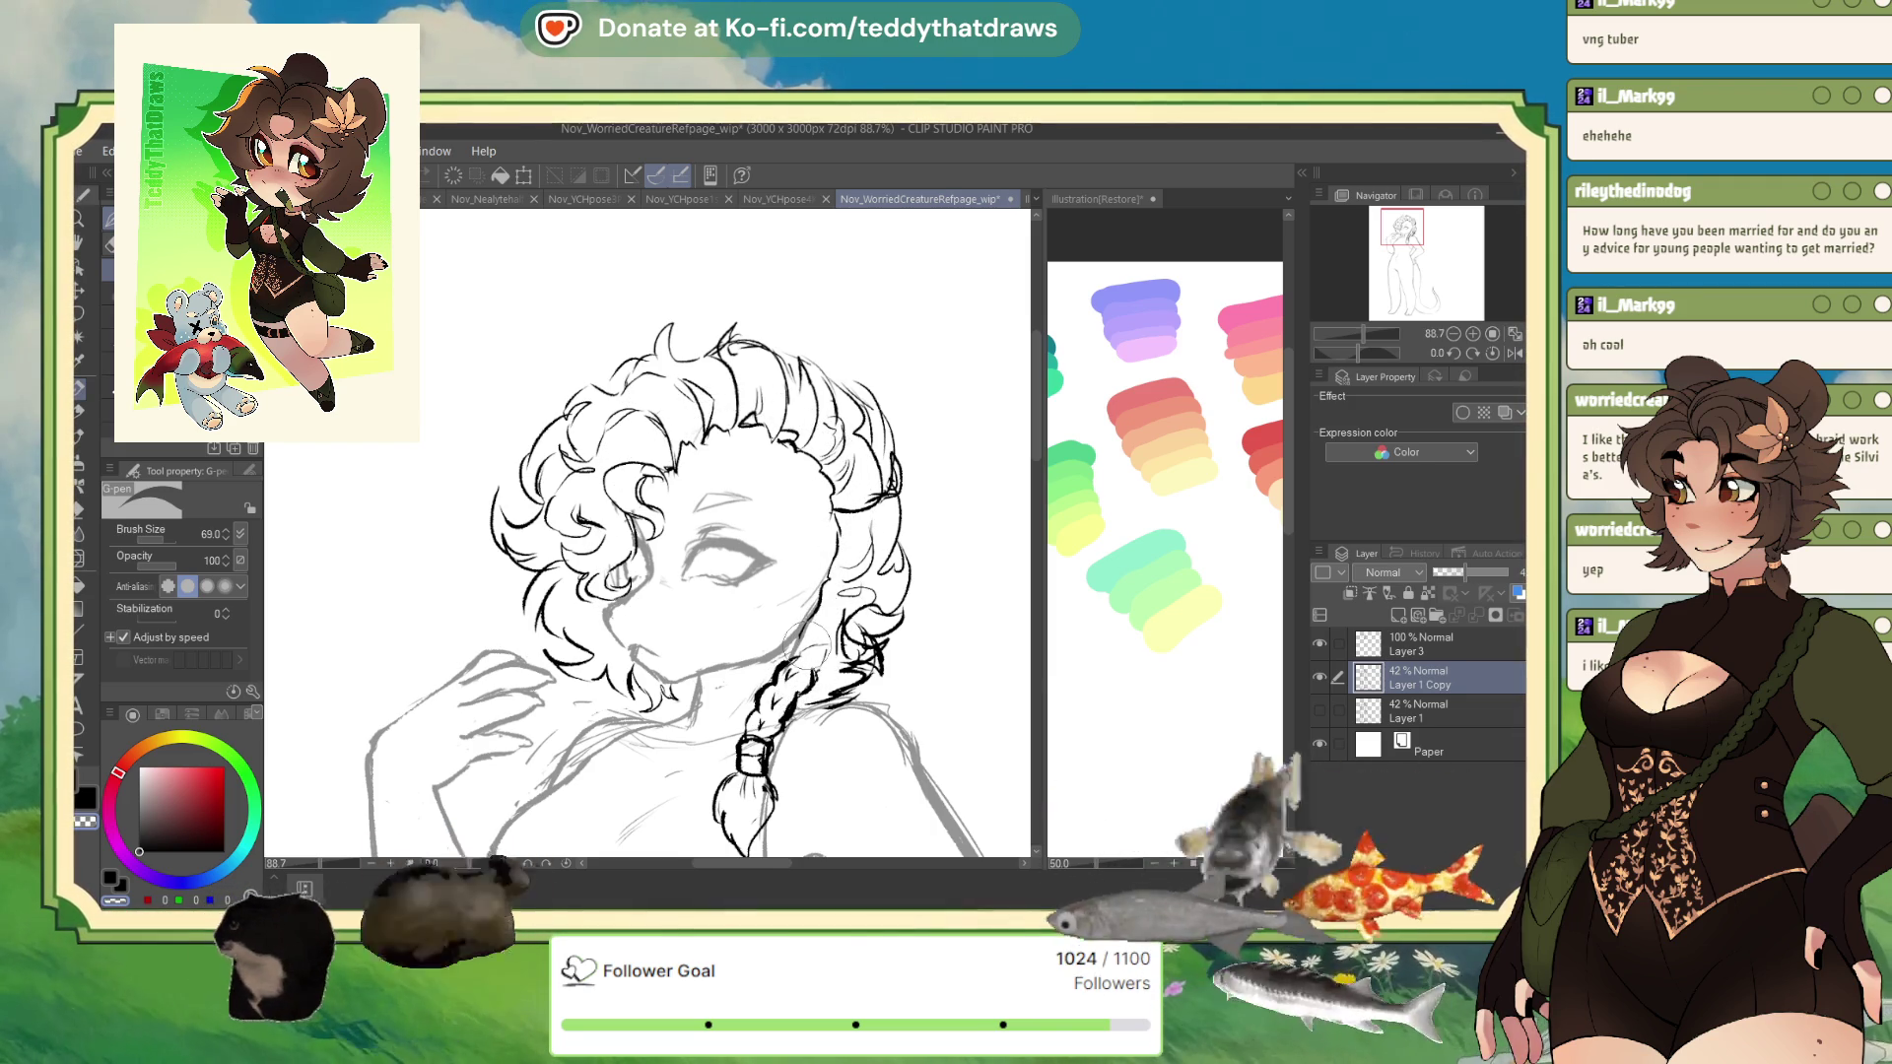
pyautogui.click(1419, 654)
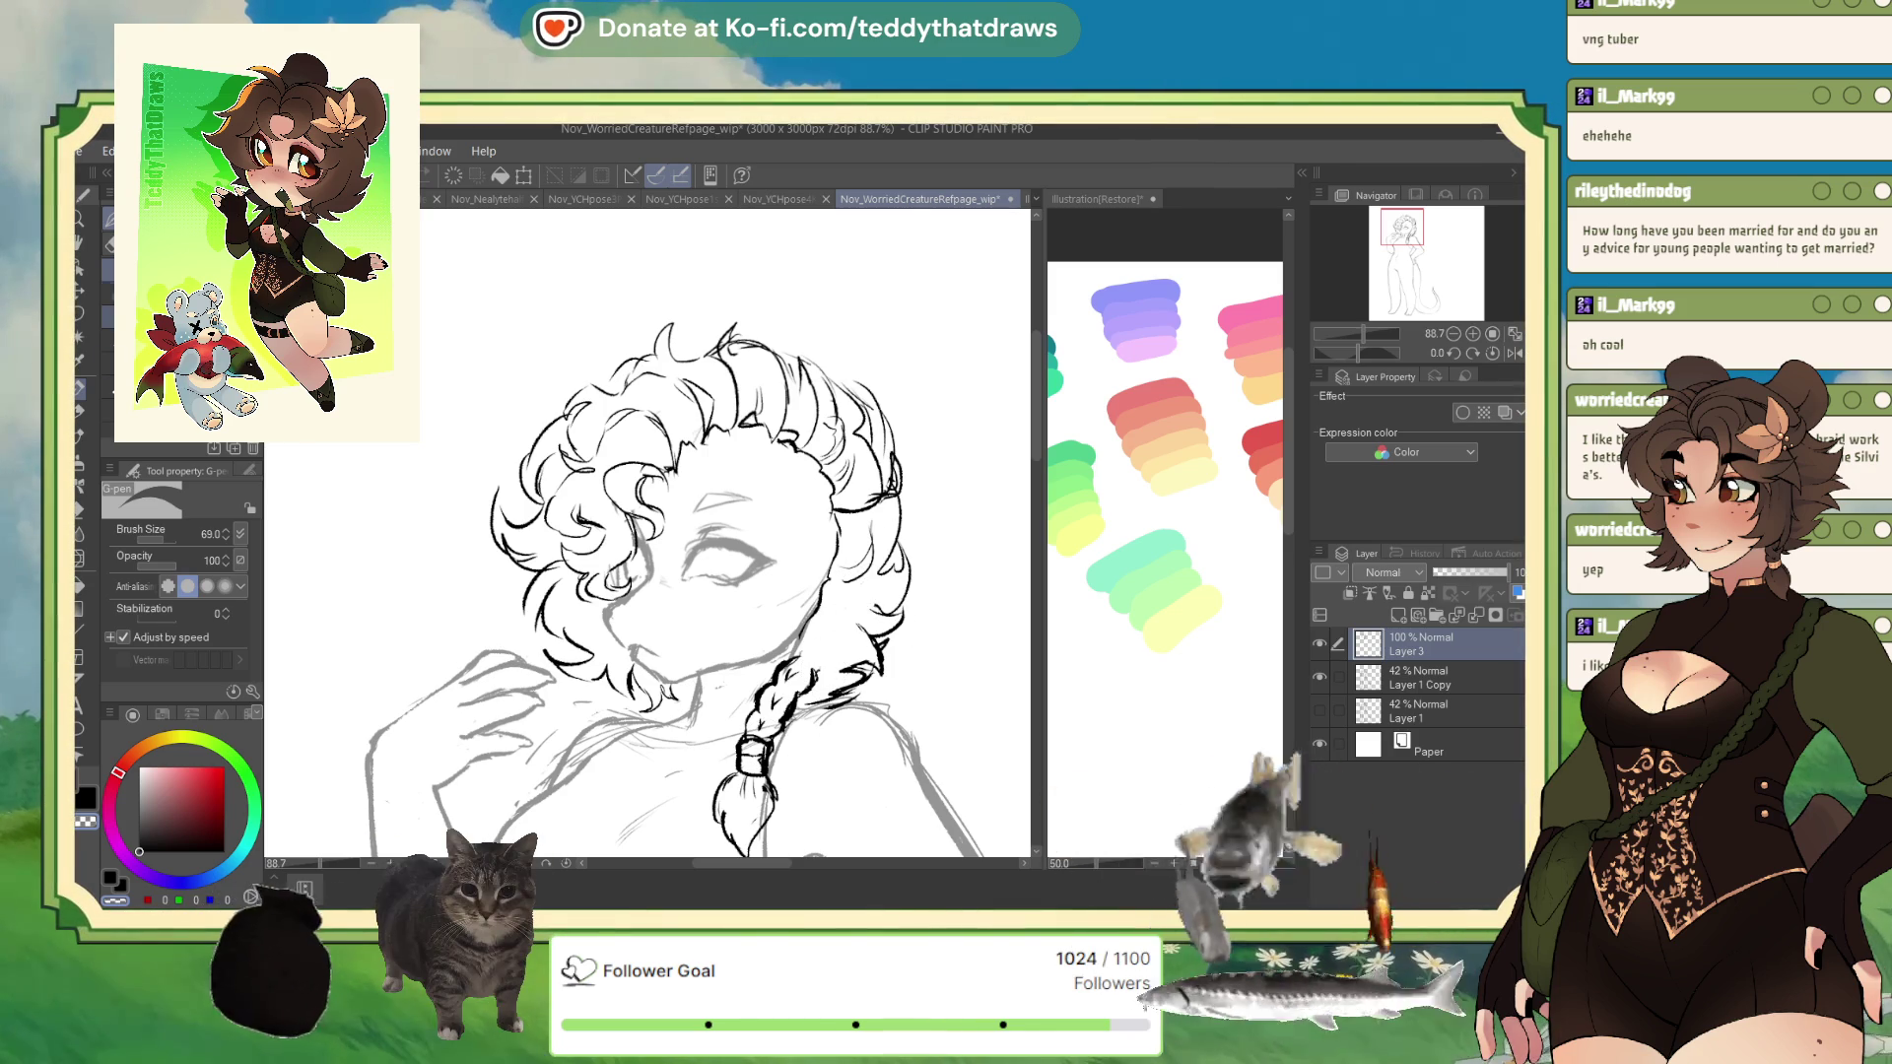
pyautogui.click(1515, 353)
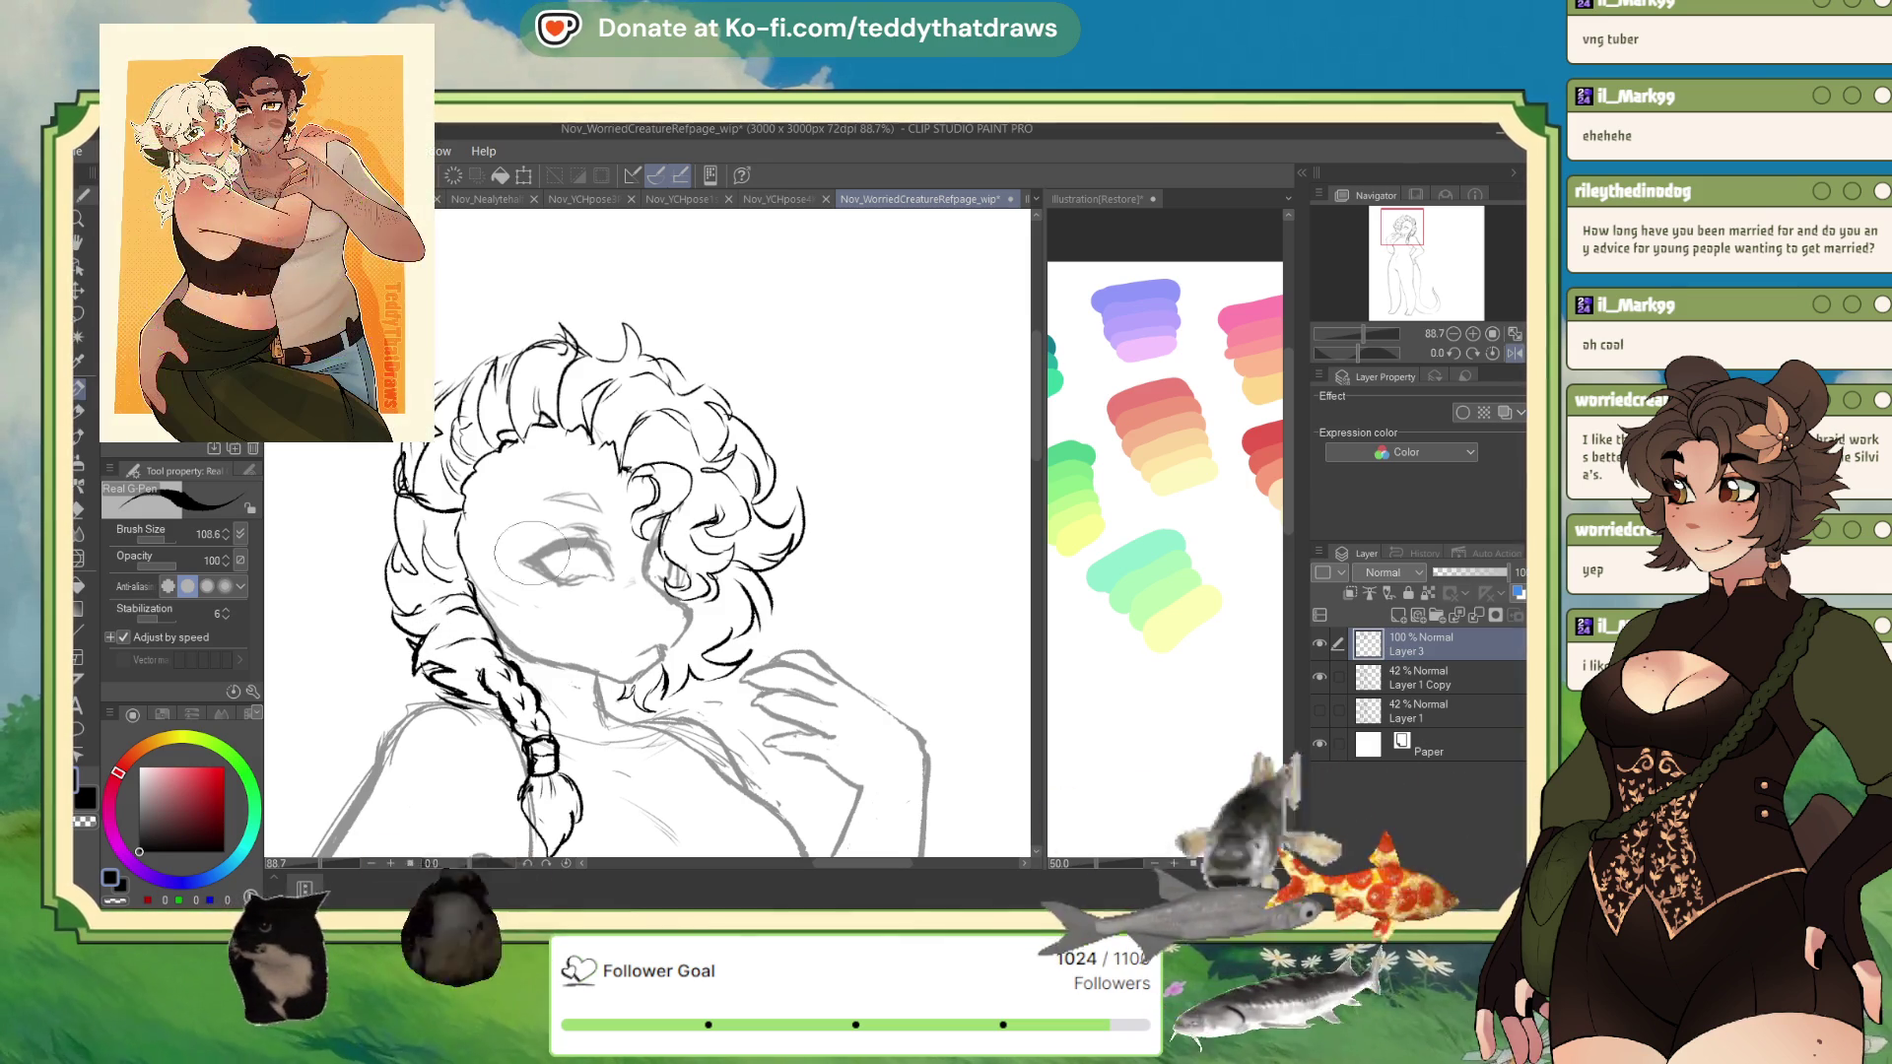
# - Ink the tail tip and fluffy fur strokes along the tail behind the leg
pyautogui.scroll(-2, 778, 419)
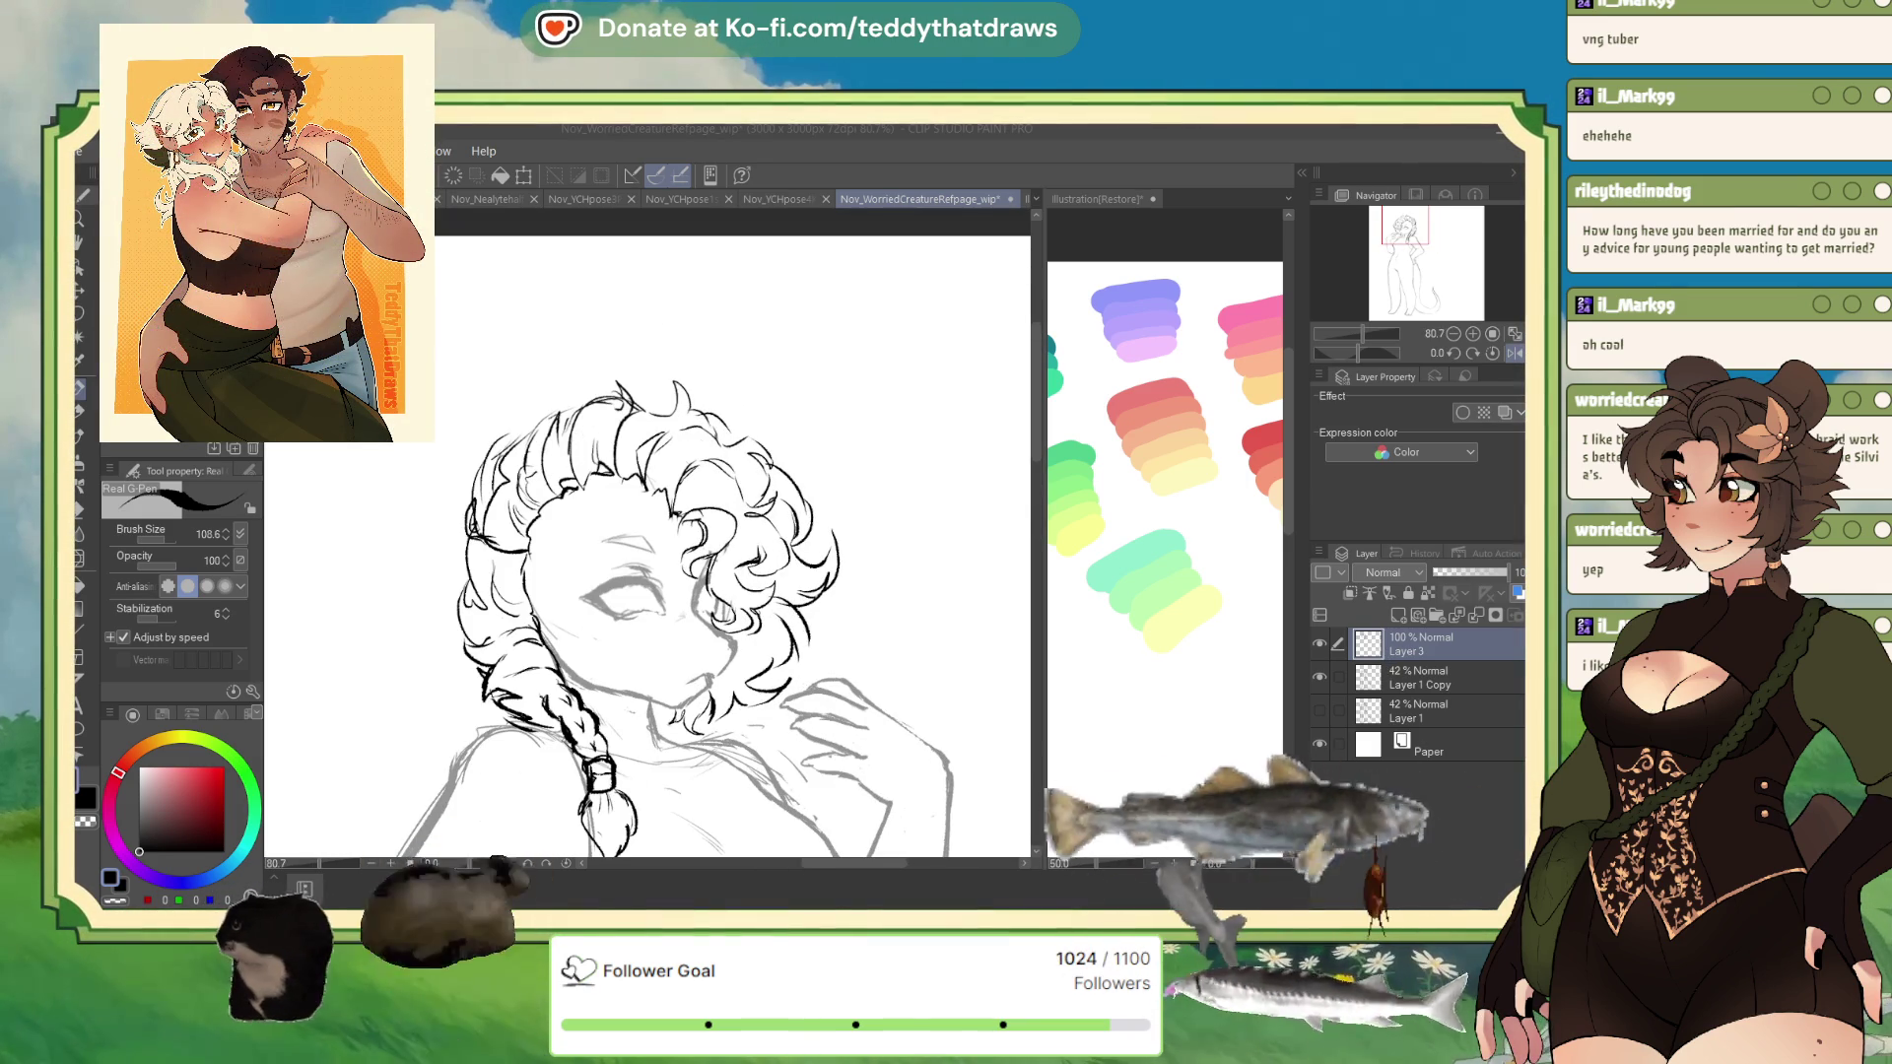
pyautogui.scroll(-5, 779, 330)
pyautogui.scroll(1, 650, 582)
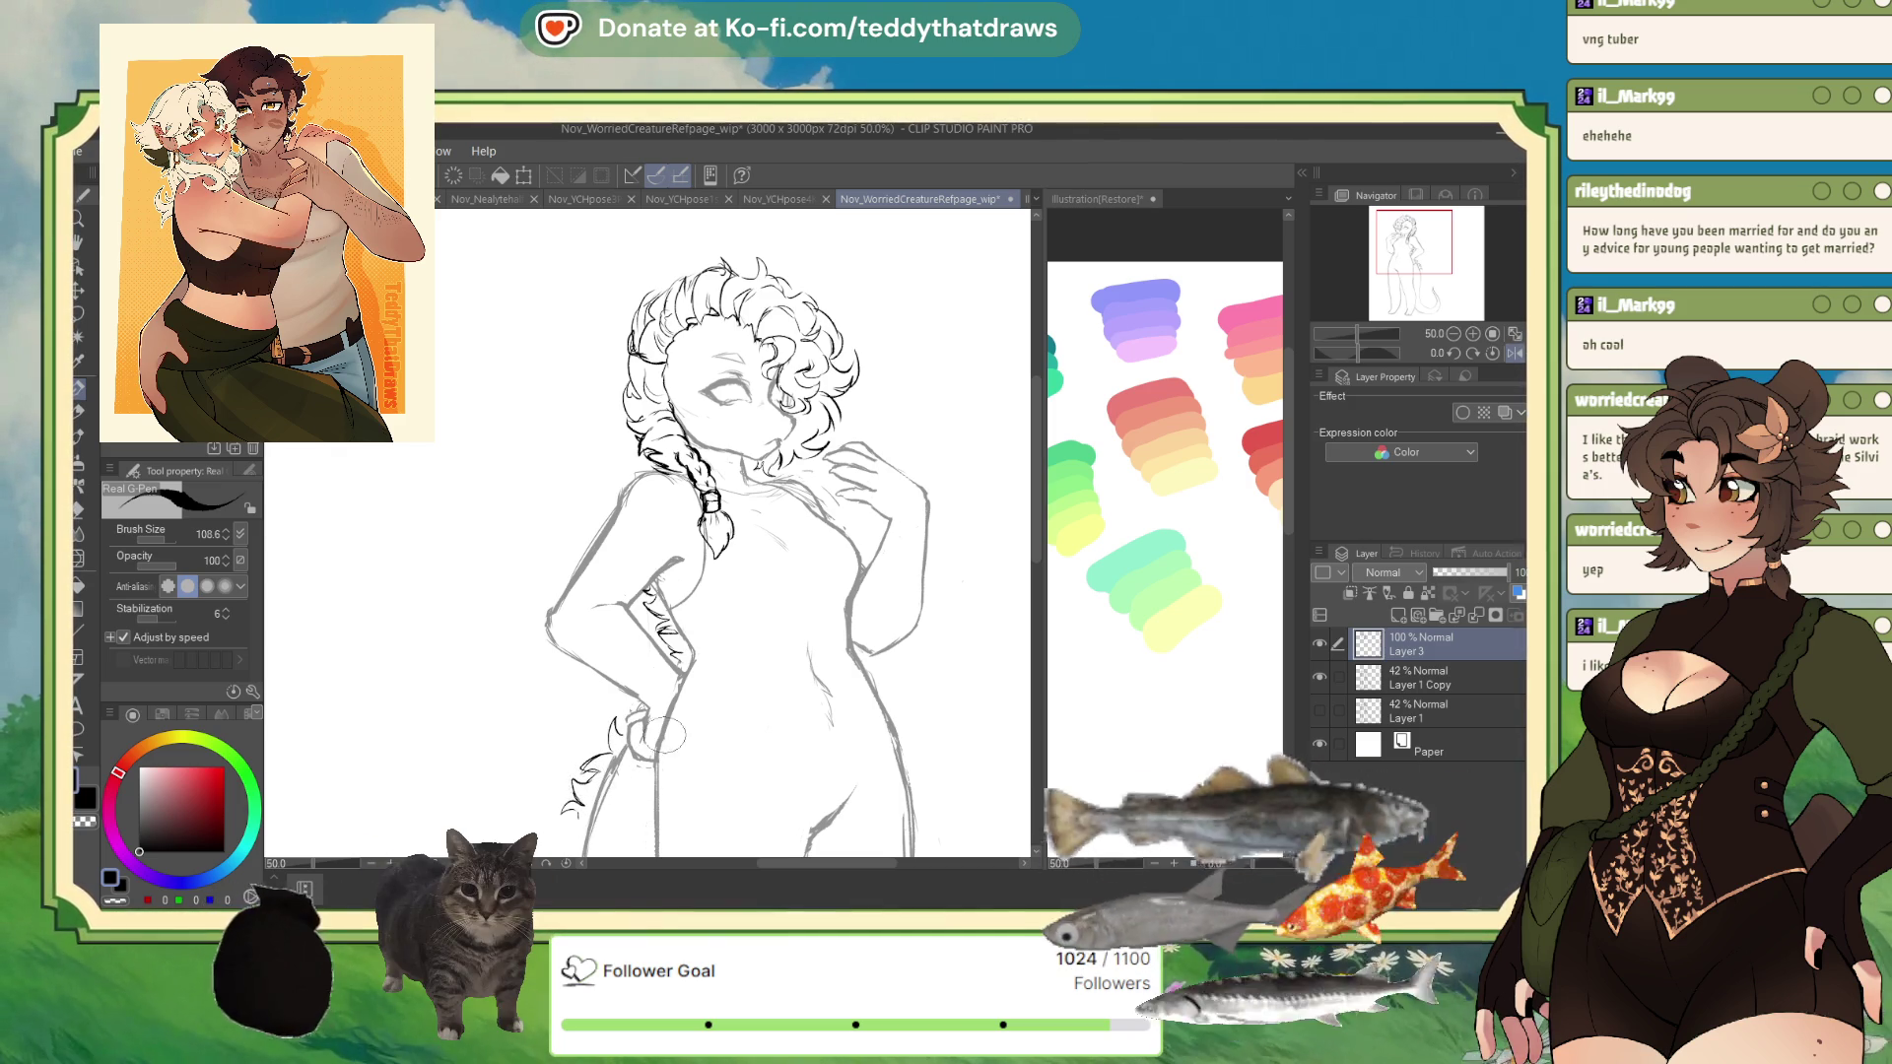
pyautogui.scroll(-3, 872, 539)
pyautogui.scroll(3, 690, 552)
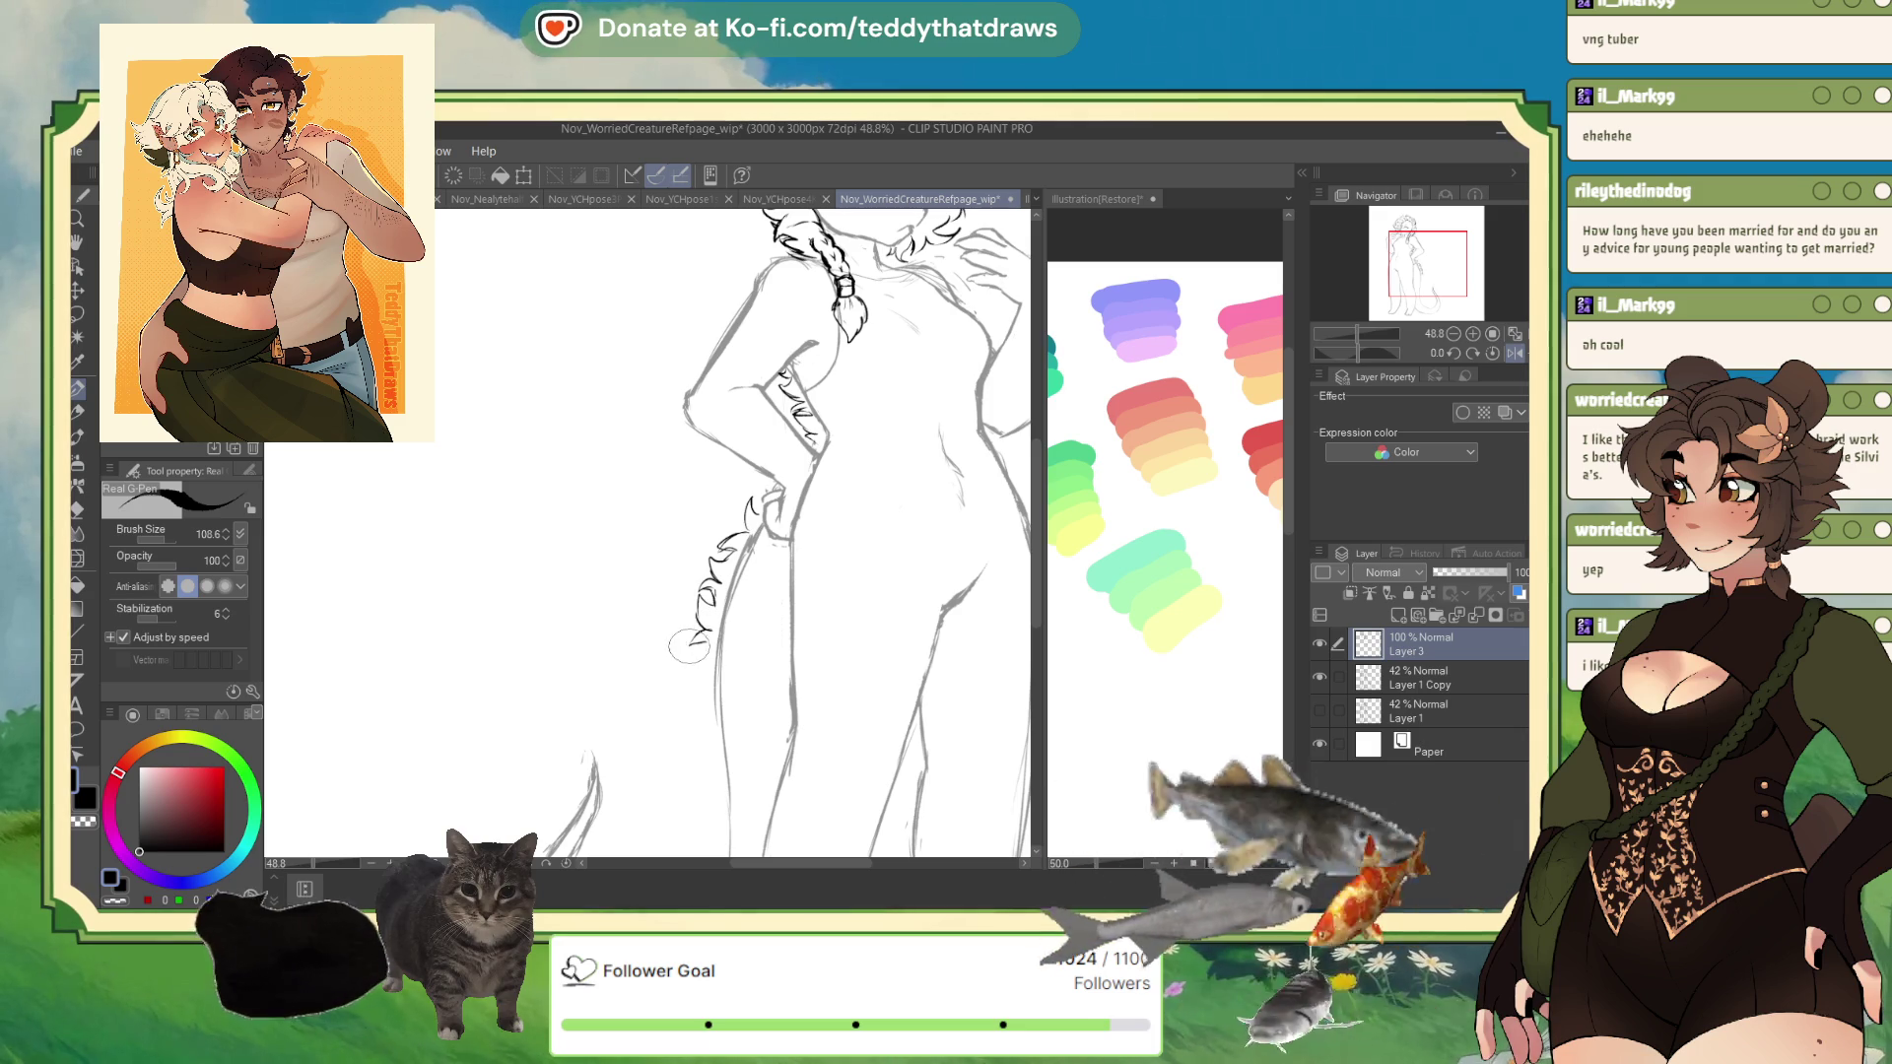
pyautogui.moveTo(688, 654); pyautogui.dragTo(698, 678)
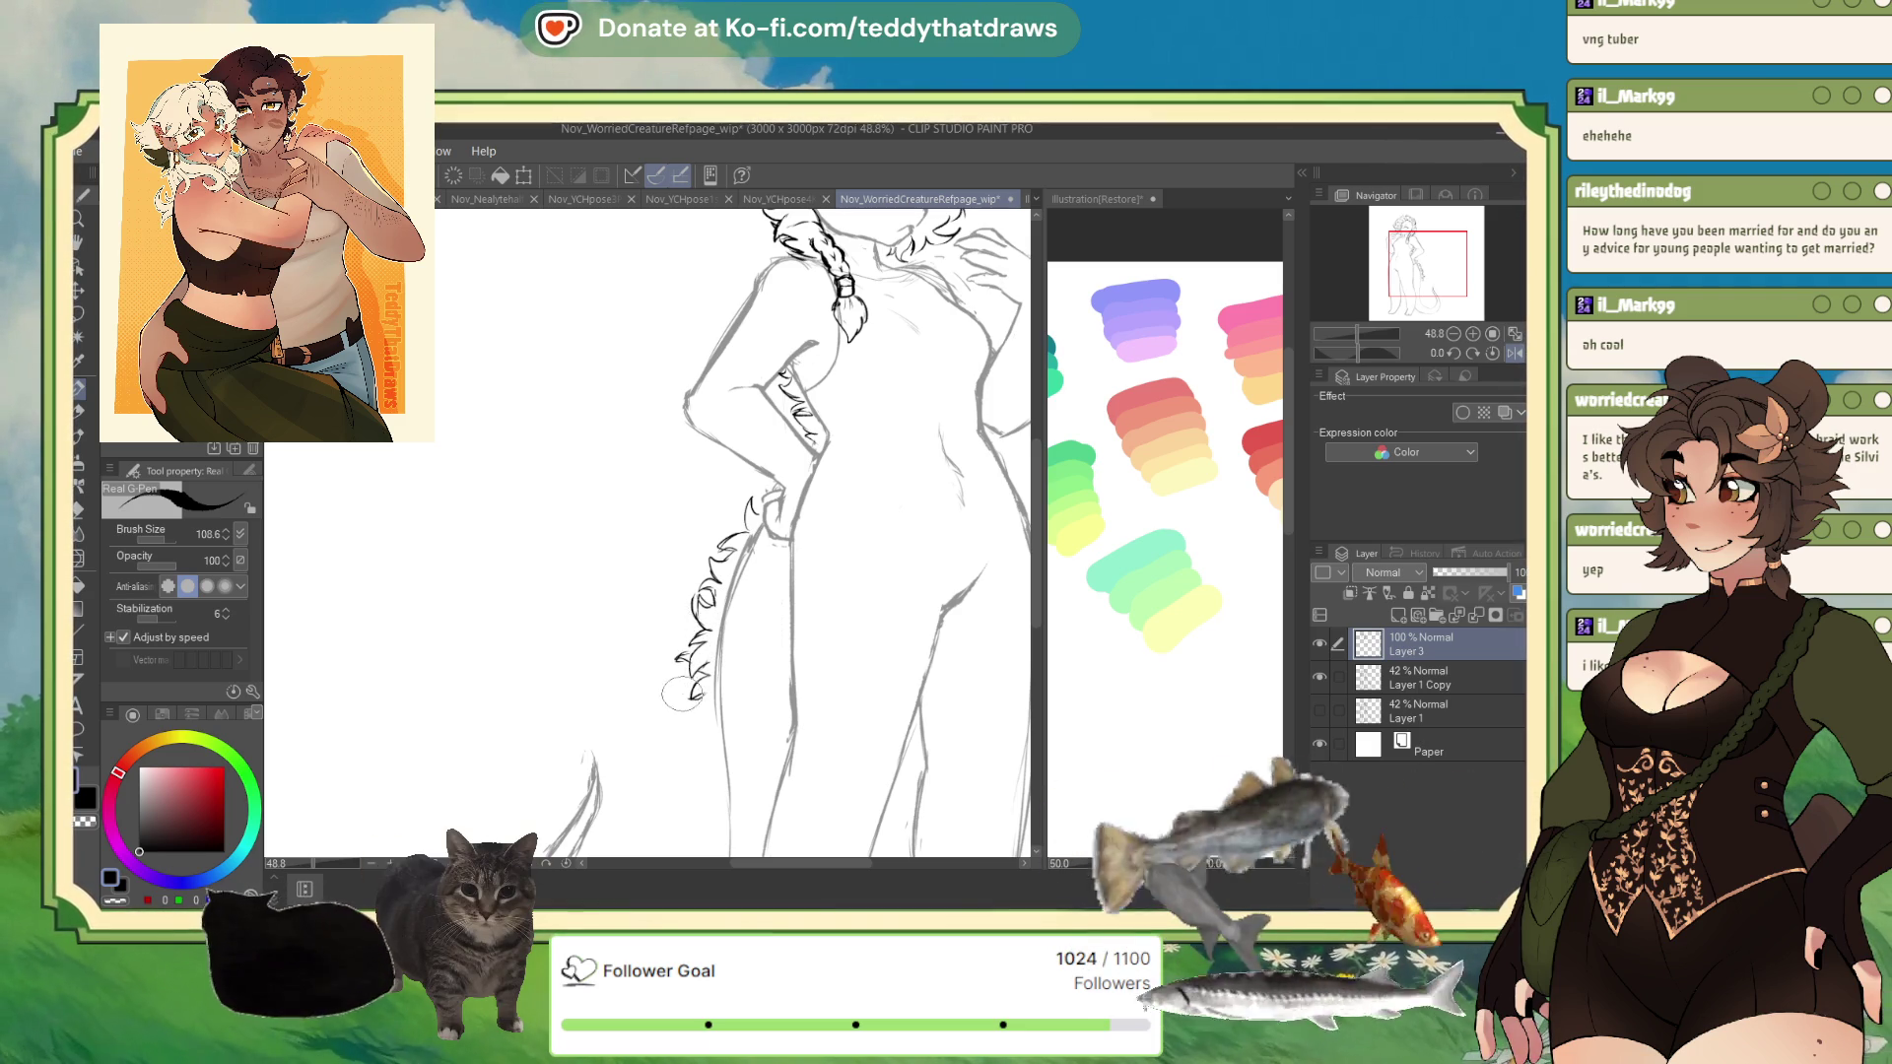
pyautogui.moveTo(690, 727); pyautogui.dragTo(711, 746)
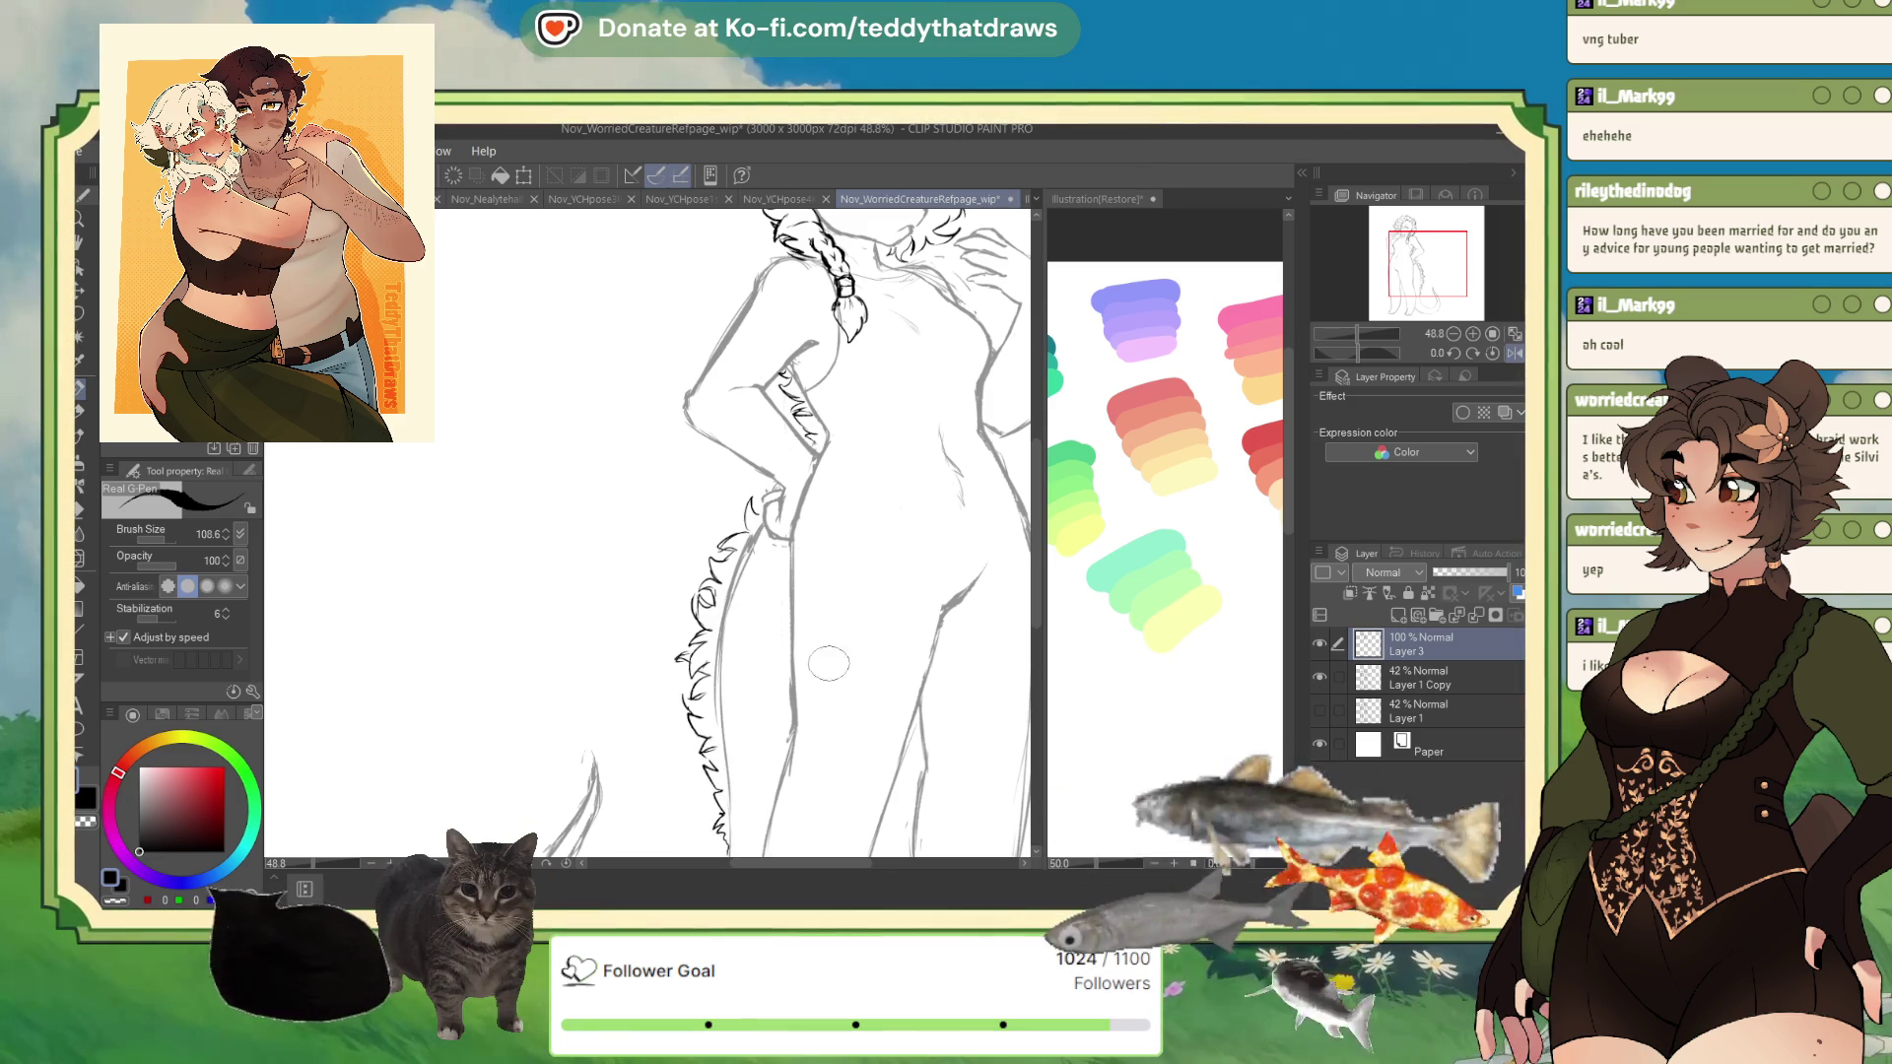
pyautogui.scroll(-4, 828, 684)
pyautogui.scroll(1, 570, 530)
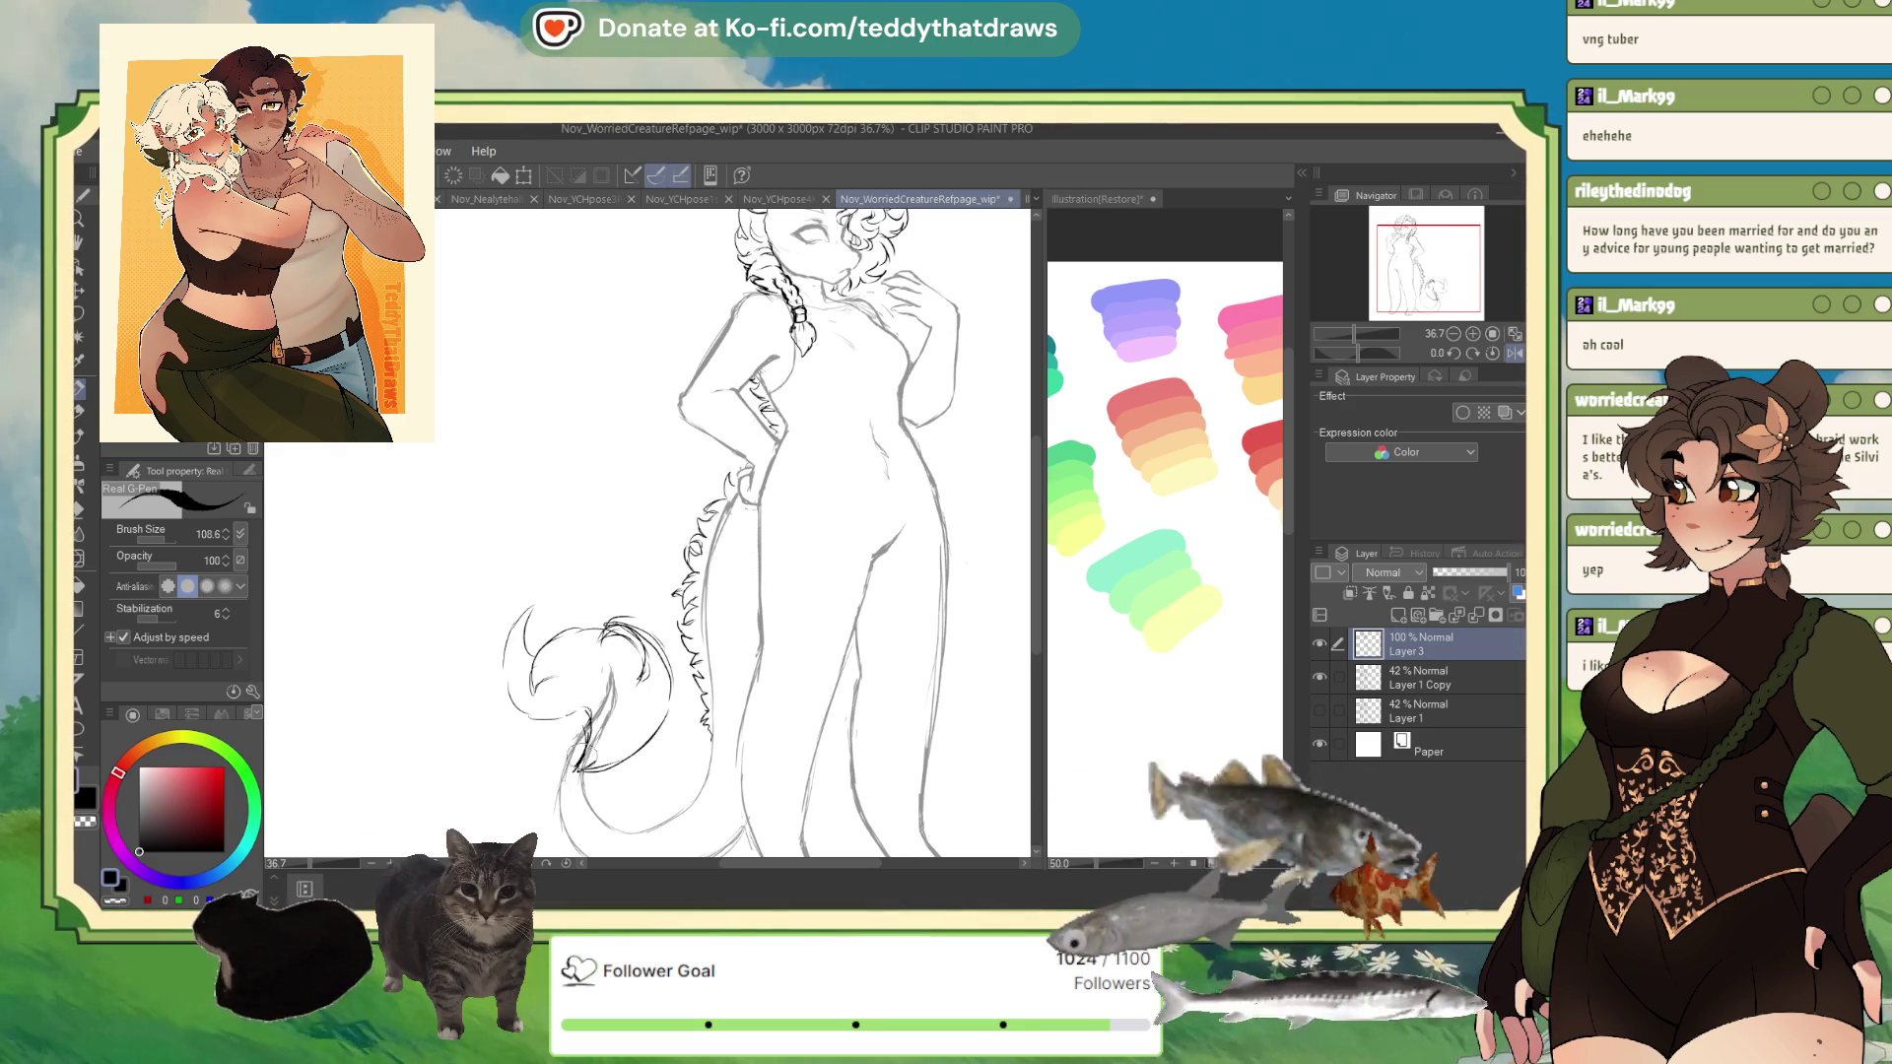
pyautogui.click(78, 317)
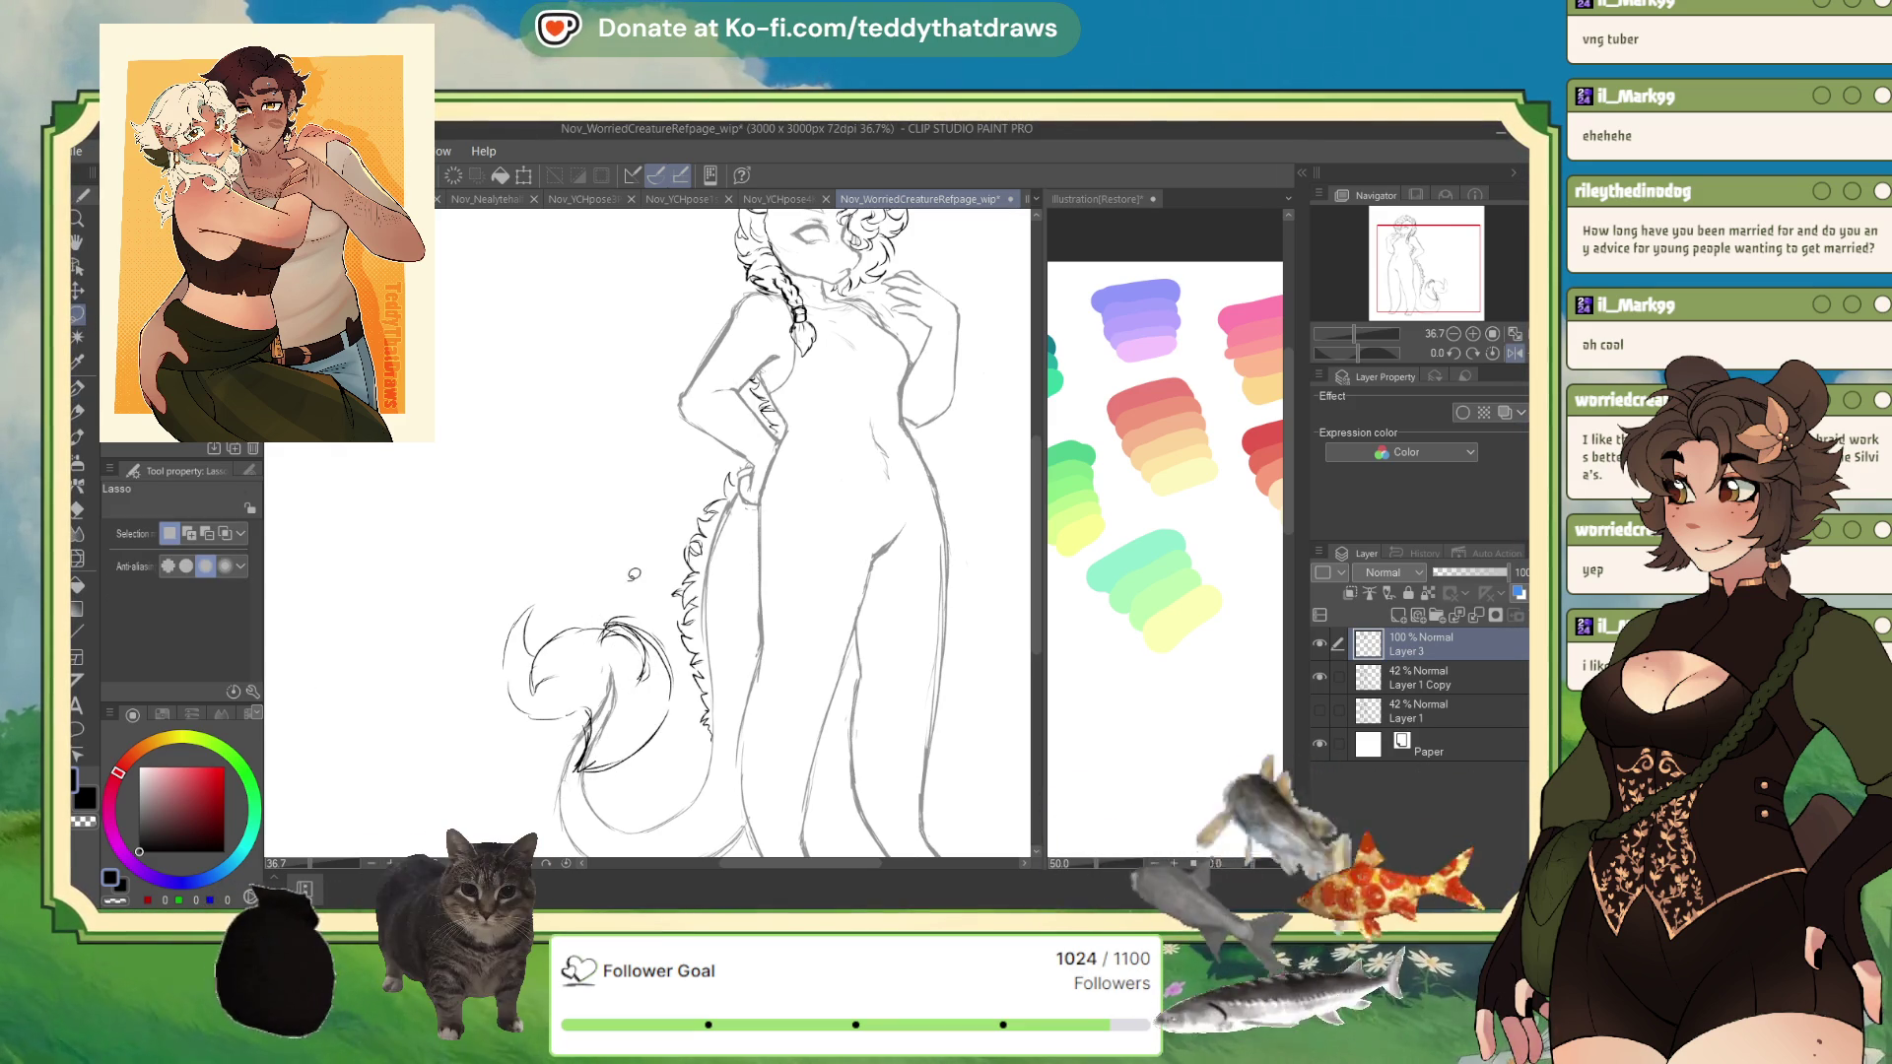
# - Lasso the tail tuft and rotate it slightly counter-clockwise
pyautogui.moveTo(679, 689); pyautogui.dragTo(635, 589)
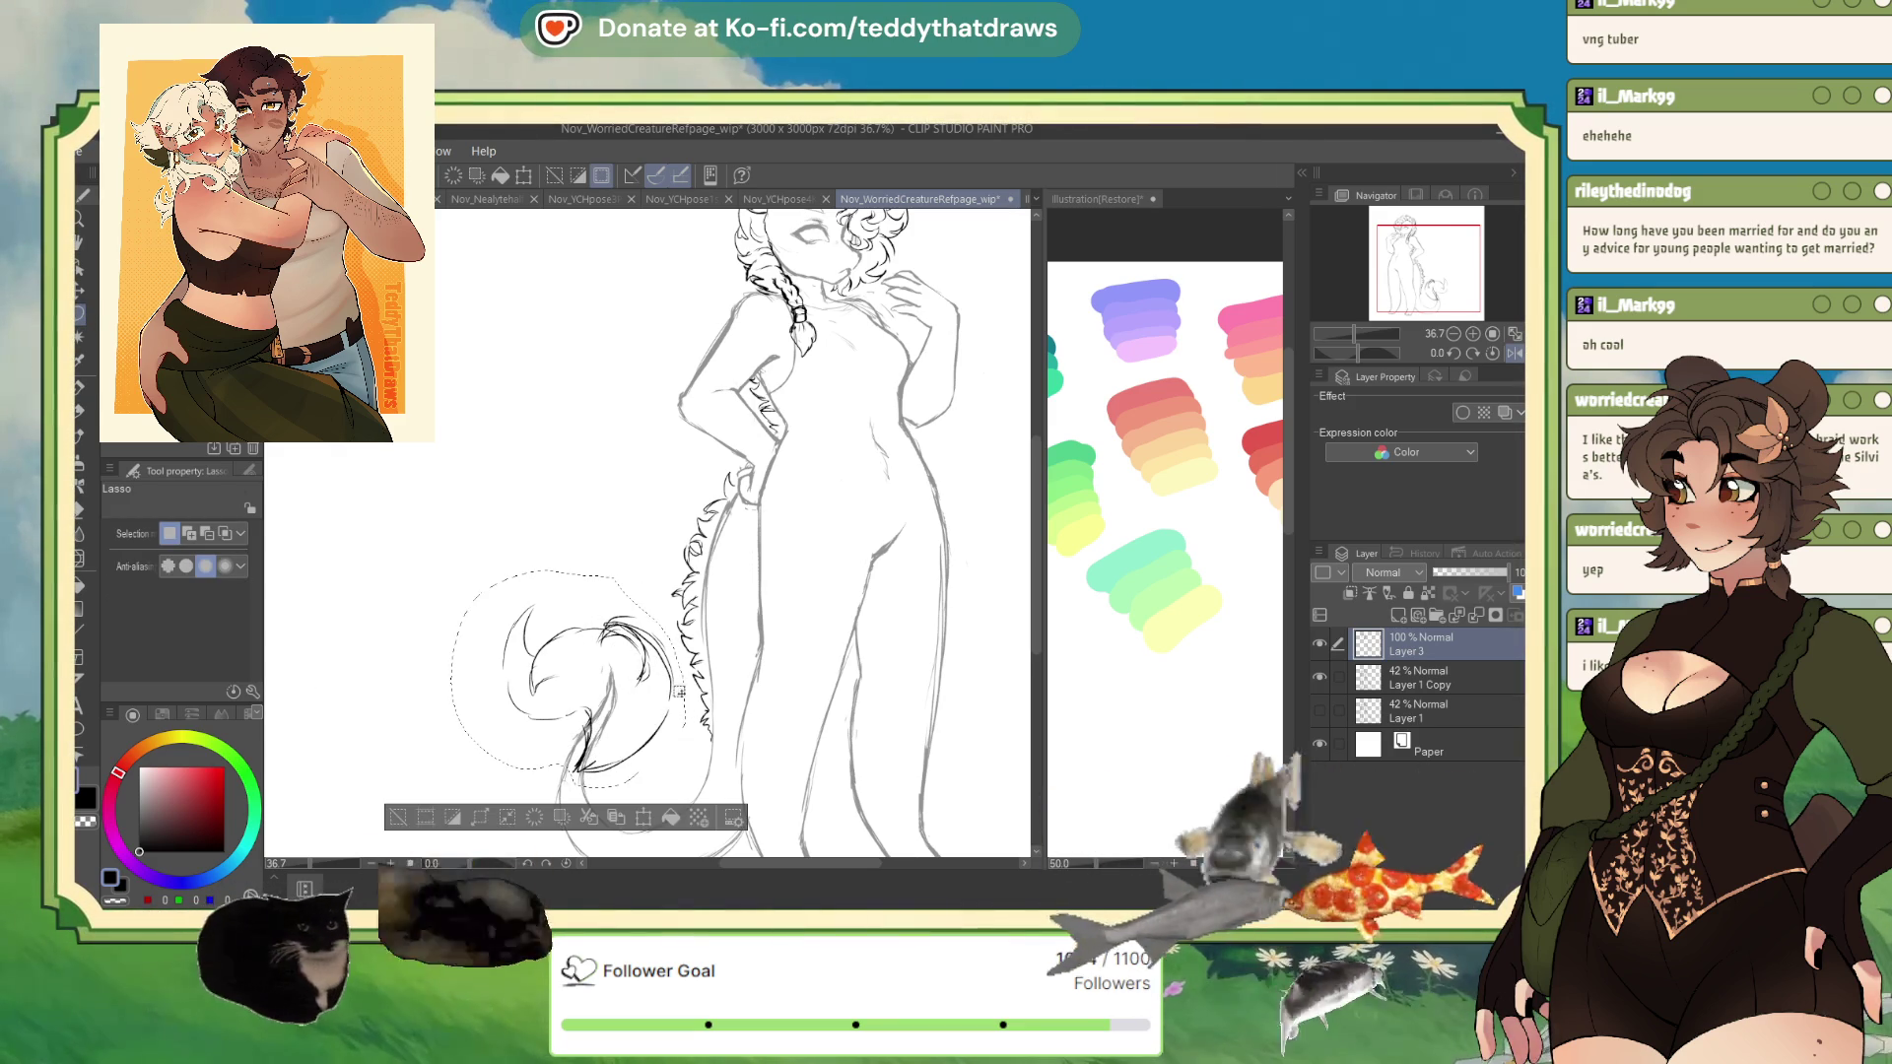
pyautogui.hotkey('ctrl', 't')
pyautogui.moveTo(650, 682); pyautogui.dragTo(634, 693)
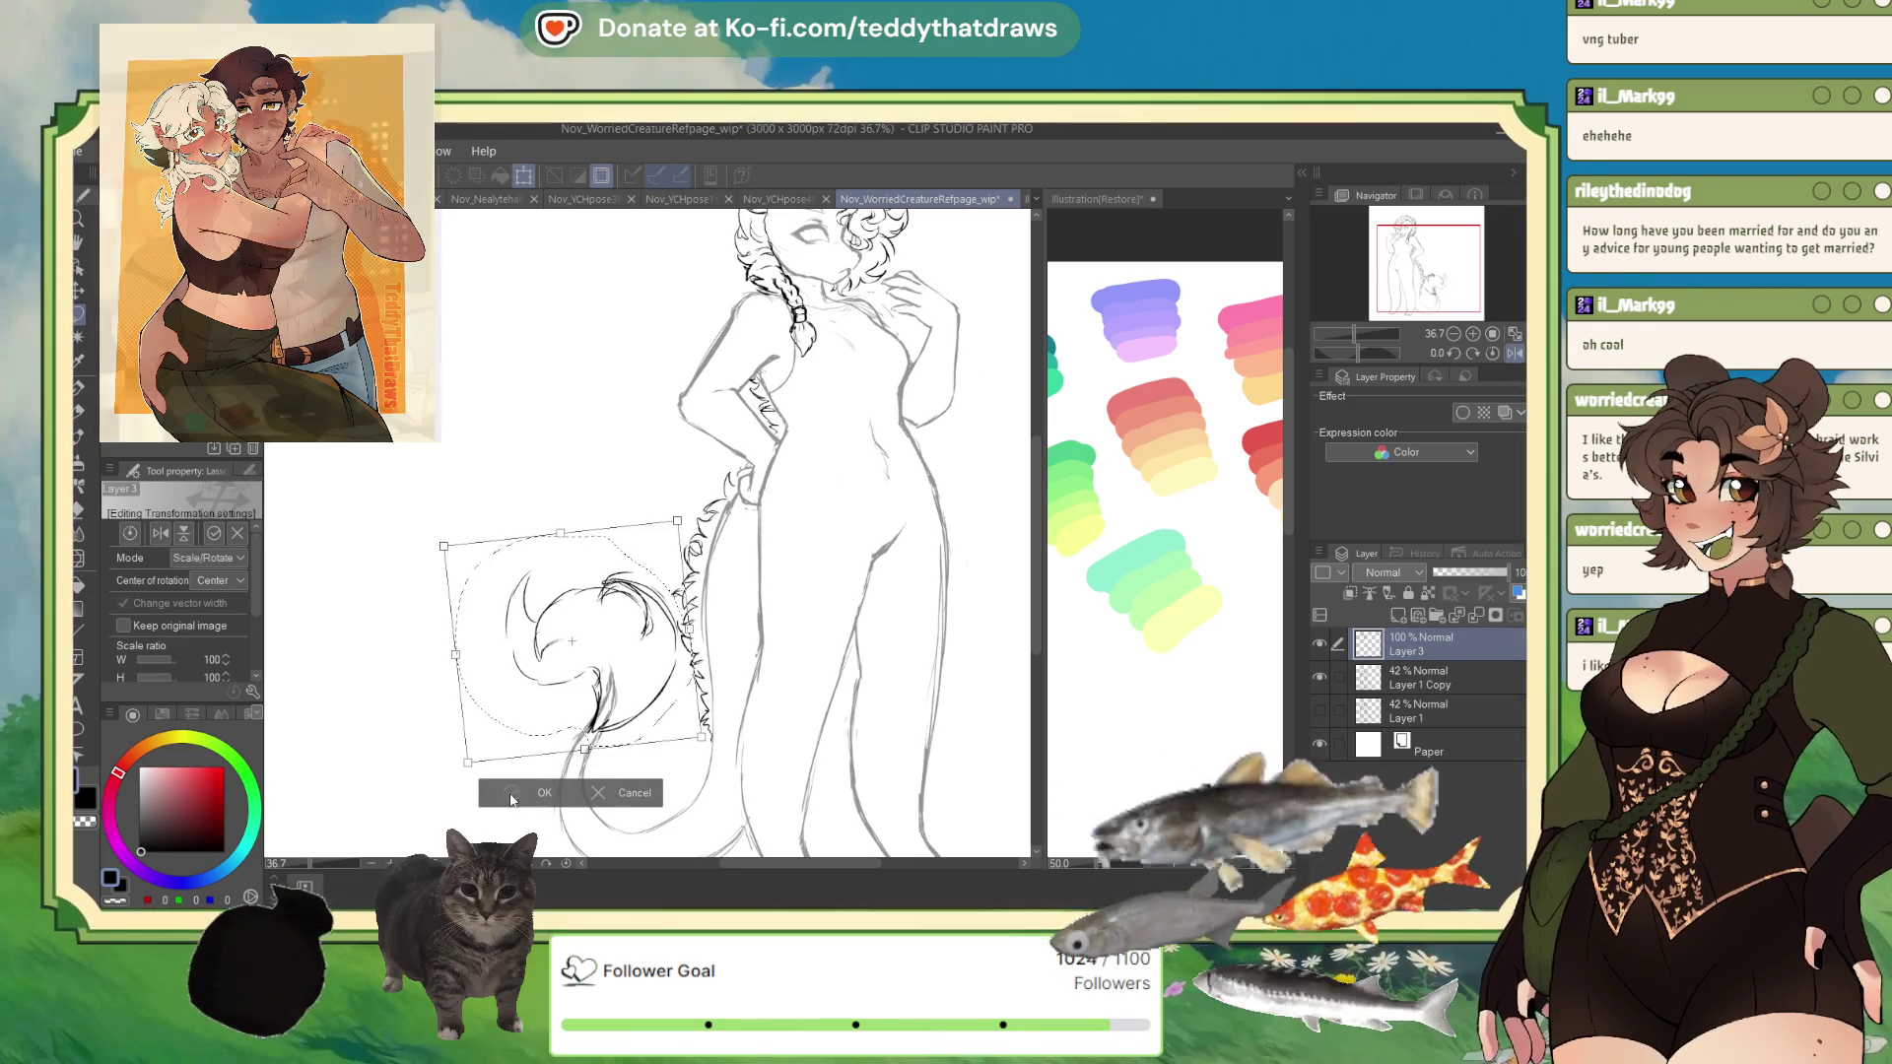
pyautogui.press('Return')
# - Ink spiky fur lines on the tail tuft with the Real G-Pen, then duplicate Layer 3
pyautogui.click(80, 393)
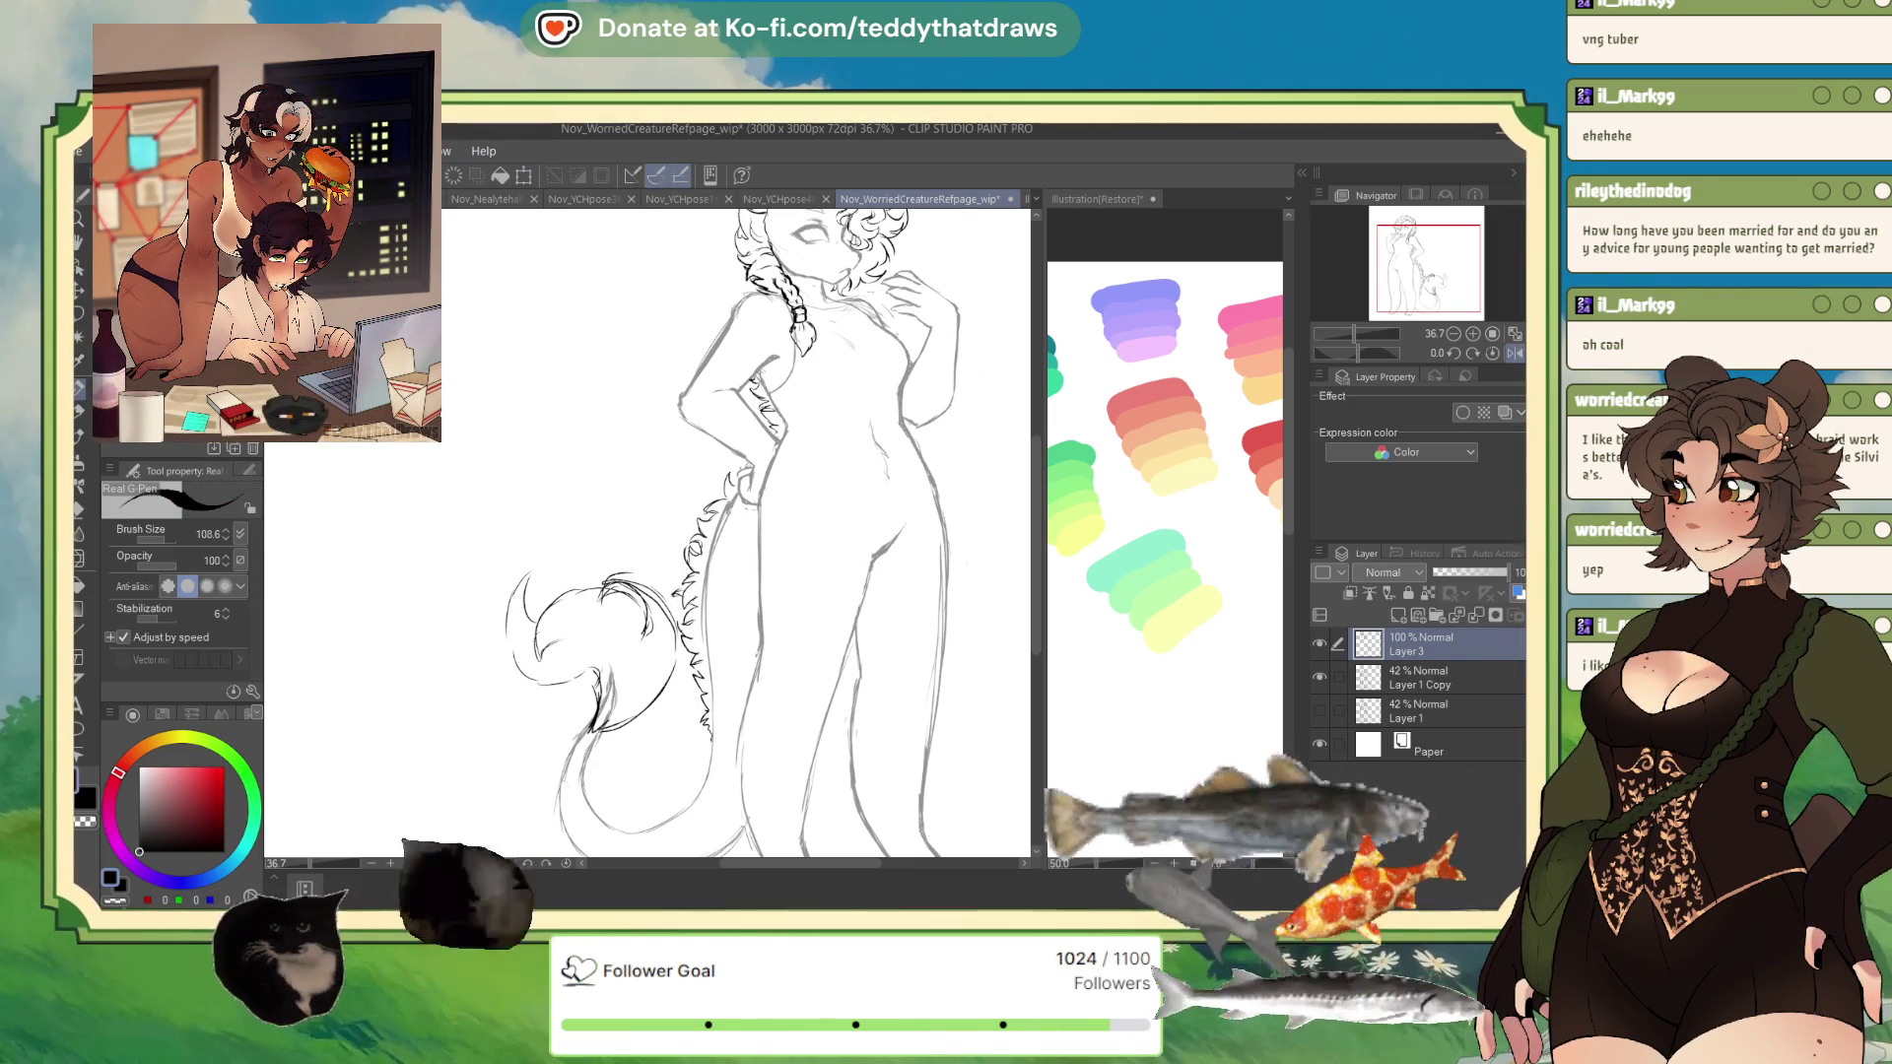
pyautogui.moveTo(532, 595)
pyautogui.mouseDown()
pyautogui.moveTo(564, 549)
pyautogui.moveTo(604, 565)
pyautogui.mouseUp()
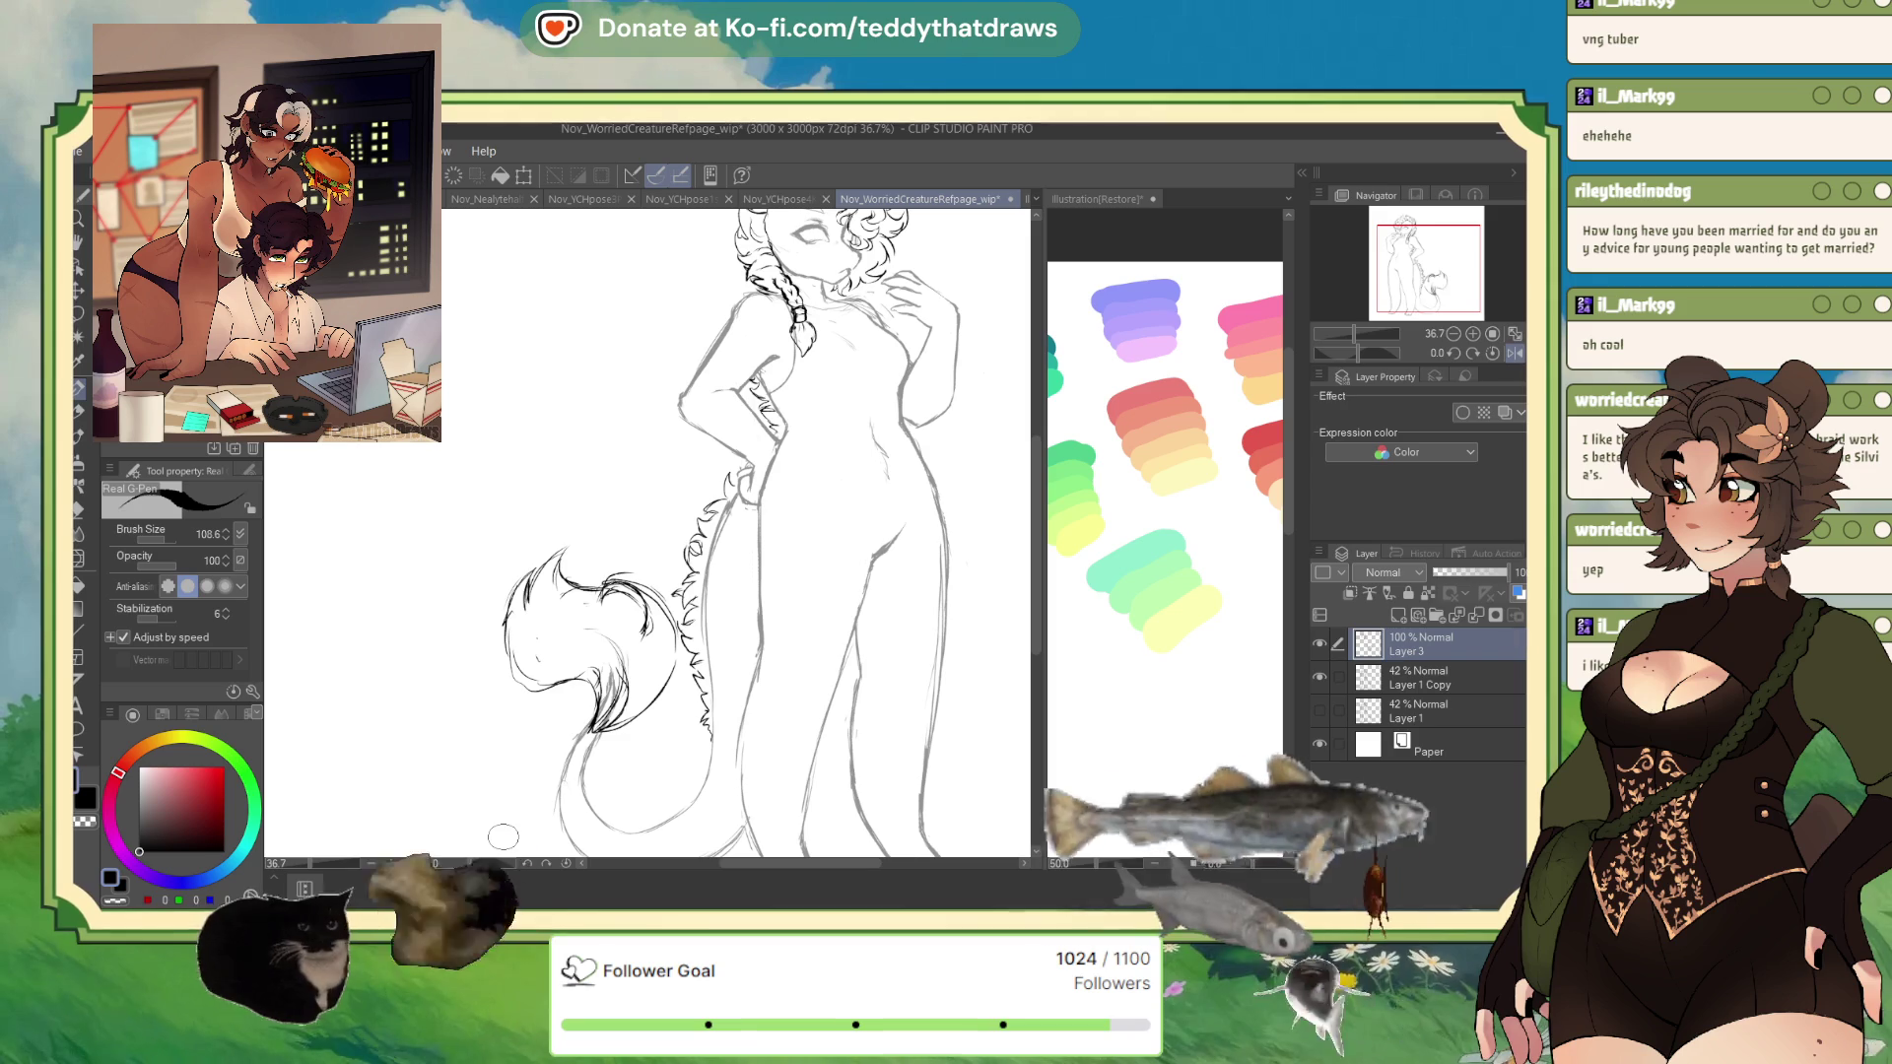
pyautogui.hotkey('ctrl', 'j')
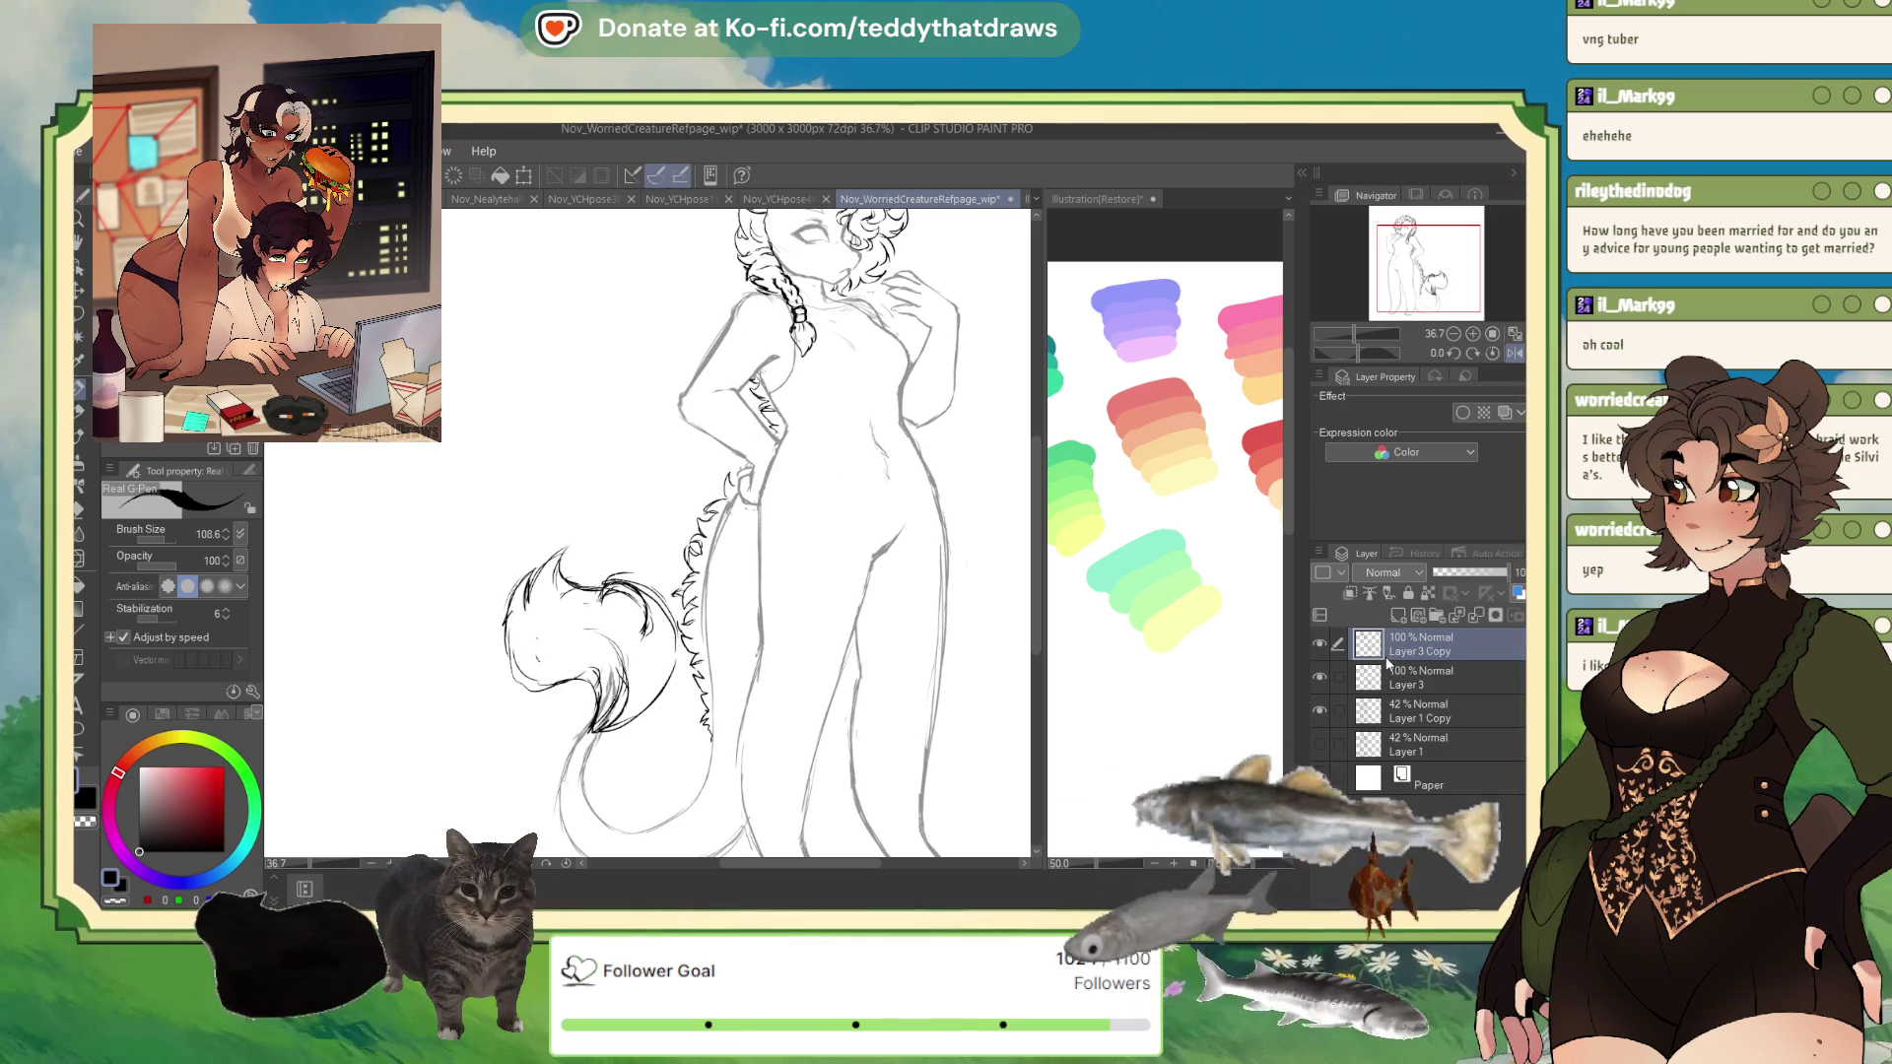
# - Set Layer 1 Copy to 100% opacity, move it above Layer 3, and delete Layer 3 Copy
pyautogui.click(1387, 724)
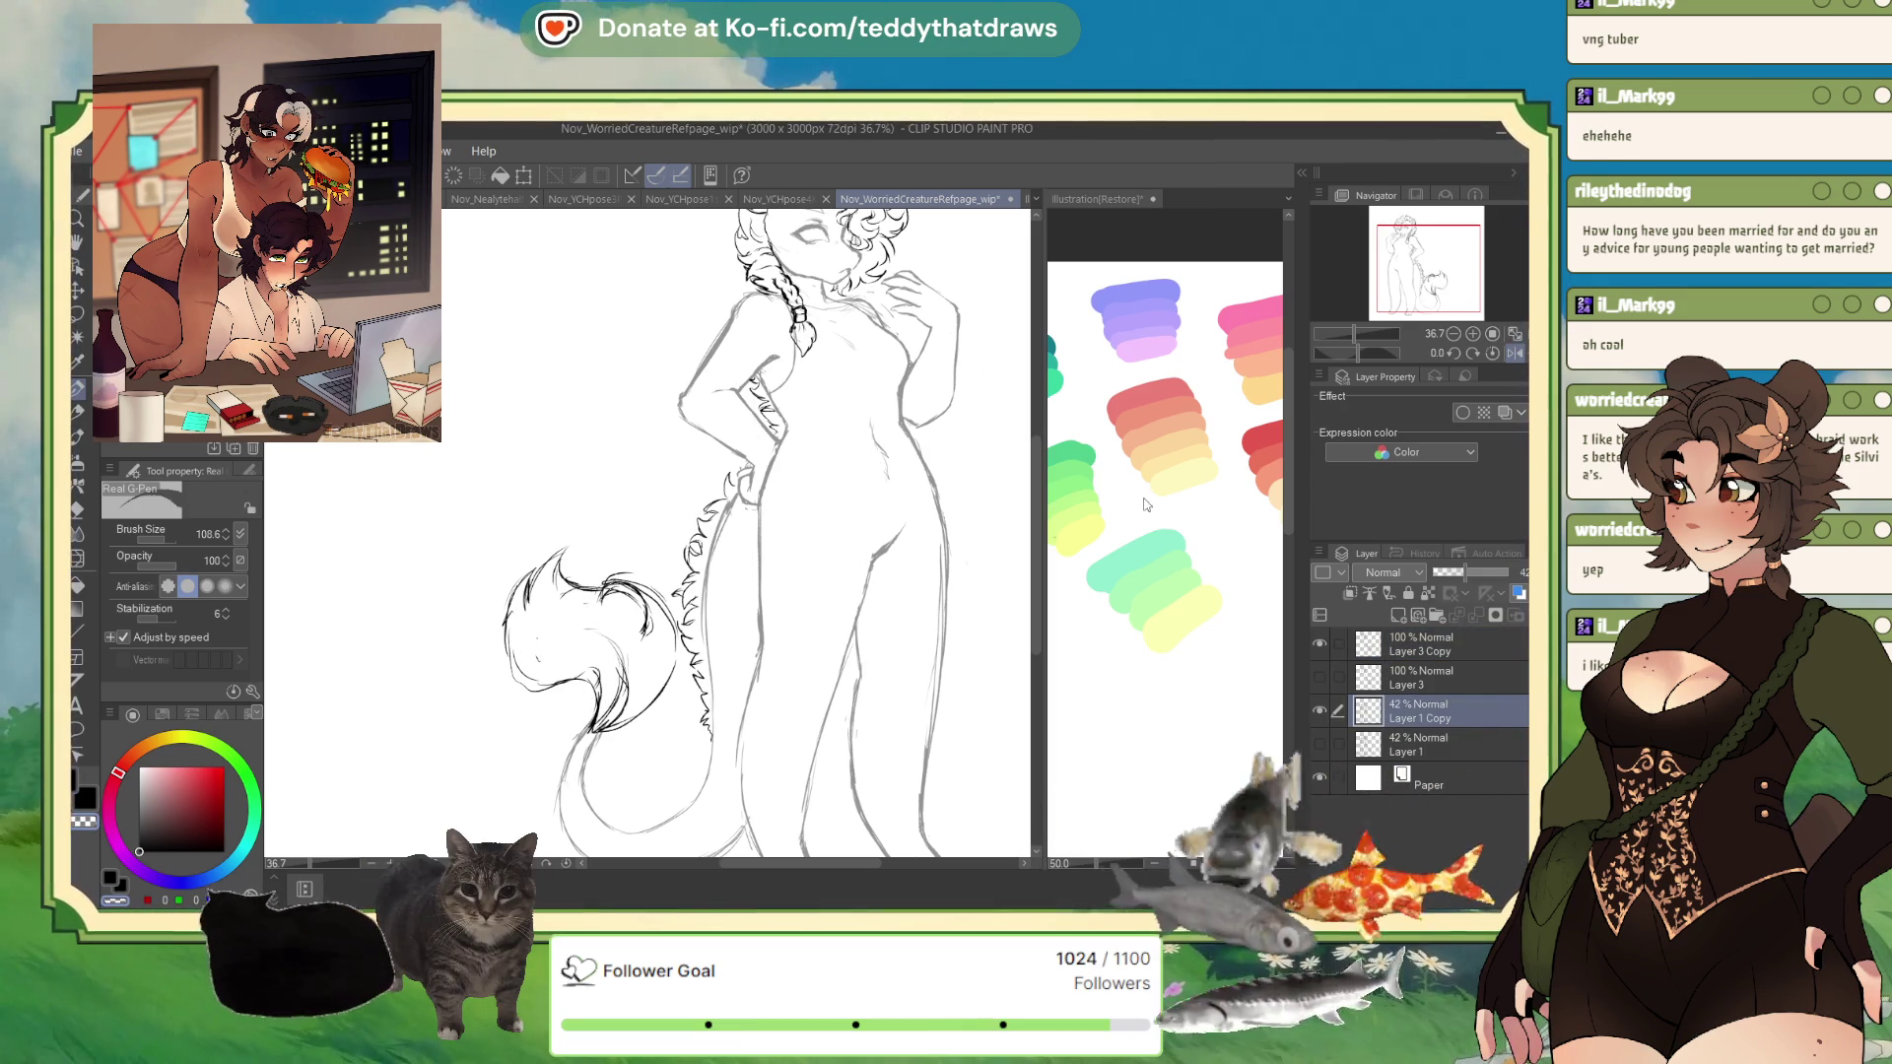
pyautogui.moveTo(1472, 575); pyautogui.dragTo(1508, 573)
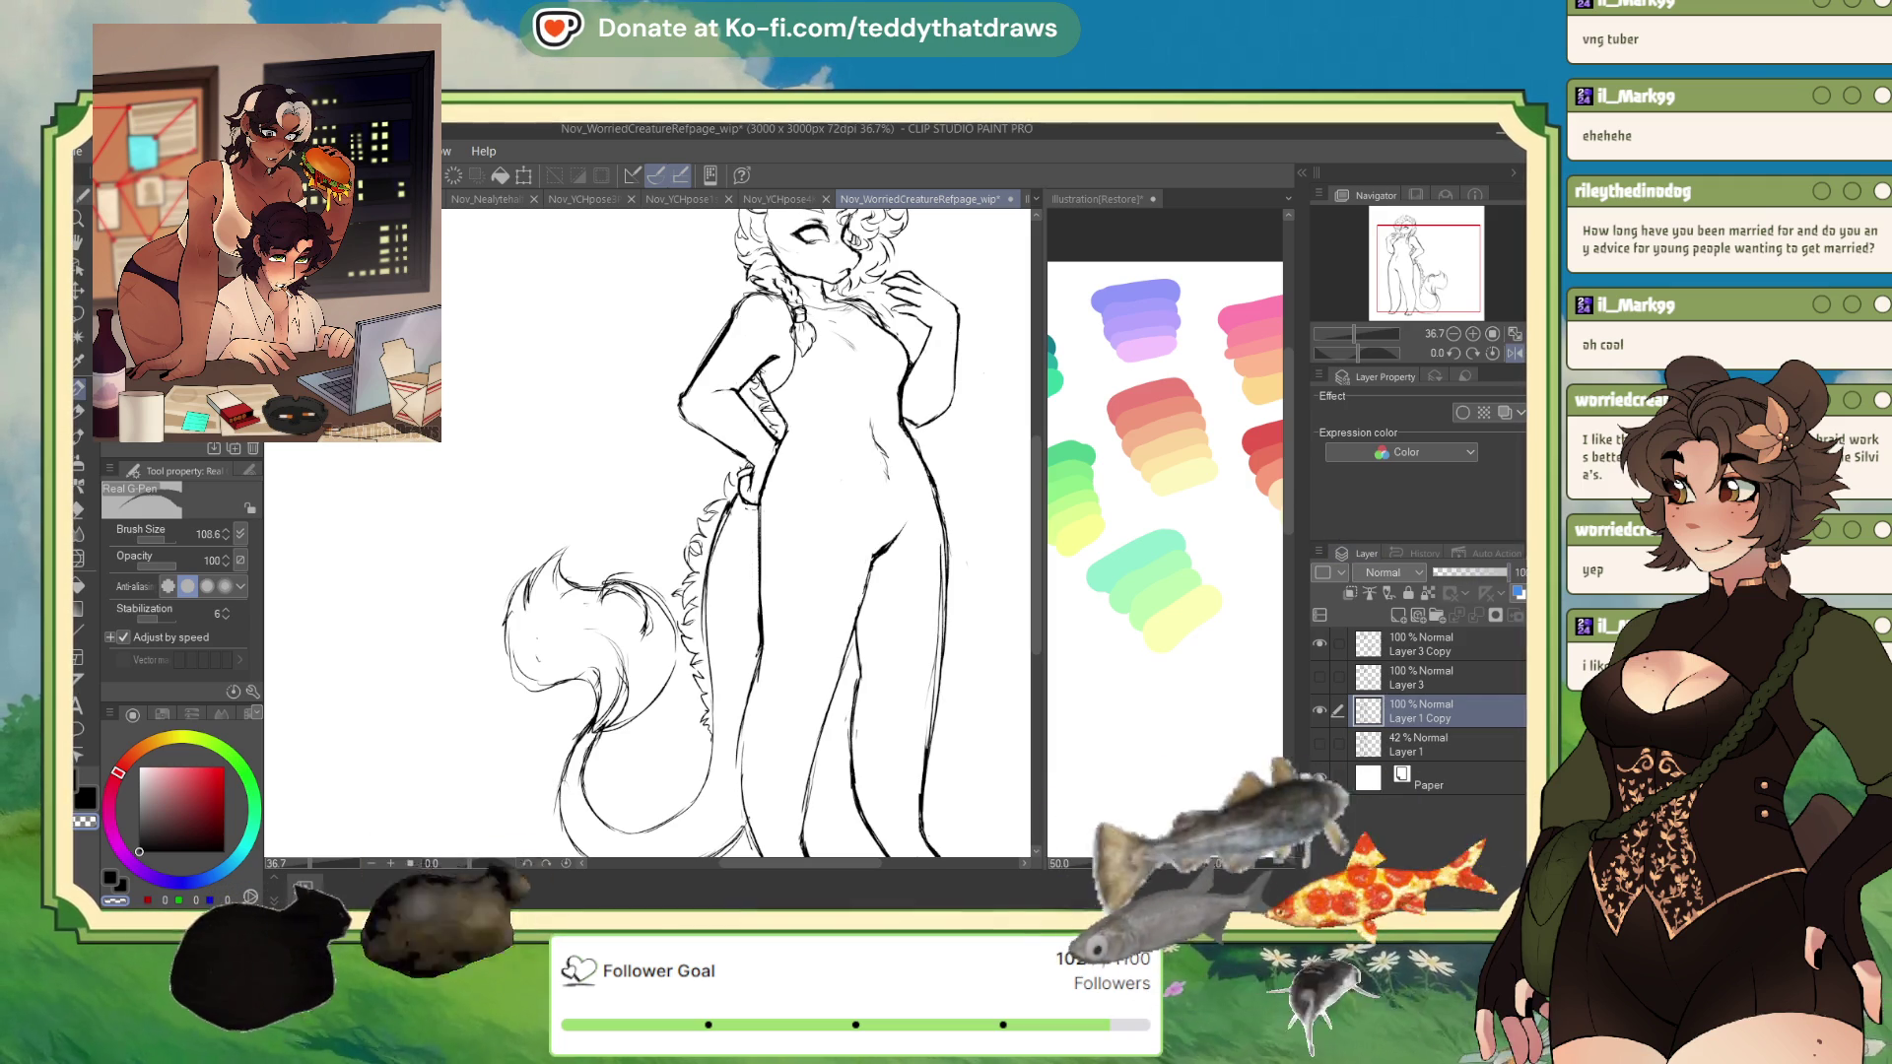
pyautogui.scroll(-2, 831, 331)
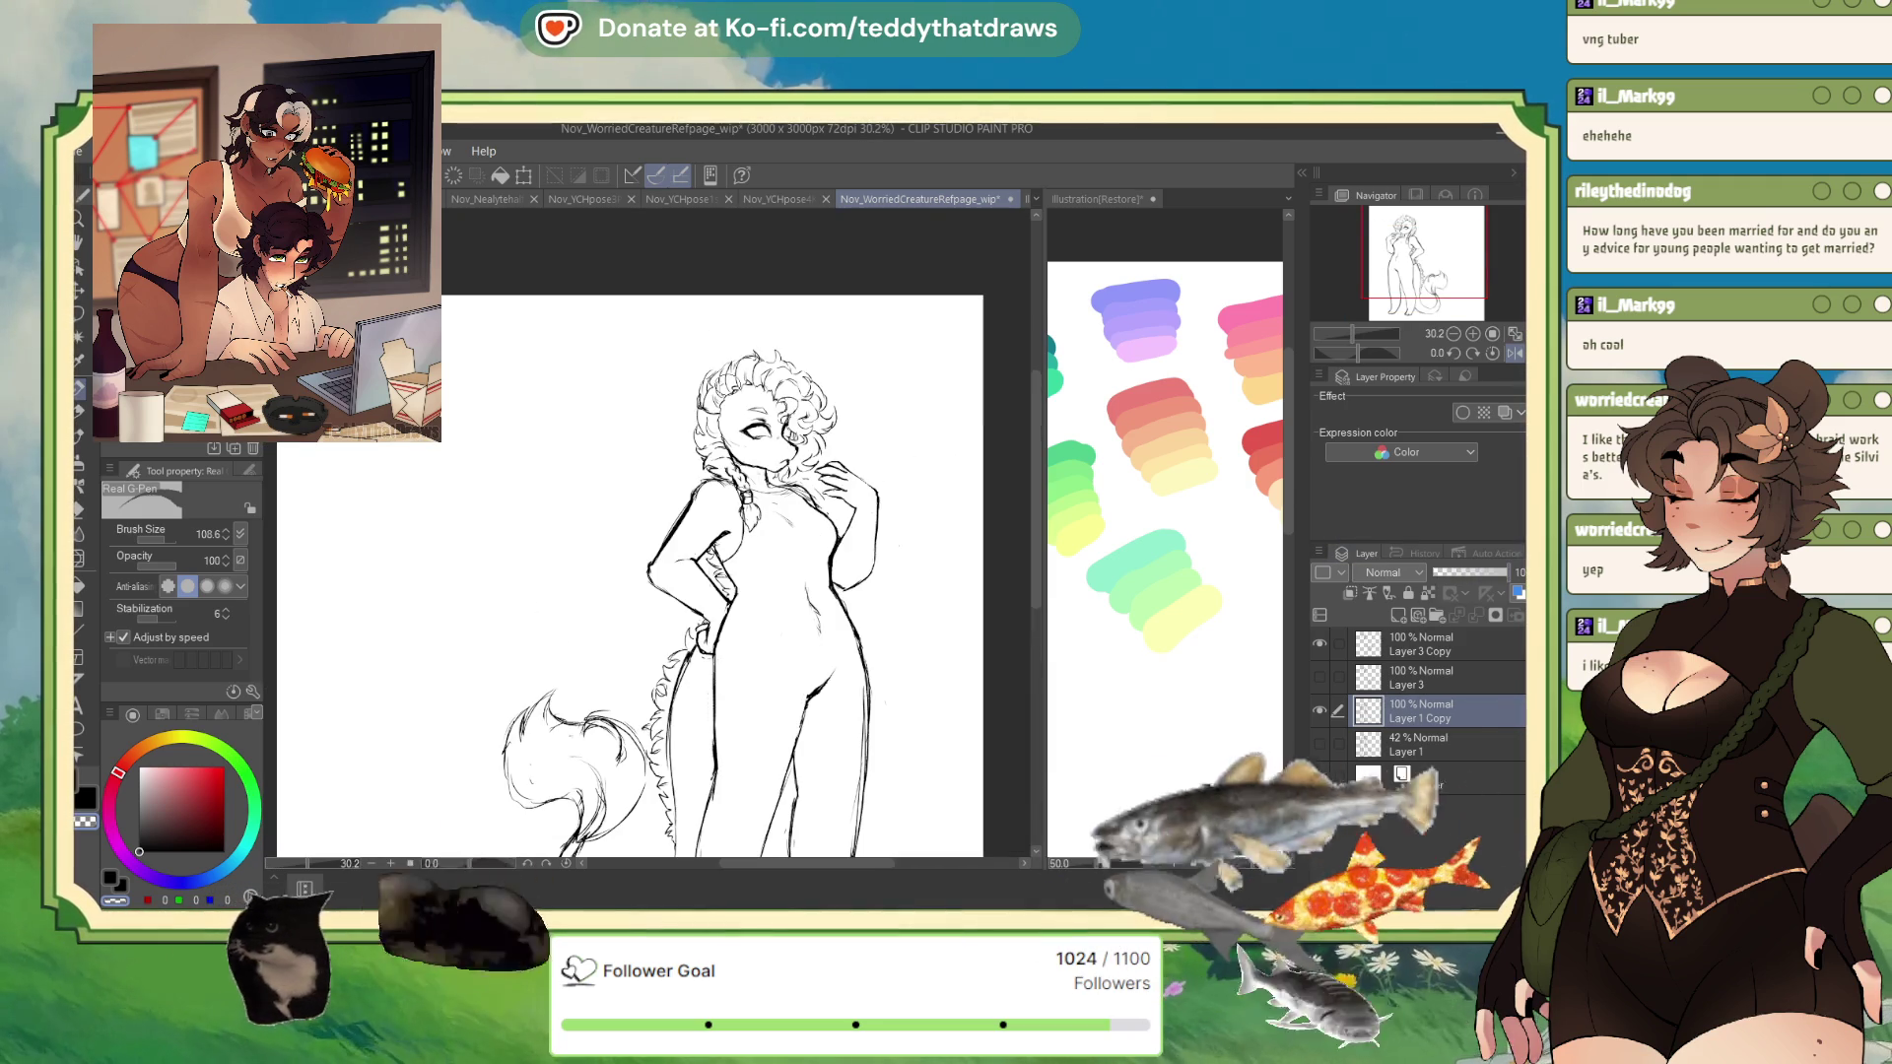
pyautogui.moveTo(1406, 684); pyautogui.dragTo(1400, 678)
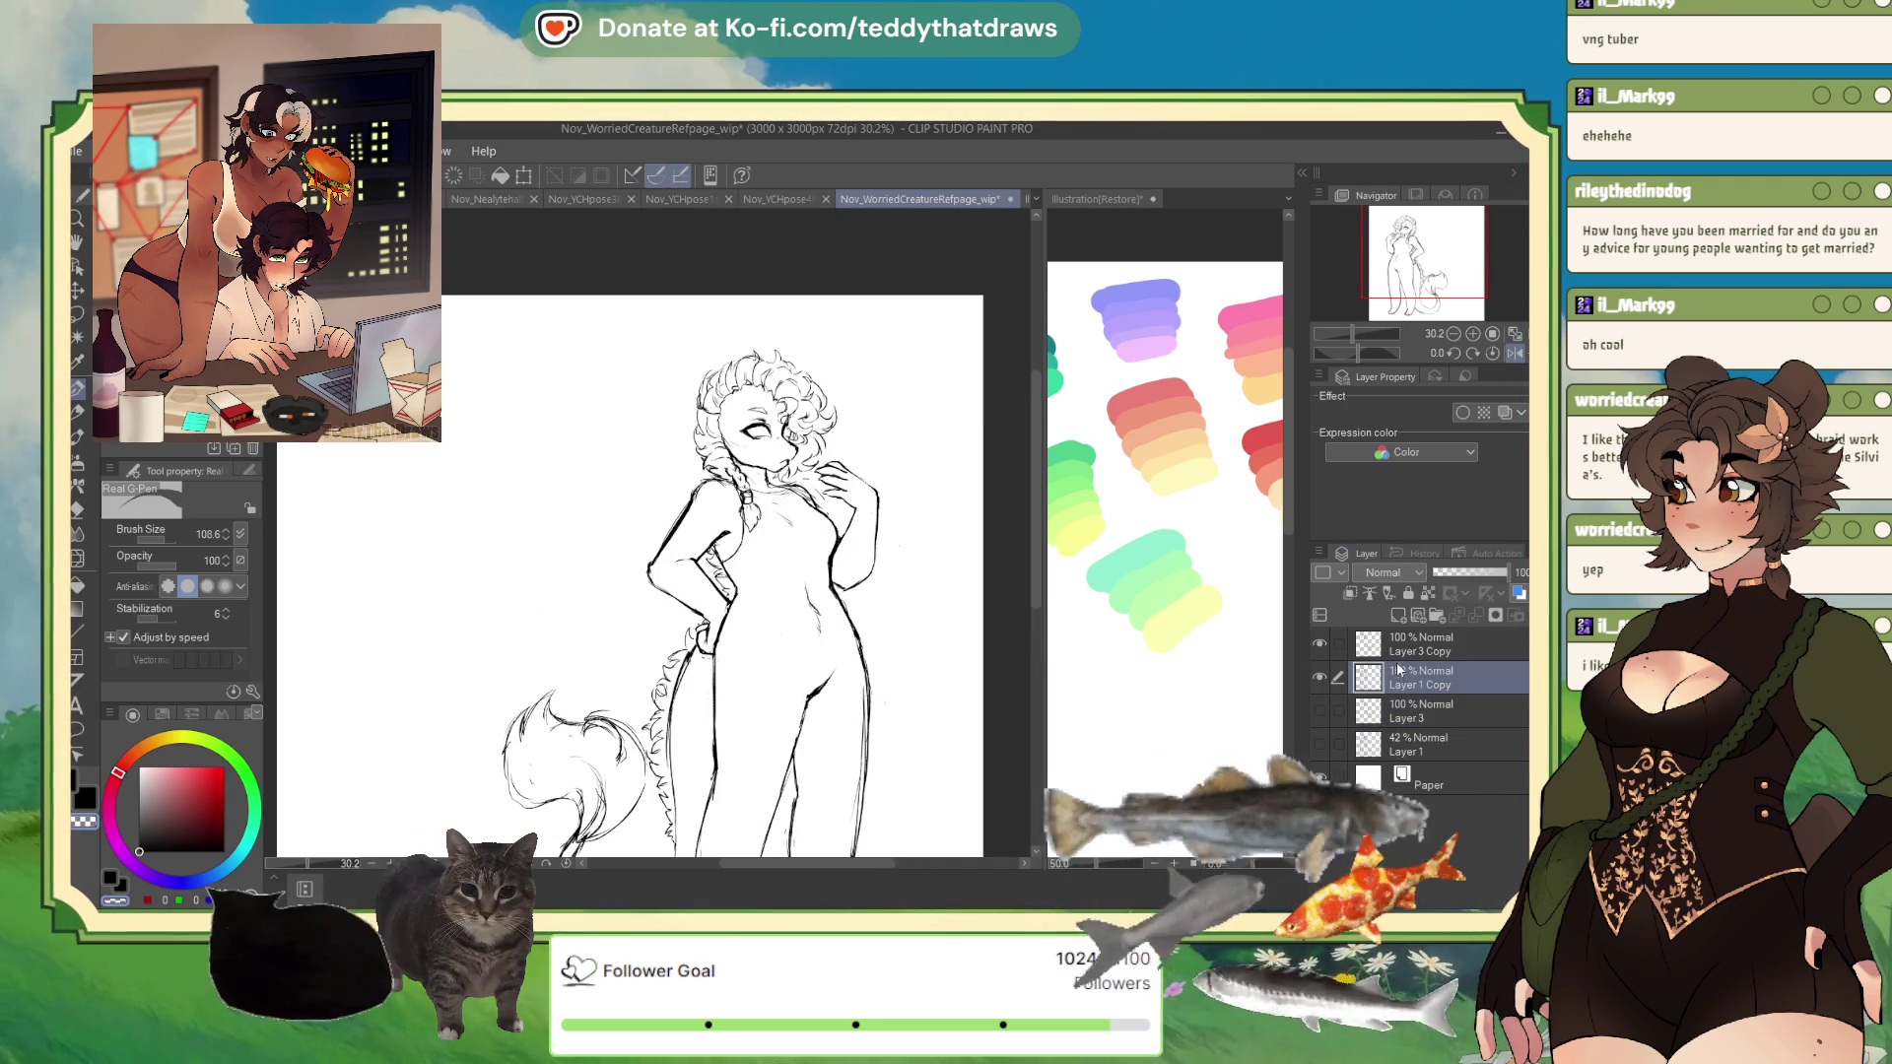
pyautogui.click(1428, 645)
pyautogui.click(1473, 615)
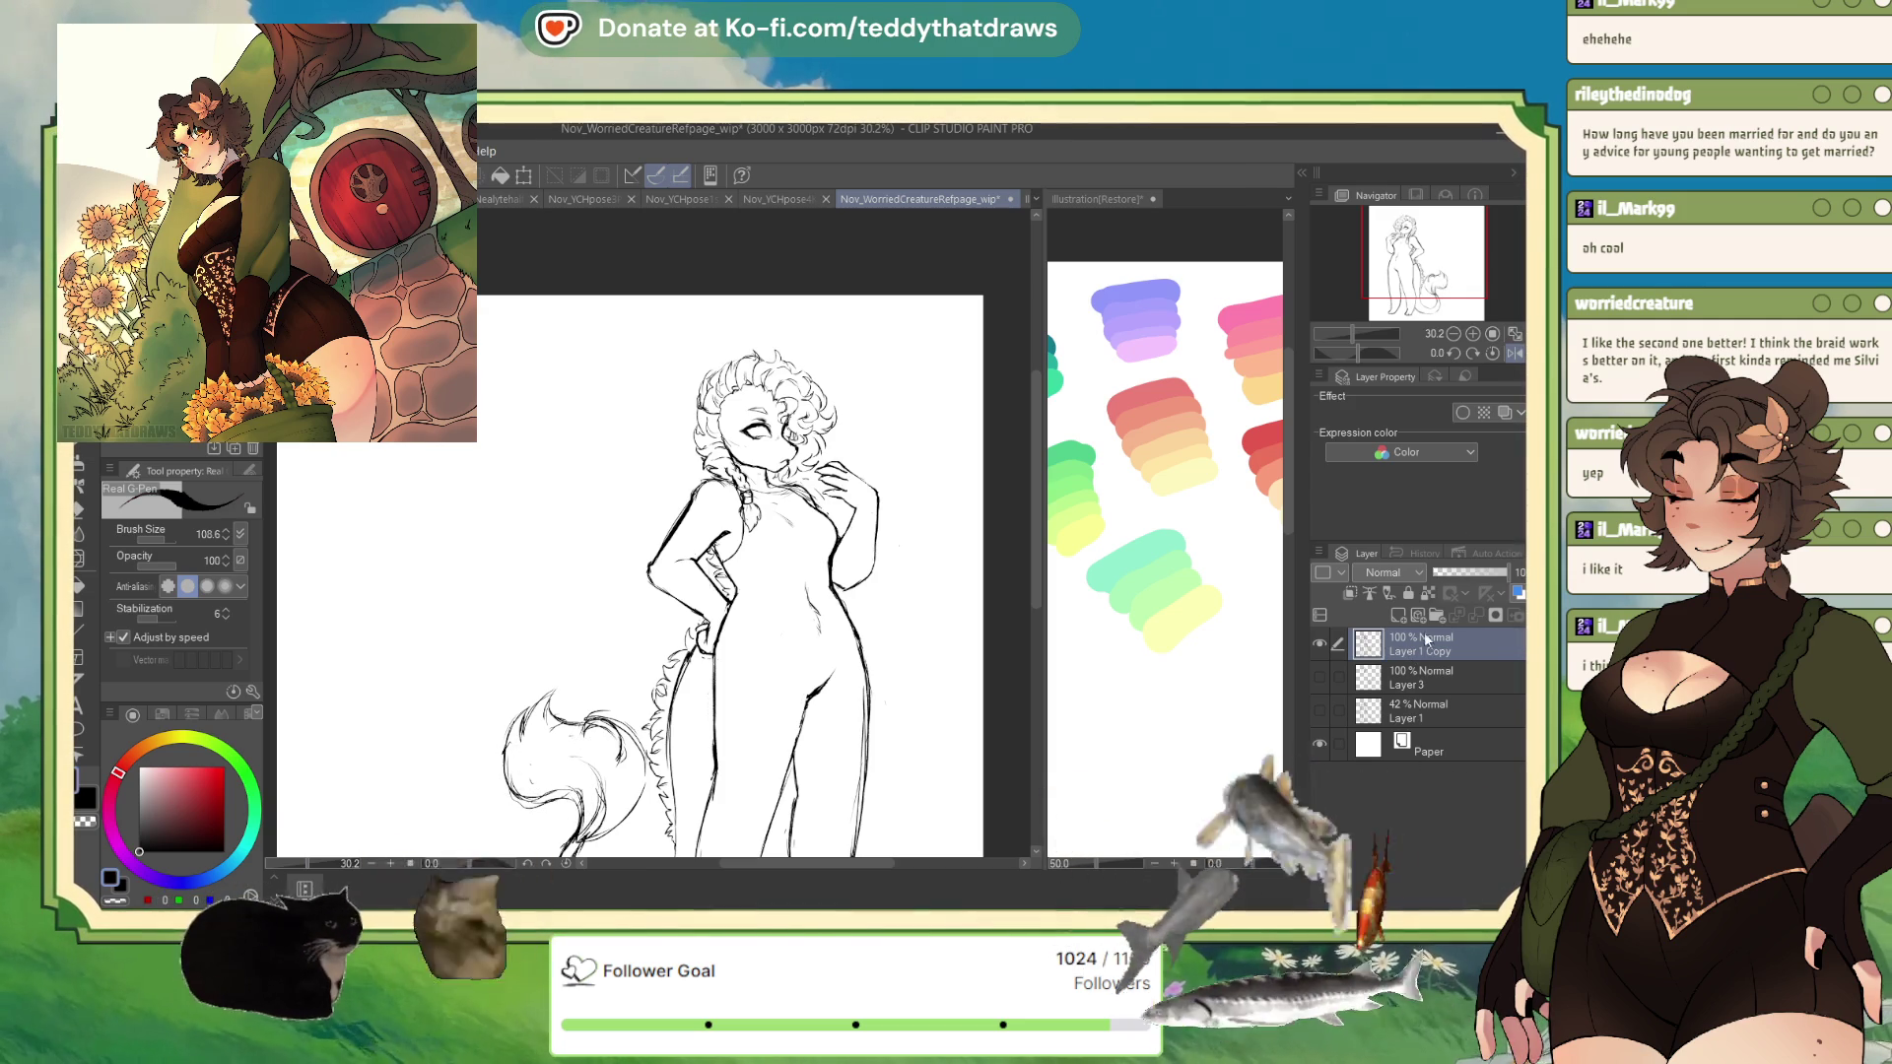
# - Switch back to black and ink a line along the tail's lower left on the unflipped canvas
pyautogui.press('h')
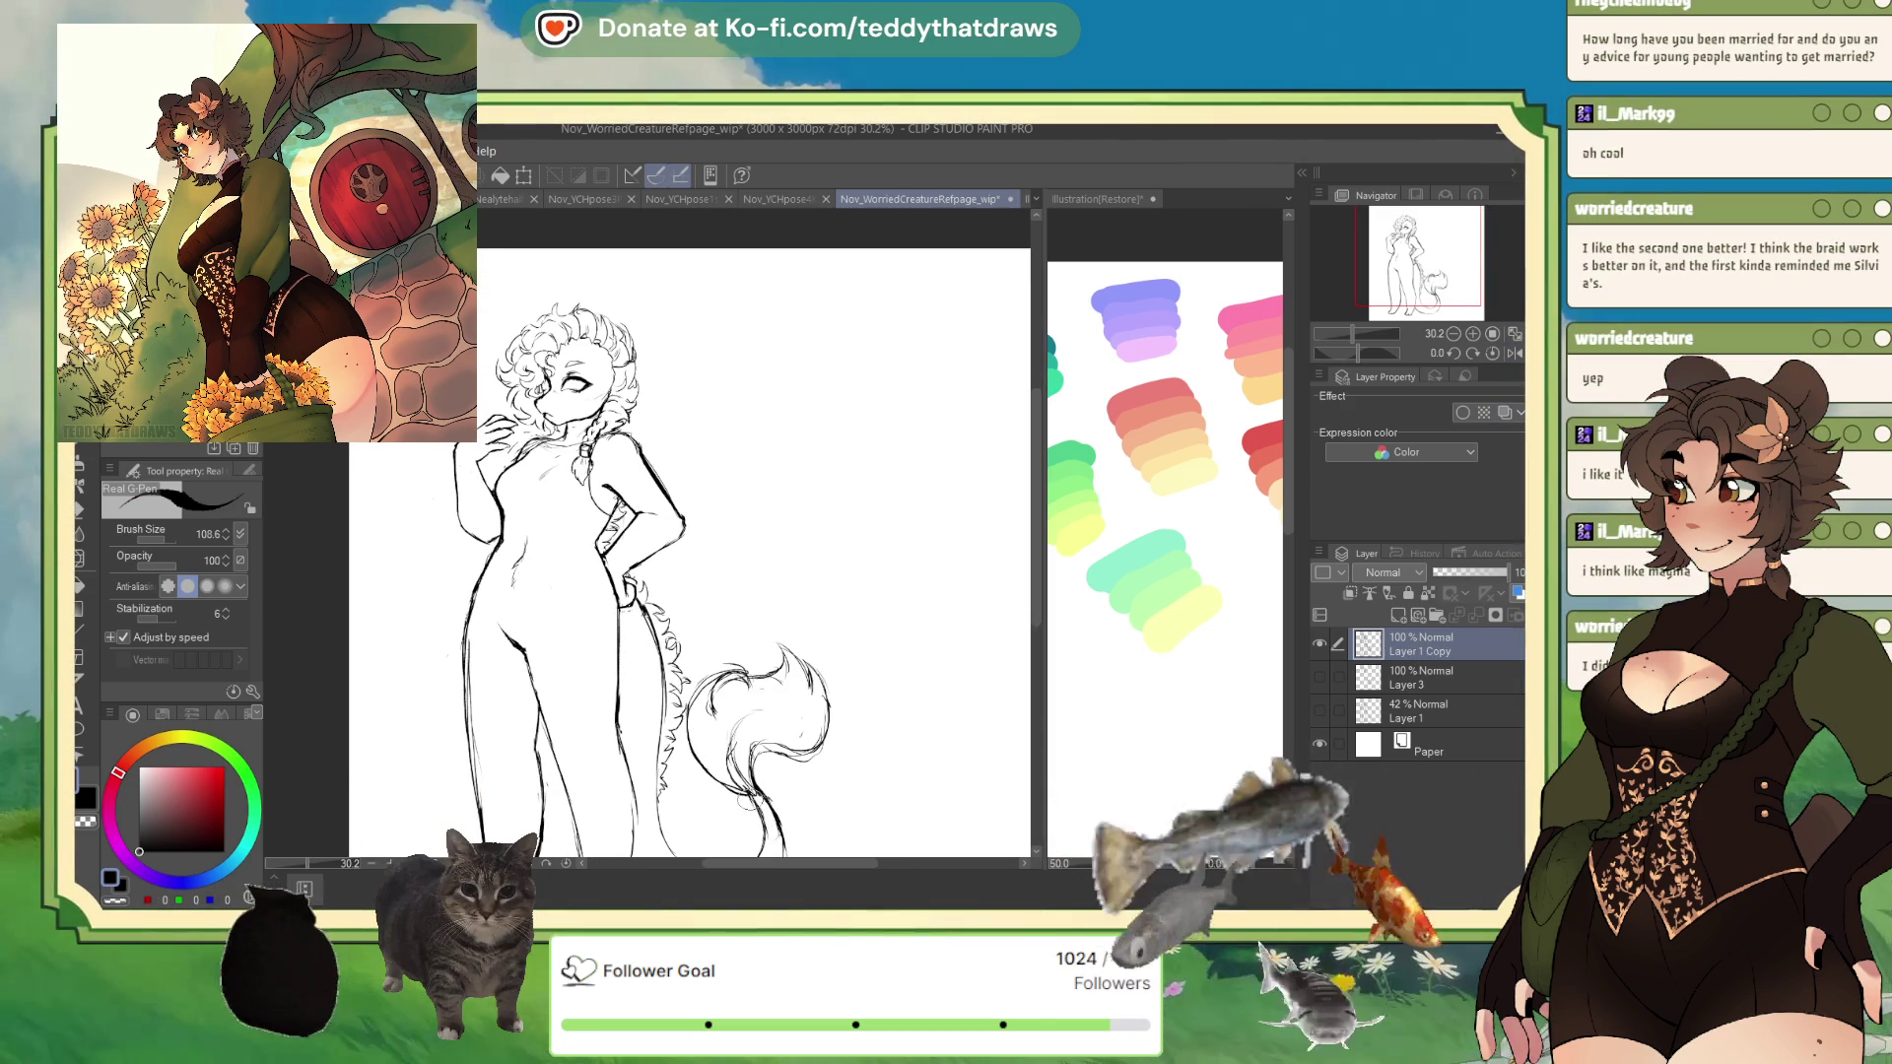
pyautogui.scroll(-2, 902, 678)
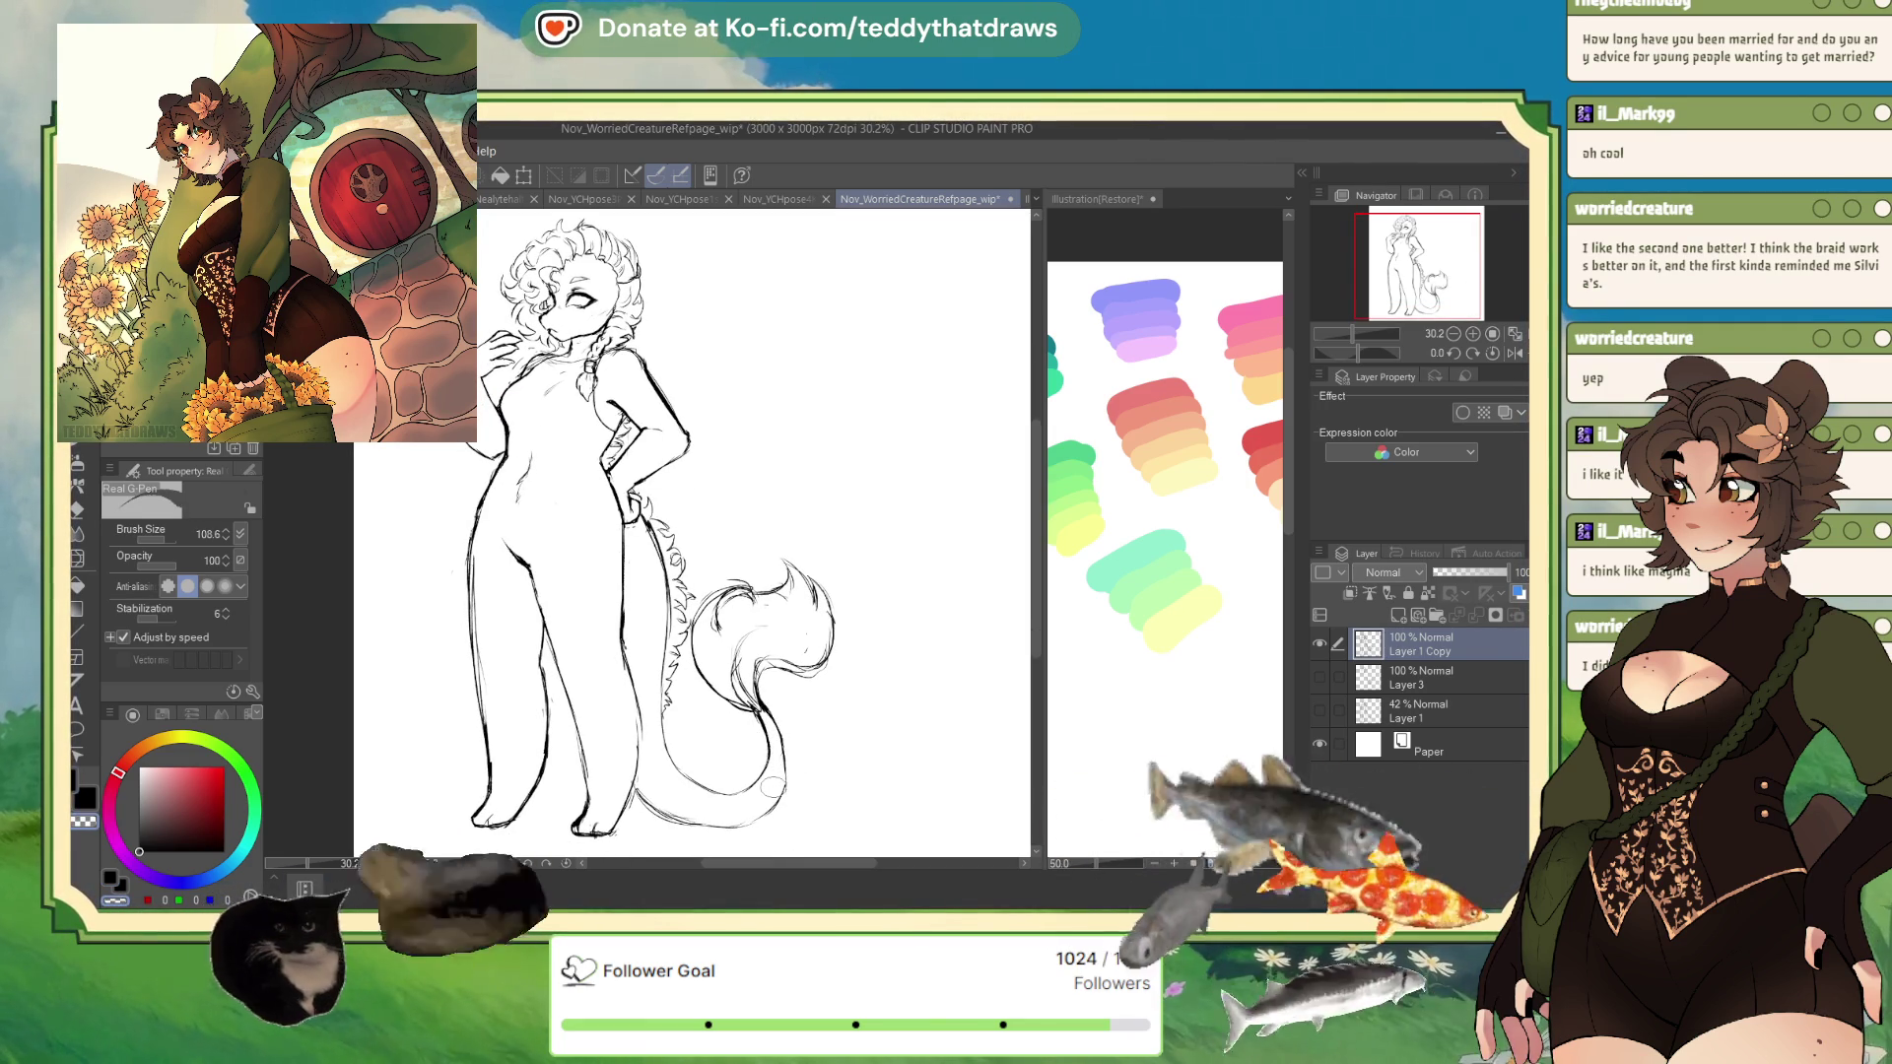
pyautogui.press('c')
pyautogui.click(1512, 354)
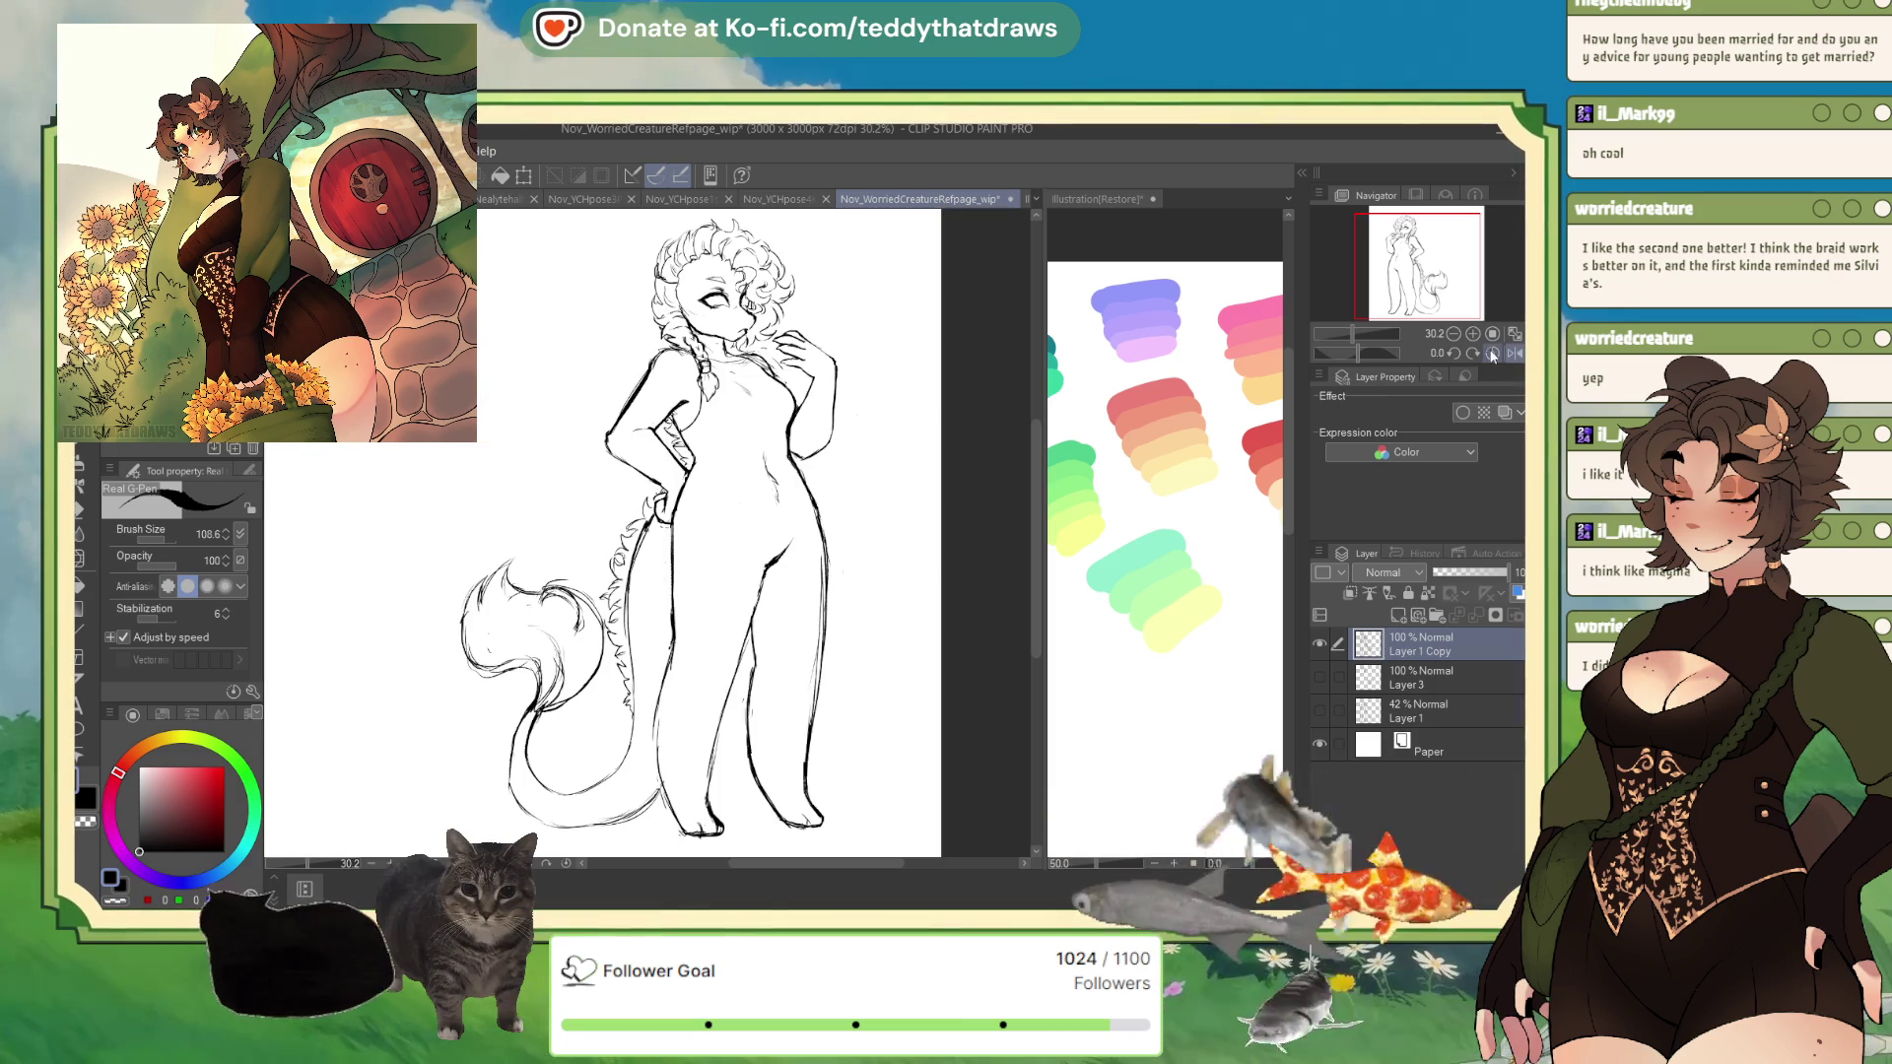
pyautogui.moveTo(514, 719); pyautogui.dragTo(520, 803)
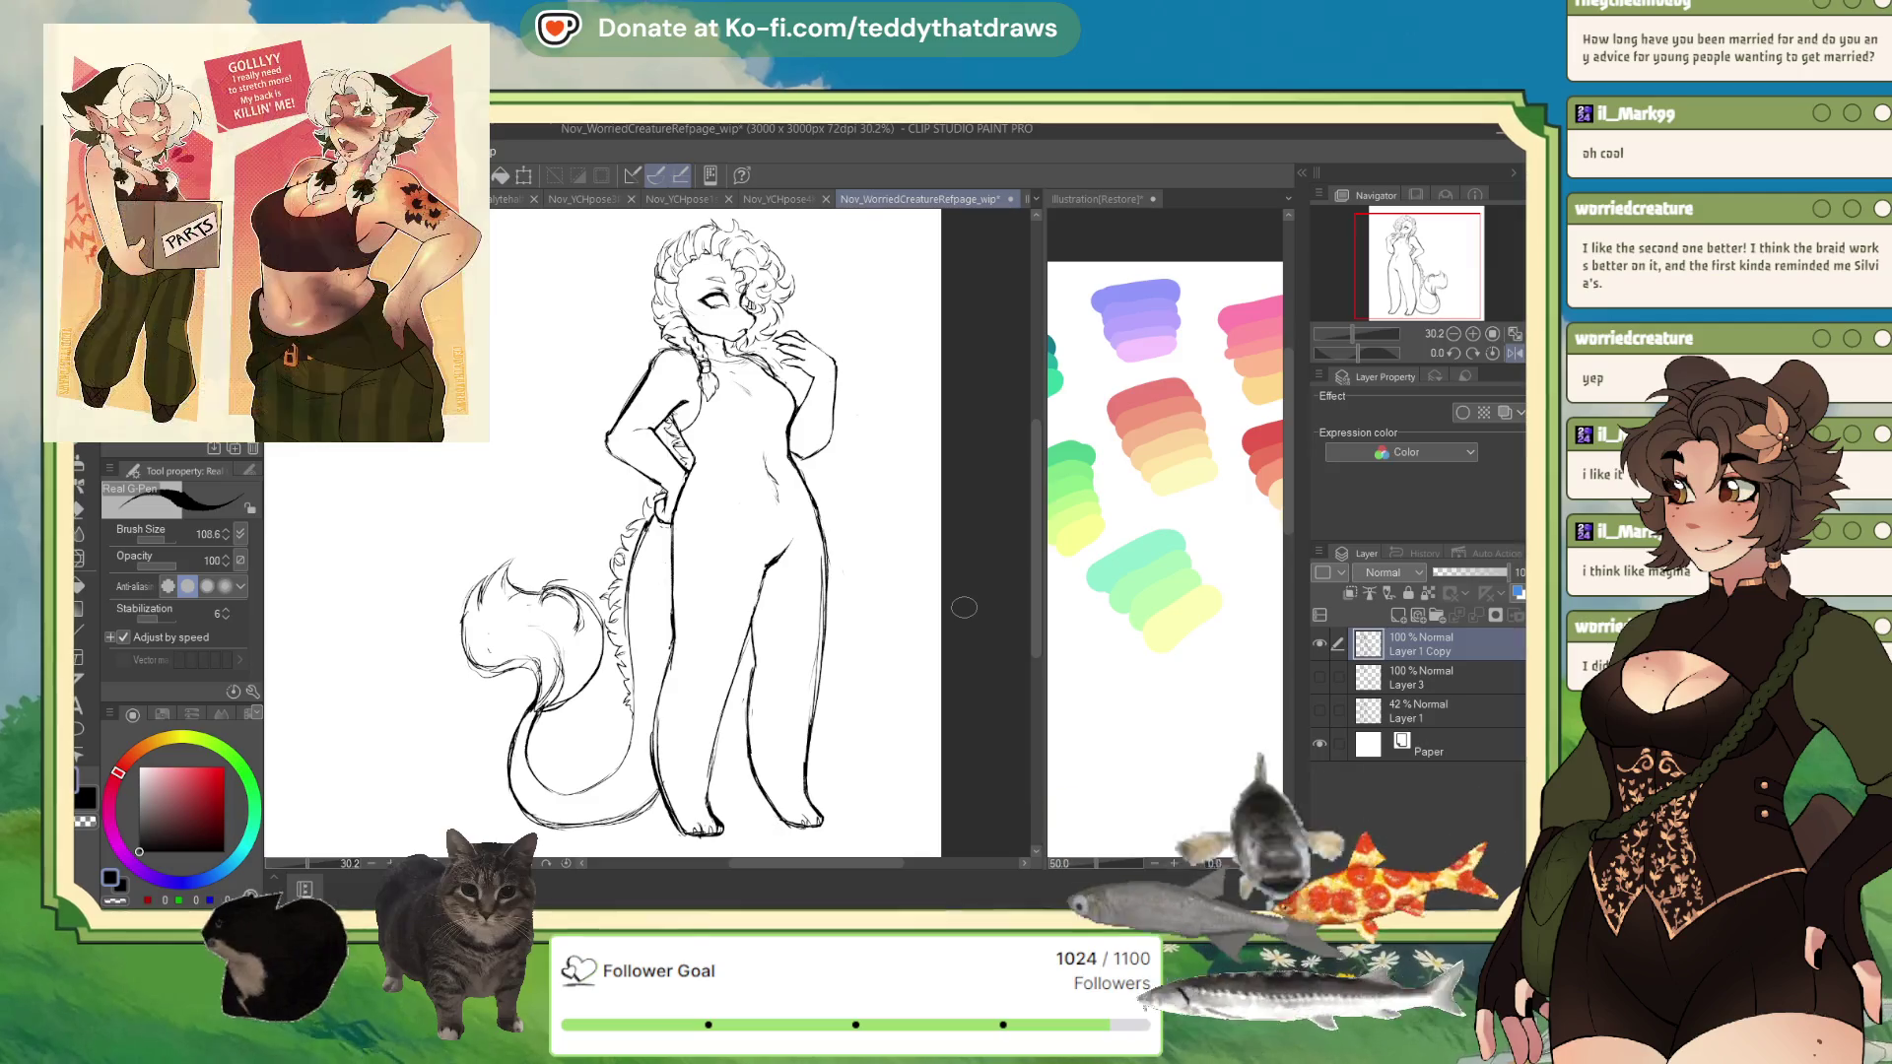
# - Add a new raster Layer 2 and re-ink the hair curls beside the face
pyautogui.scroll(1, 911, 355)
pyautogui.scroll(3, 759, 325)
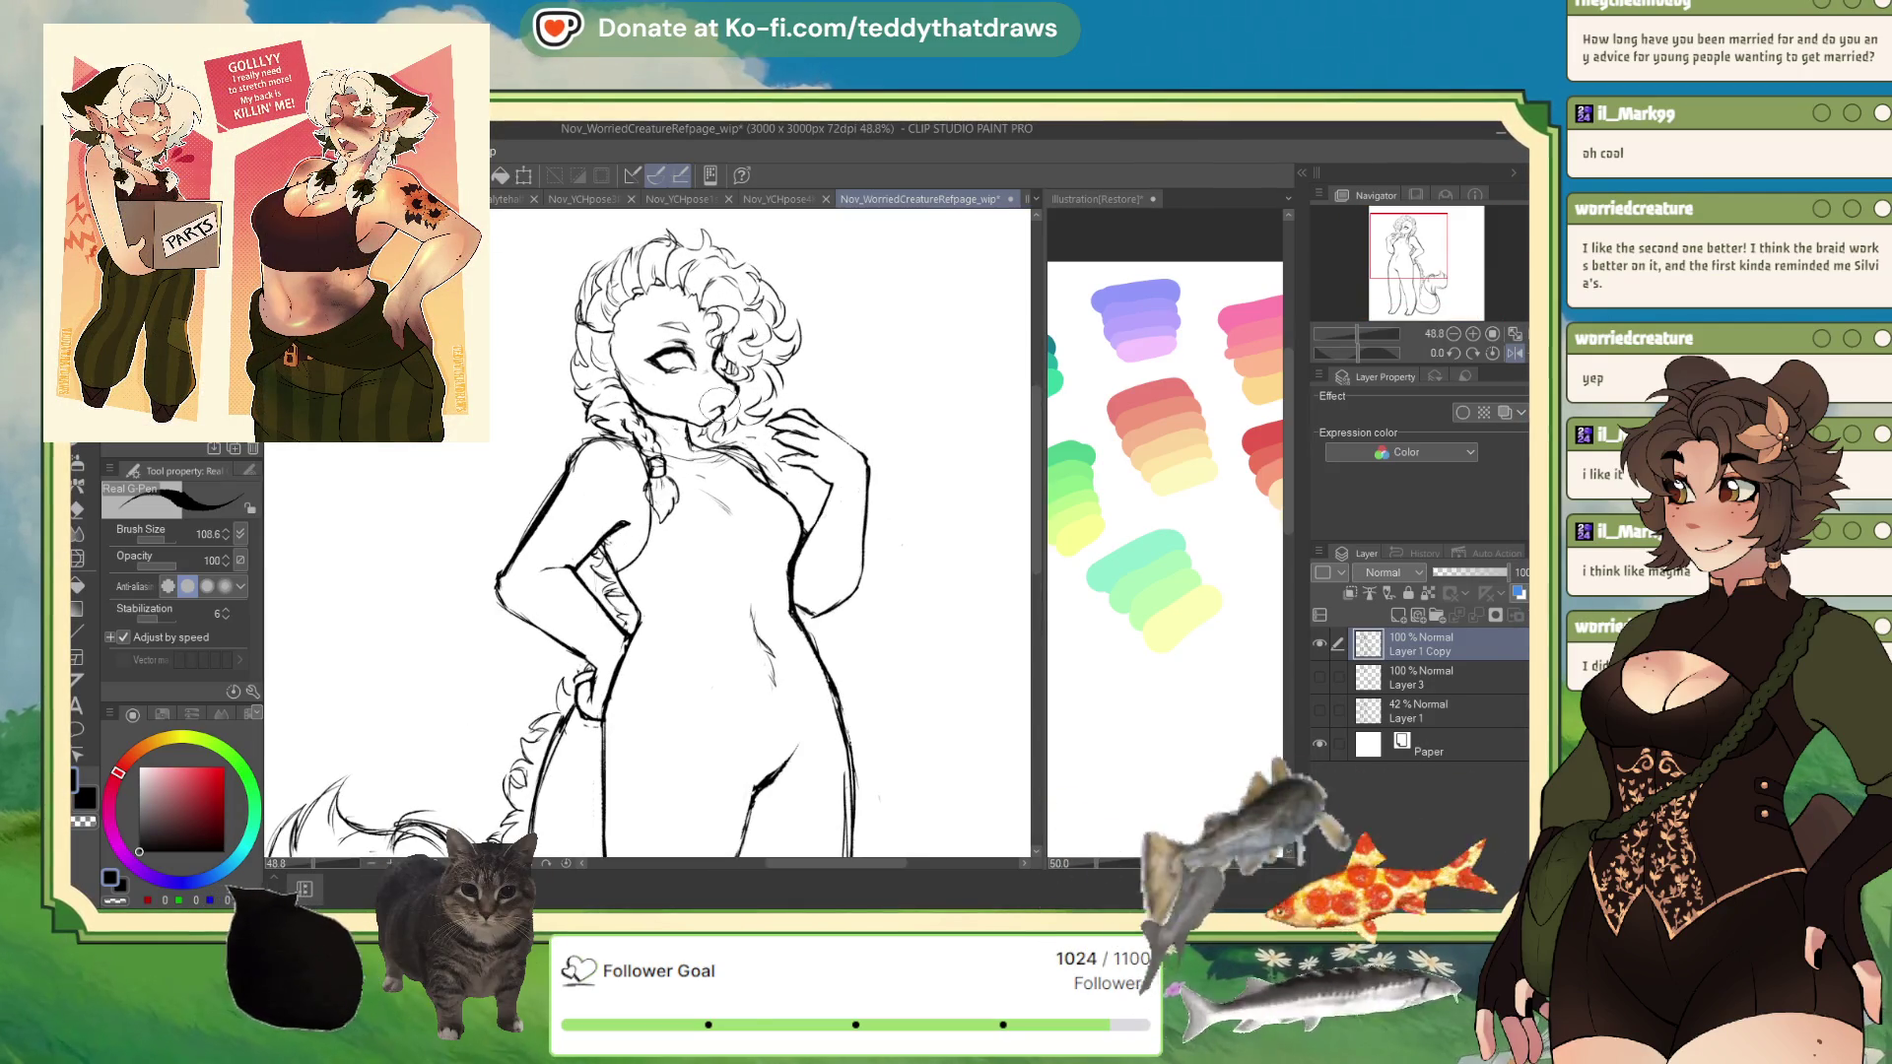
pyautogui.scroll(3, 760, 325)
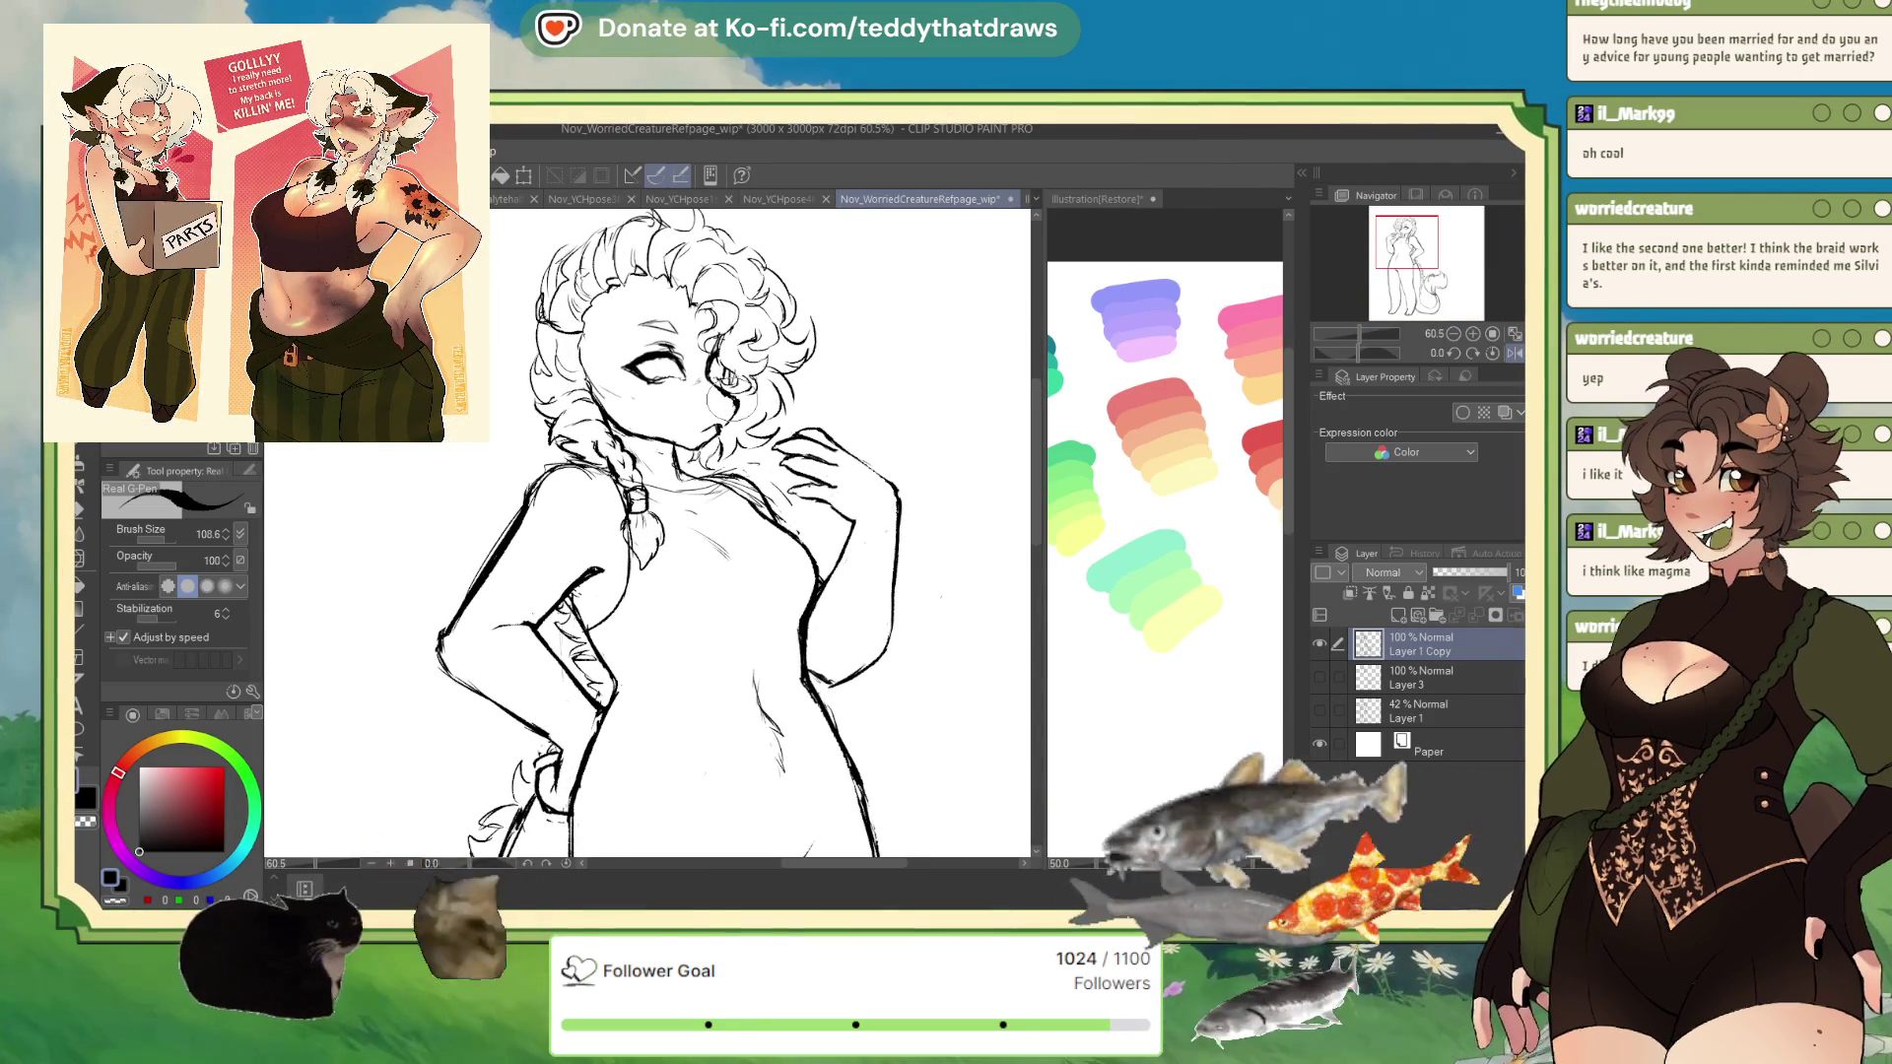
pyautogui.click(1397, 616)
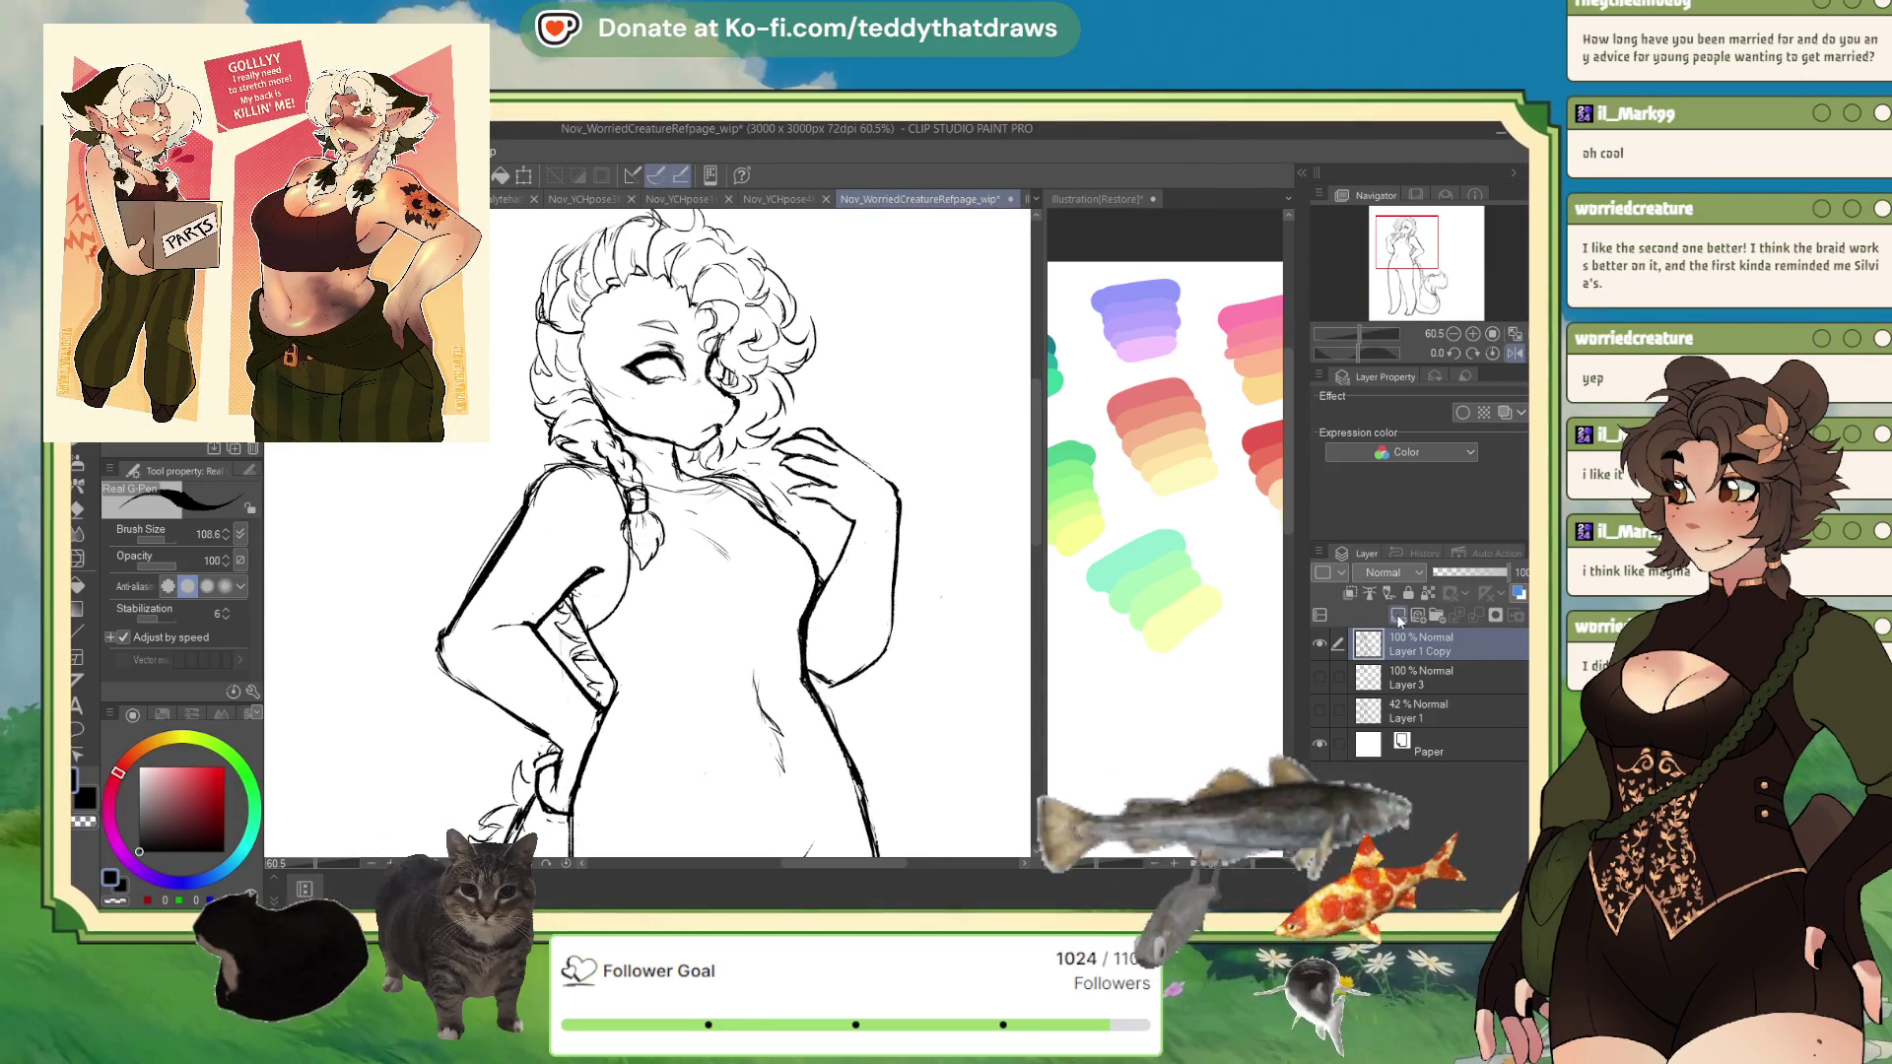
pyautogui.moveTo(1407, 246); pyautogui.dragTo(1401, 233)
pyautogui.moveTo(729, 477); pyautogui.dragTo(713, 513)
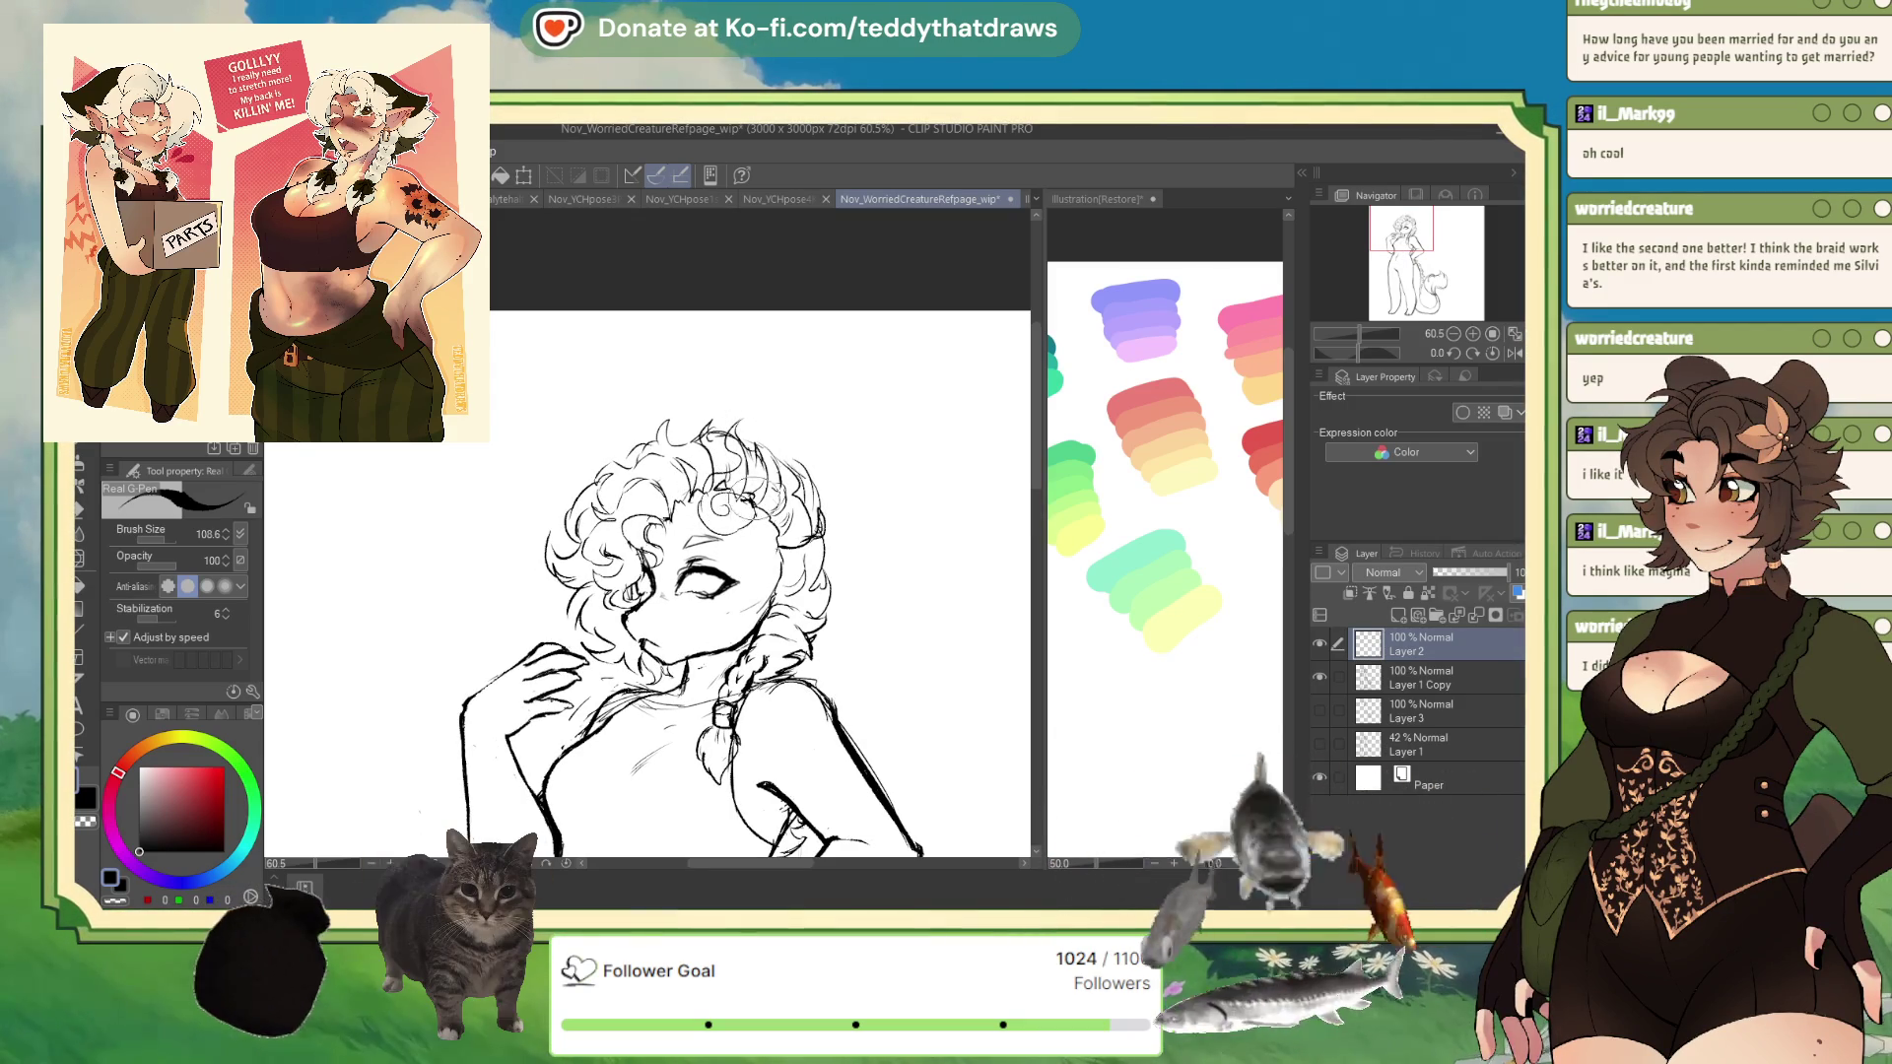
pyautogui.moveTo(773, 498); pyautogui.dragTo(724, 537)
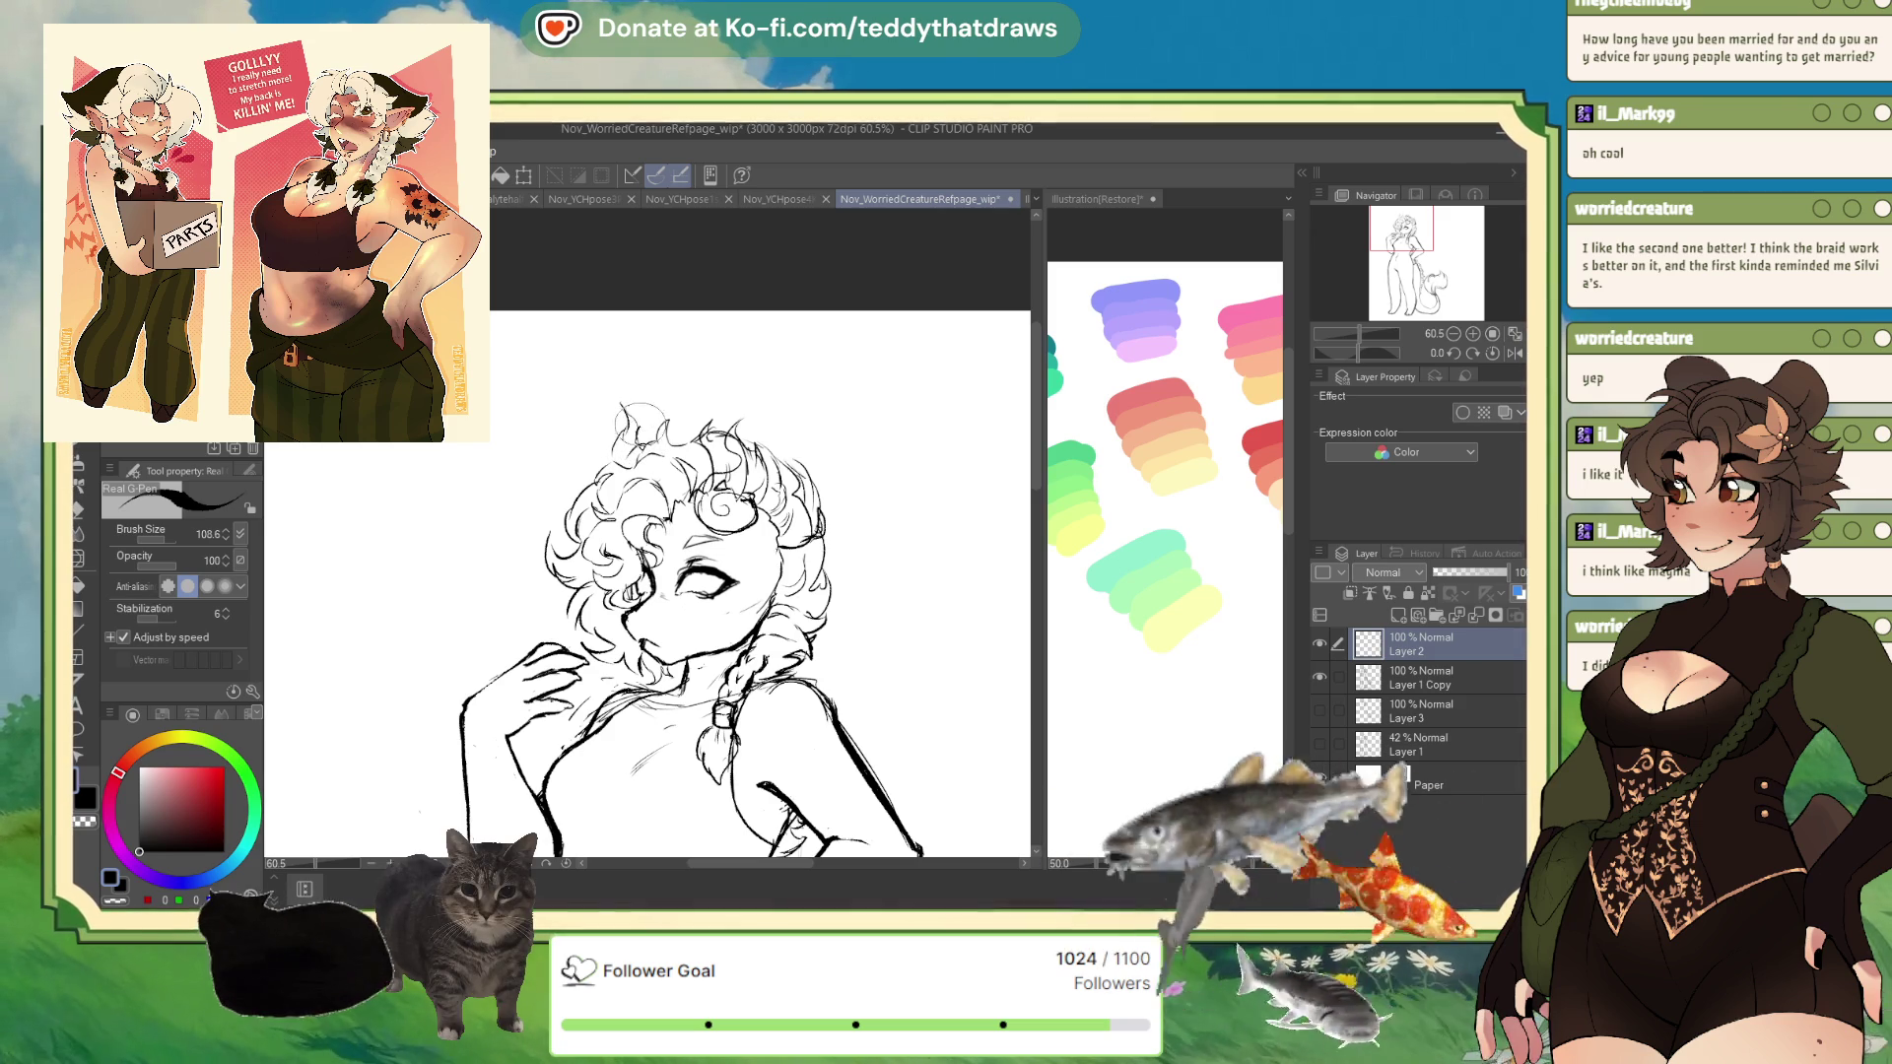
# - Add spiky strands to the top-left of the hair, then create a new layer with the plain G-pen
pyautogui.moveTo(621, 403); pyautogui.dragTo(632, 438)
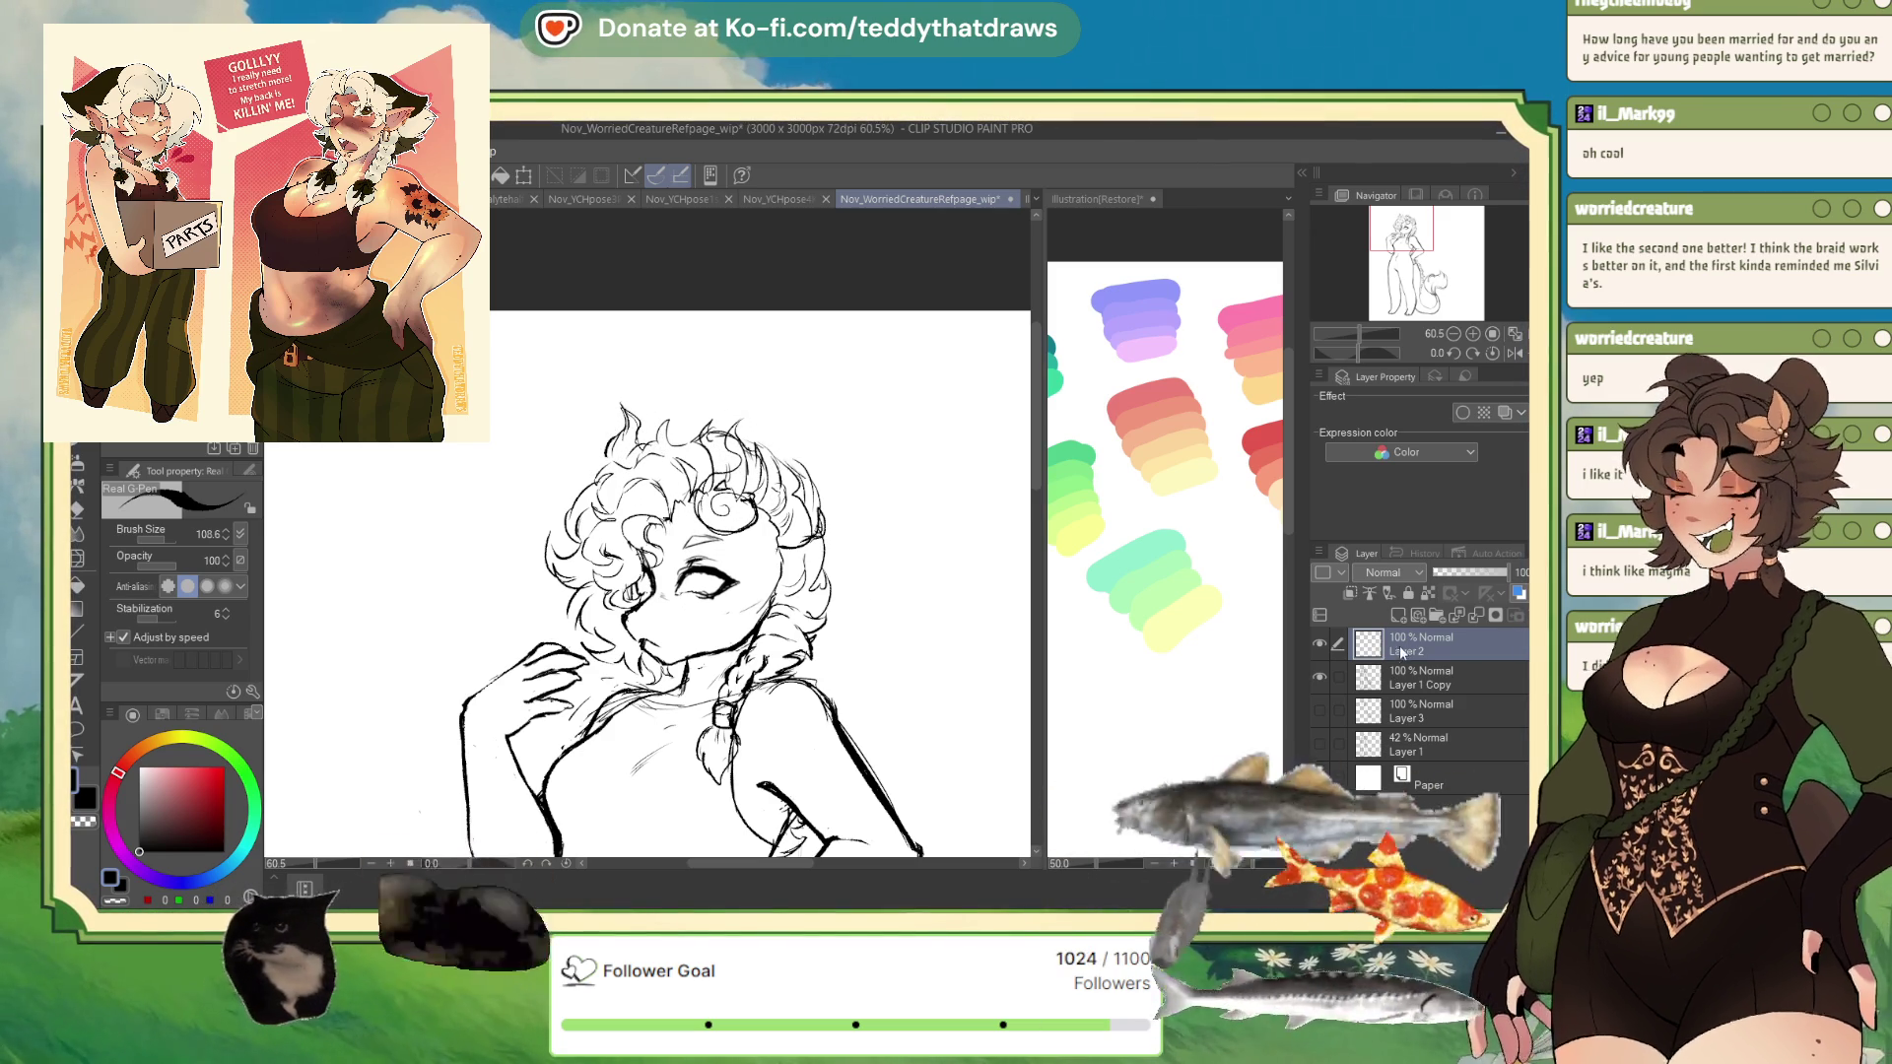
pyautogui.press('p')
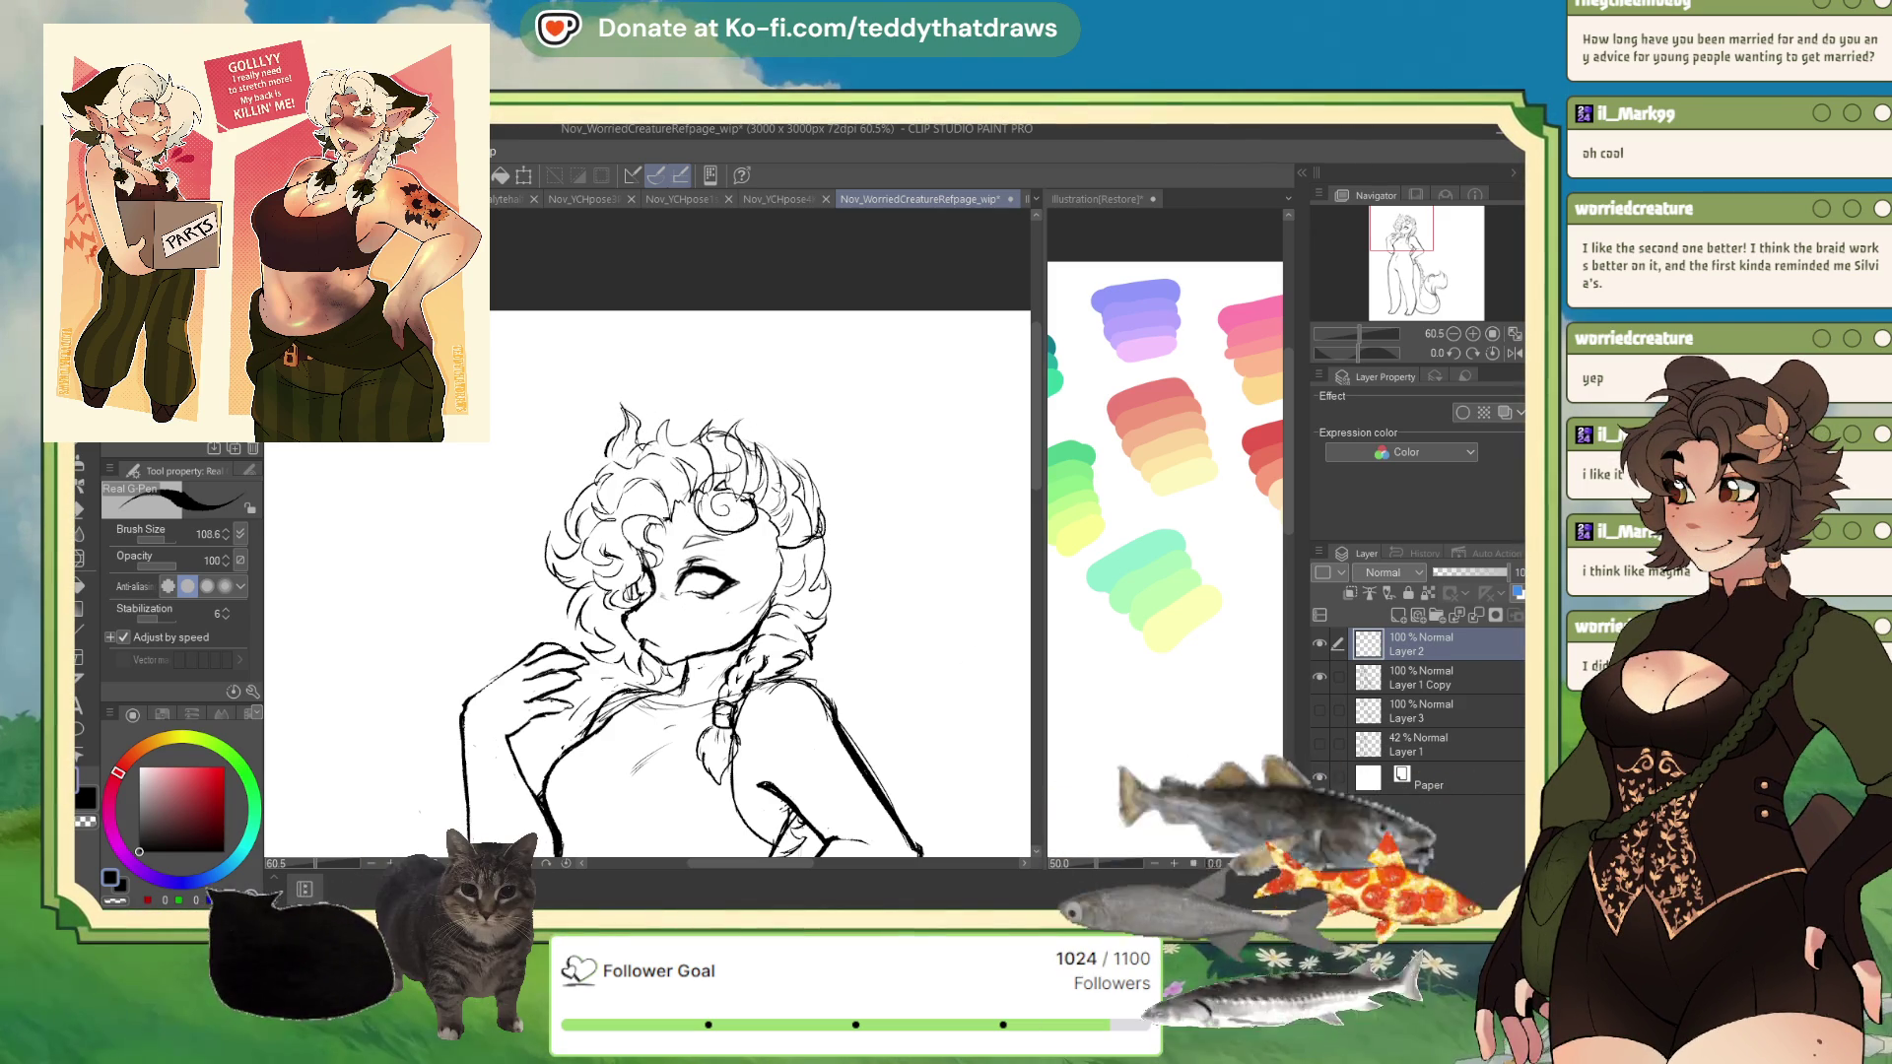
pyautogui.click(1404, 688)
pyautogui.hotkey('ctrl', 'shift', 'n')
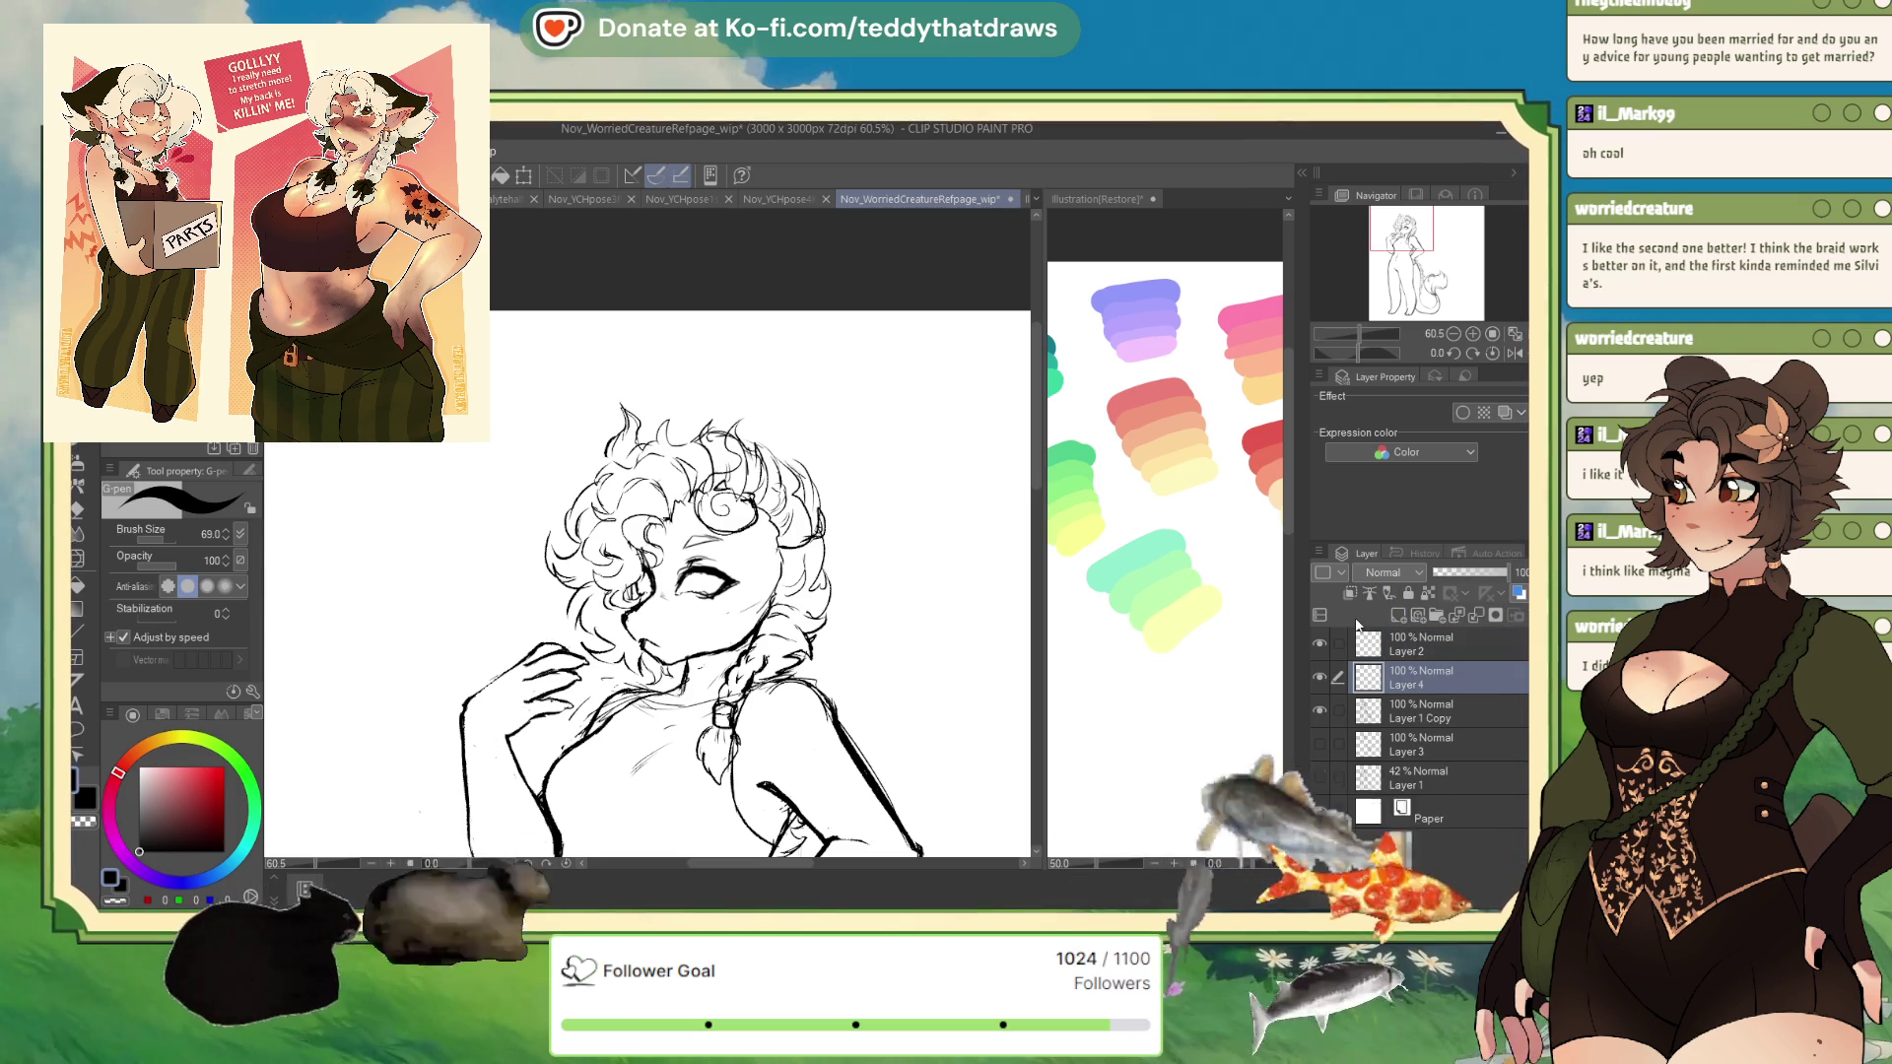
# - Paint solid dark horns over the right-side curl and left of the head, then hide Layer 4
pyautogui.moveTo(714, 482)
pyautogui.mouseDown()
pyautogui.moveTo(724, 517)
pyautogui.moveTo(749, 512)
pyautogui.moveTo(729, 472)
pyautogui.moveTo(753, 463)
pyautogui.moveTo(738, 512)
pyautogui.mouseUp()
pyautogui.moveTo(622, 416); pyautogui.dragTo(631, 463)
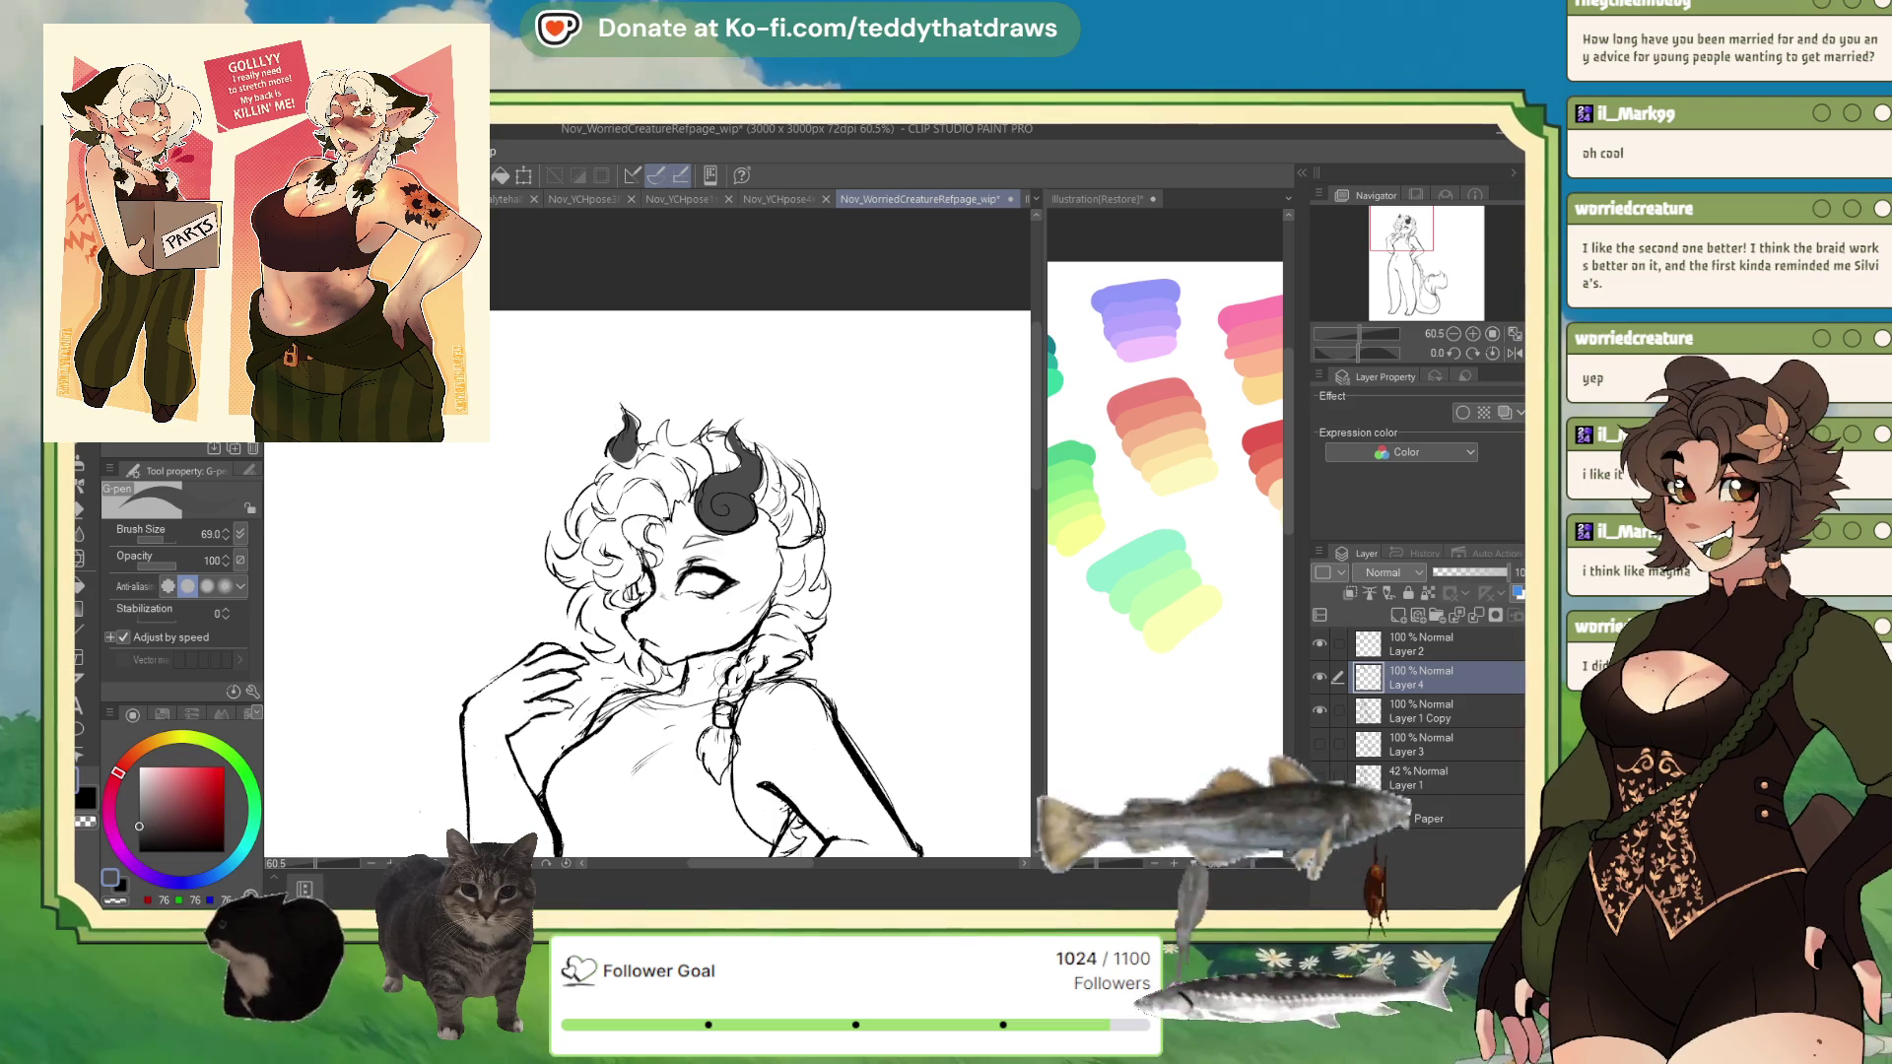
pyautogui.scroll(-3, 854, 678)
pyautogui.scroll(4, 853, 678)
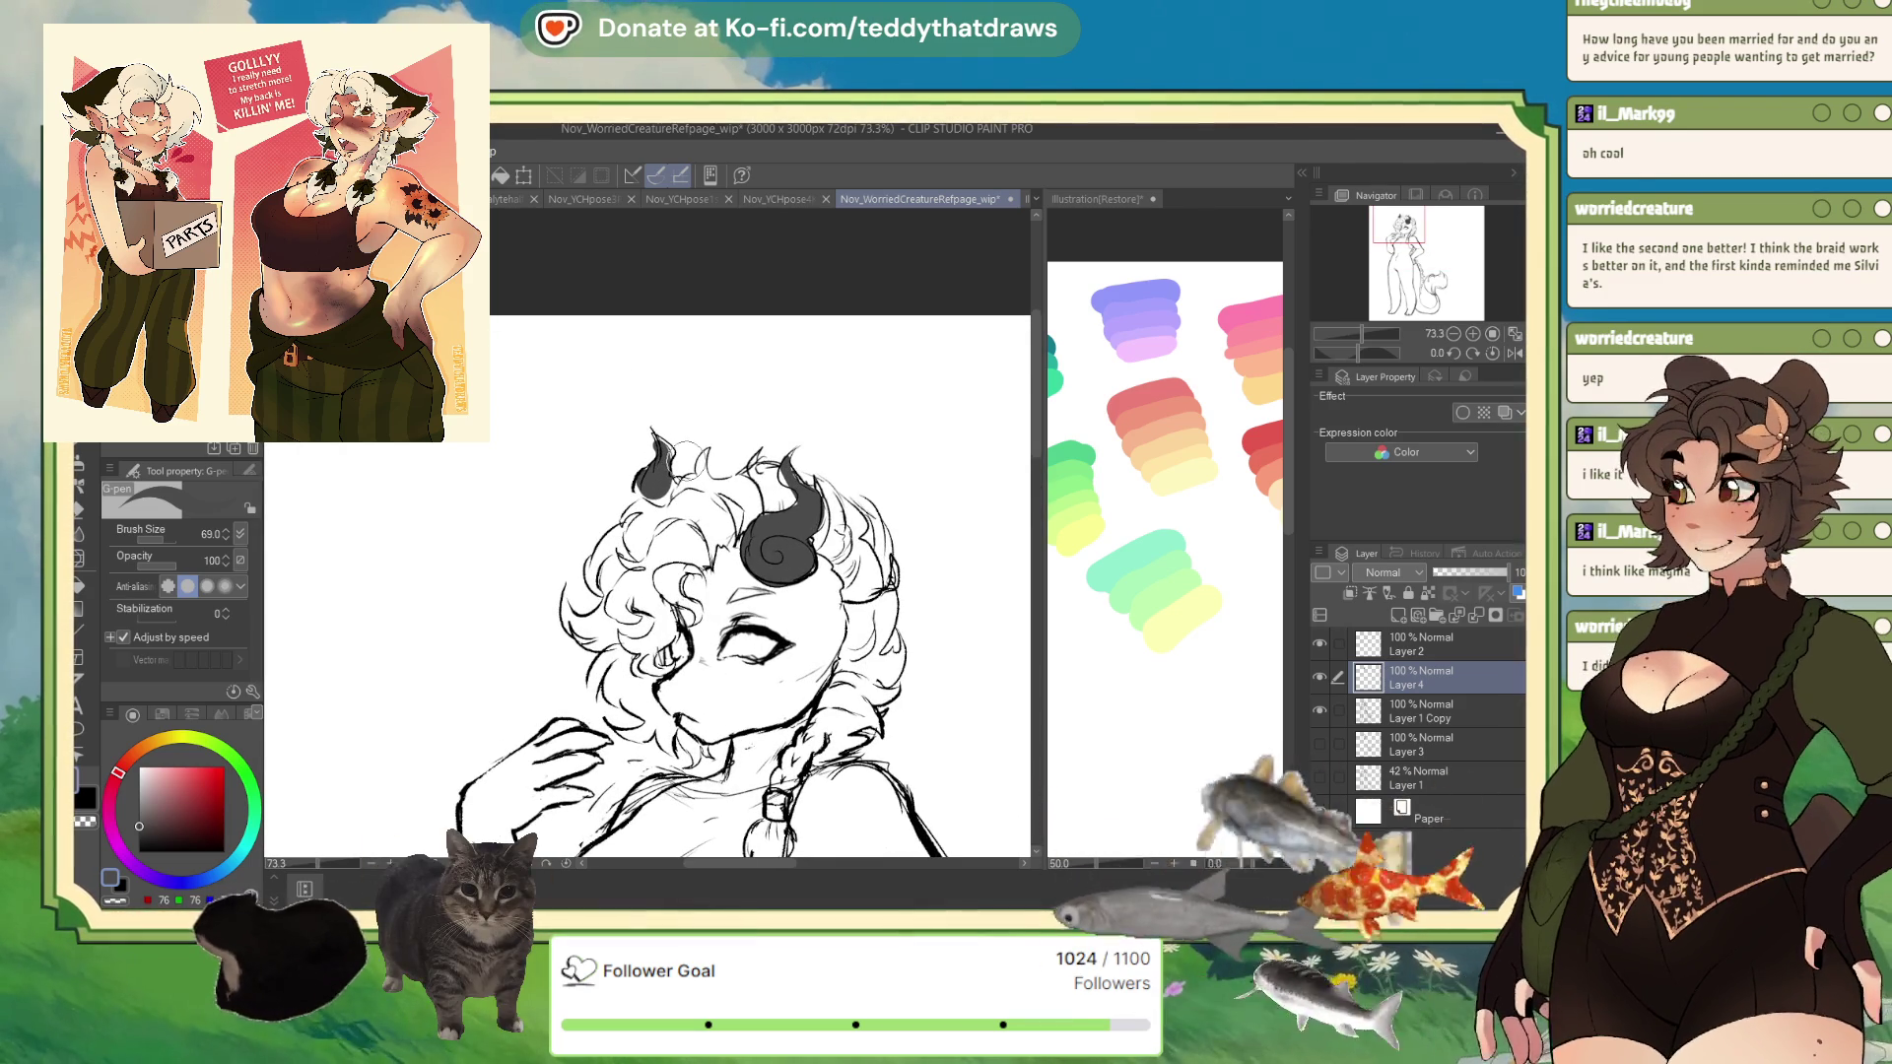
pyautogui.scroll(-1, 1397, 639)
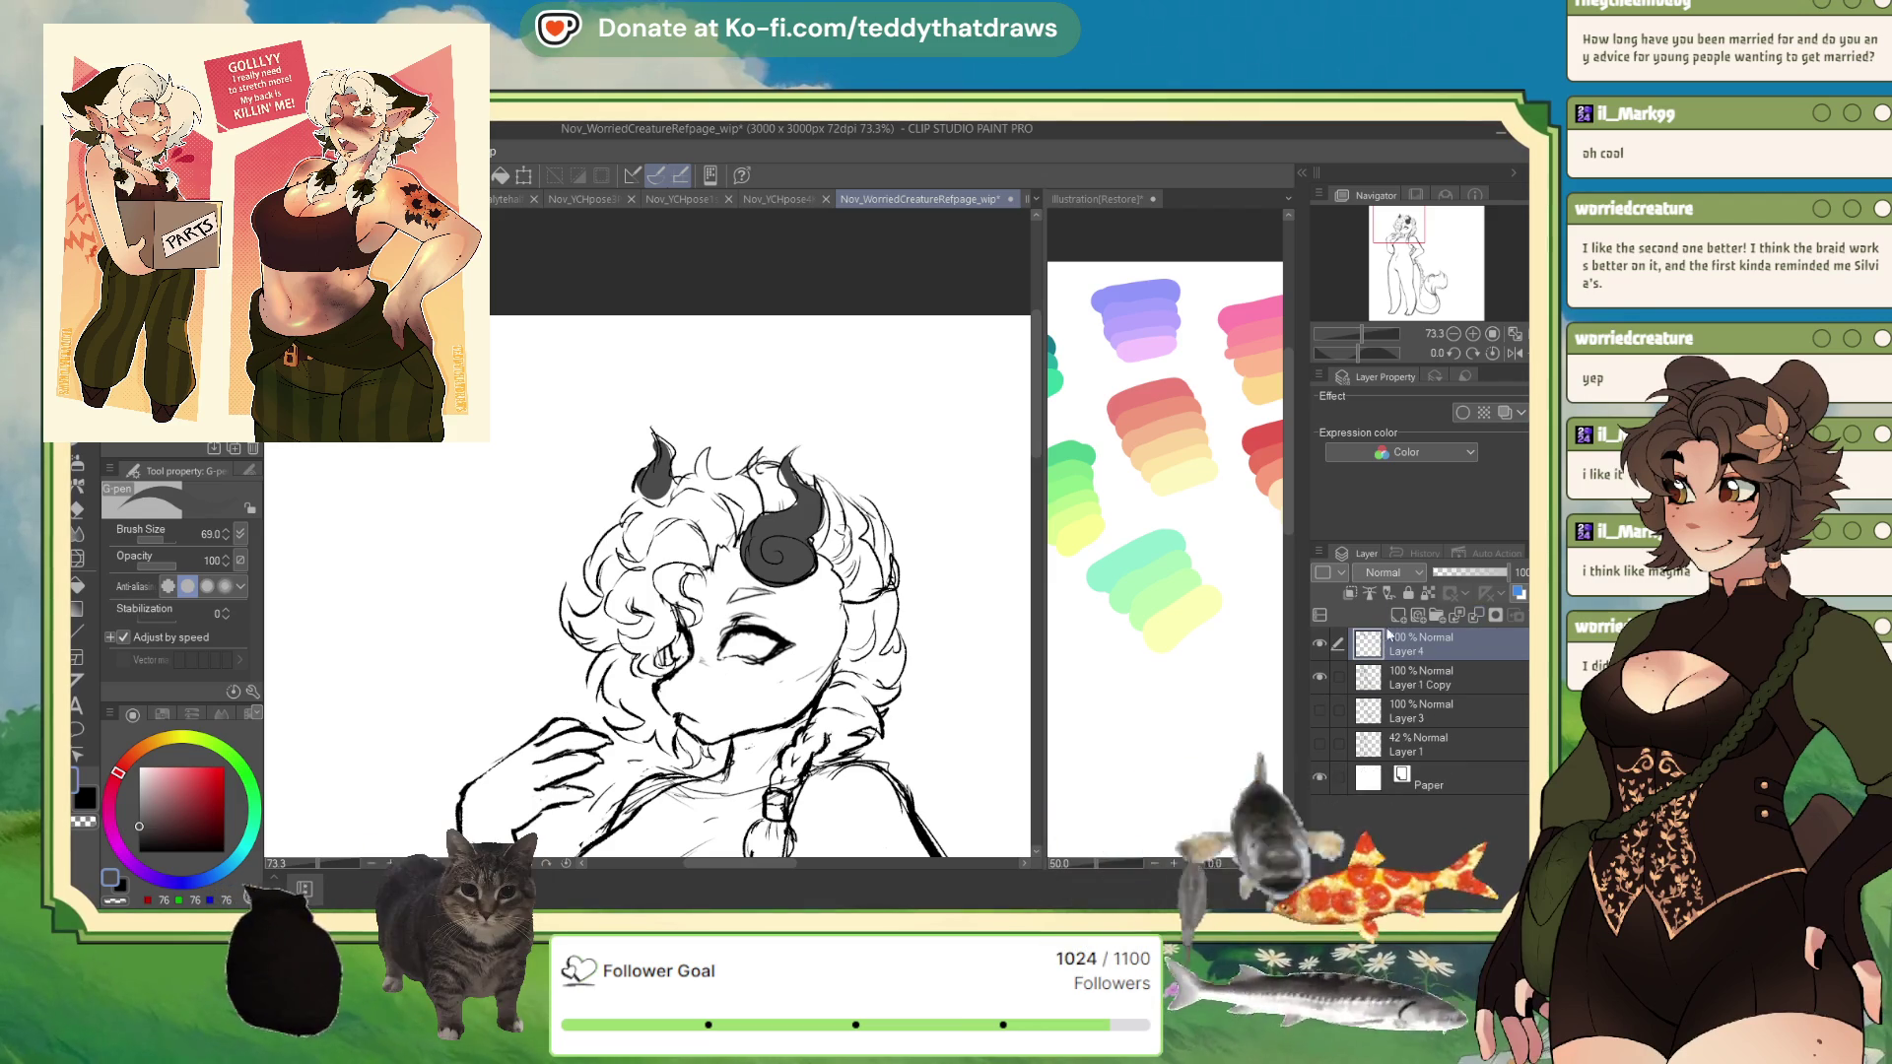
pyautogui.click(1318, 644)
# - Redraw the hair curls across the top of the head, forehead and around the ornament with the stabilised pen
pyautogui.scroll(1, 1318, 644)
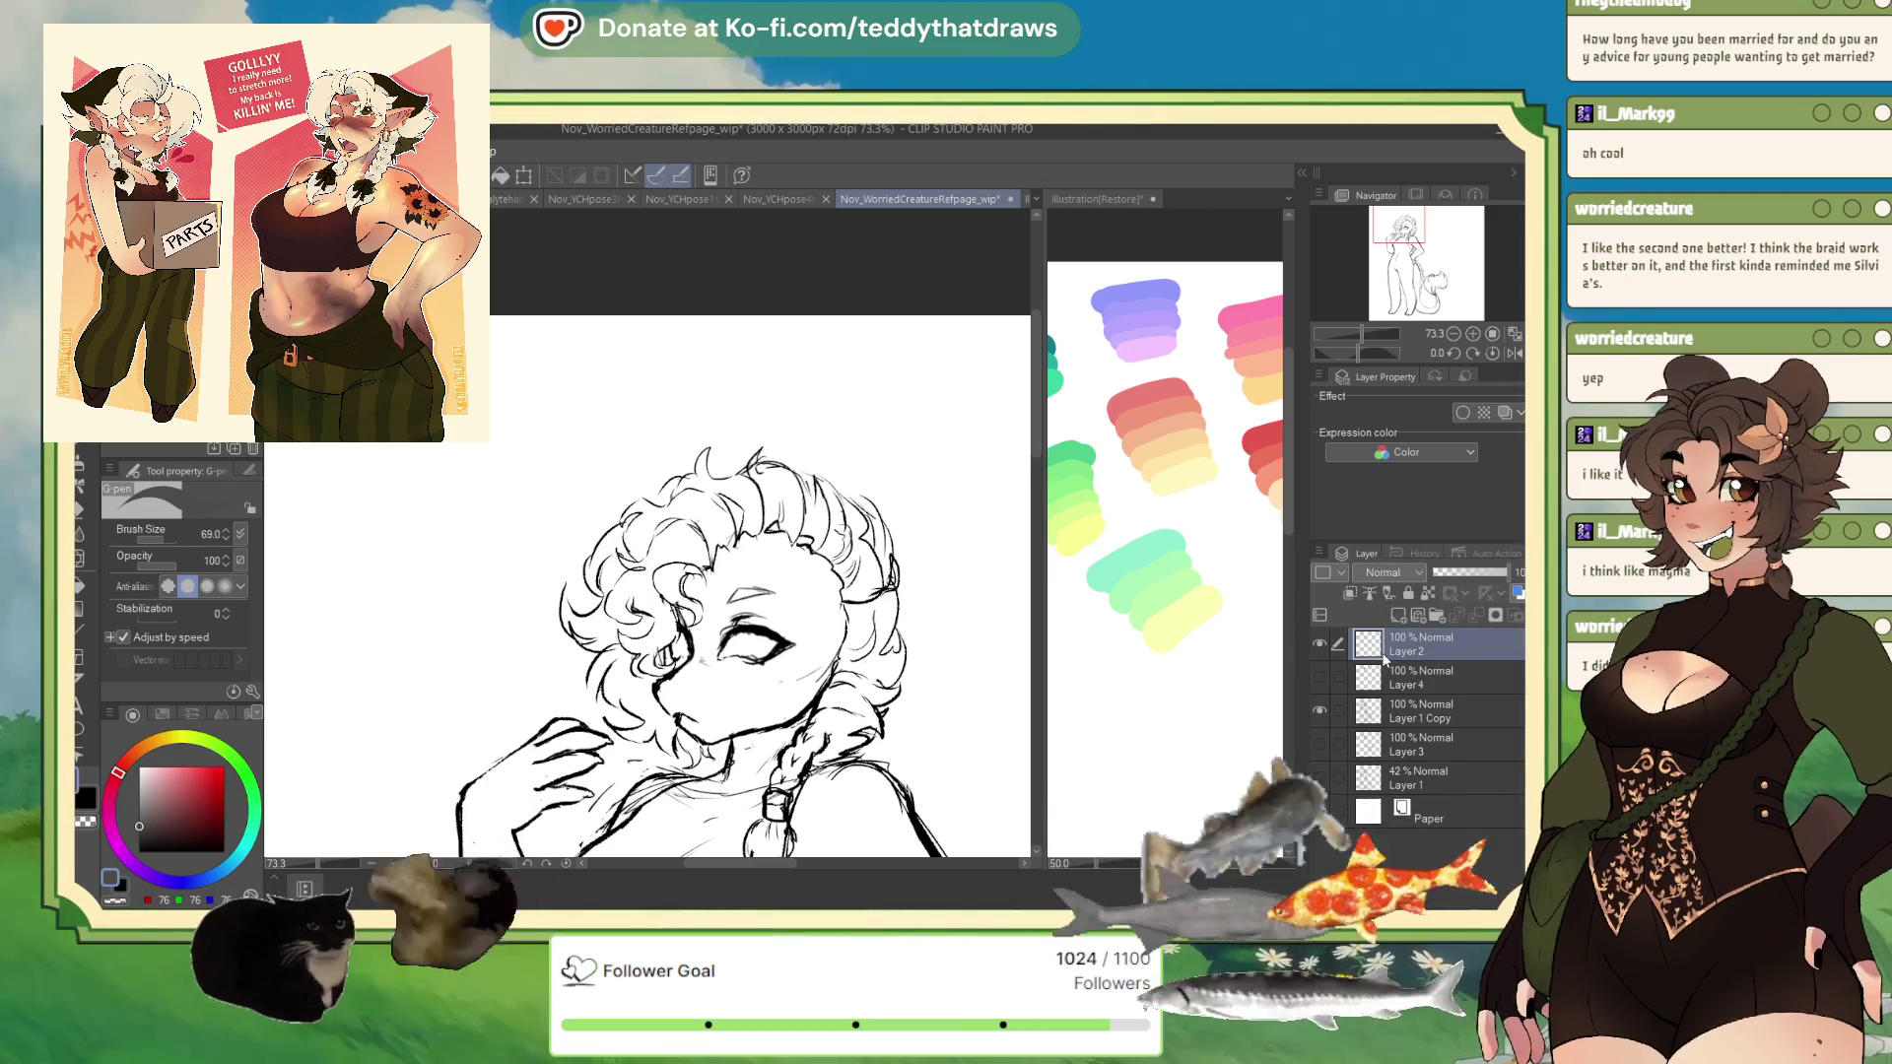
pyautogui.press('p')
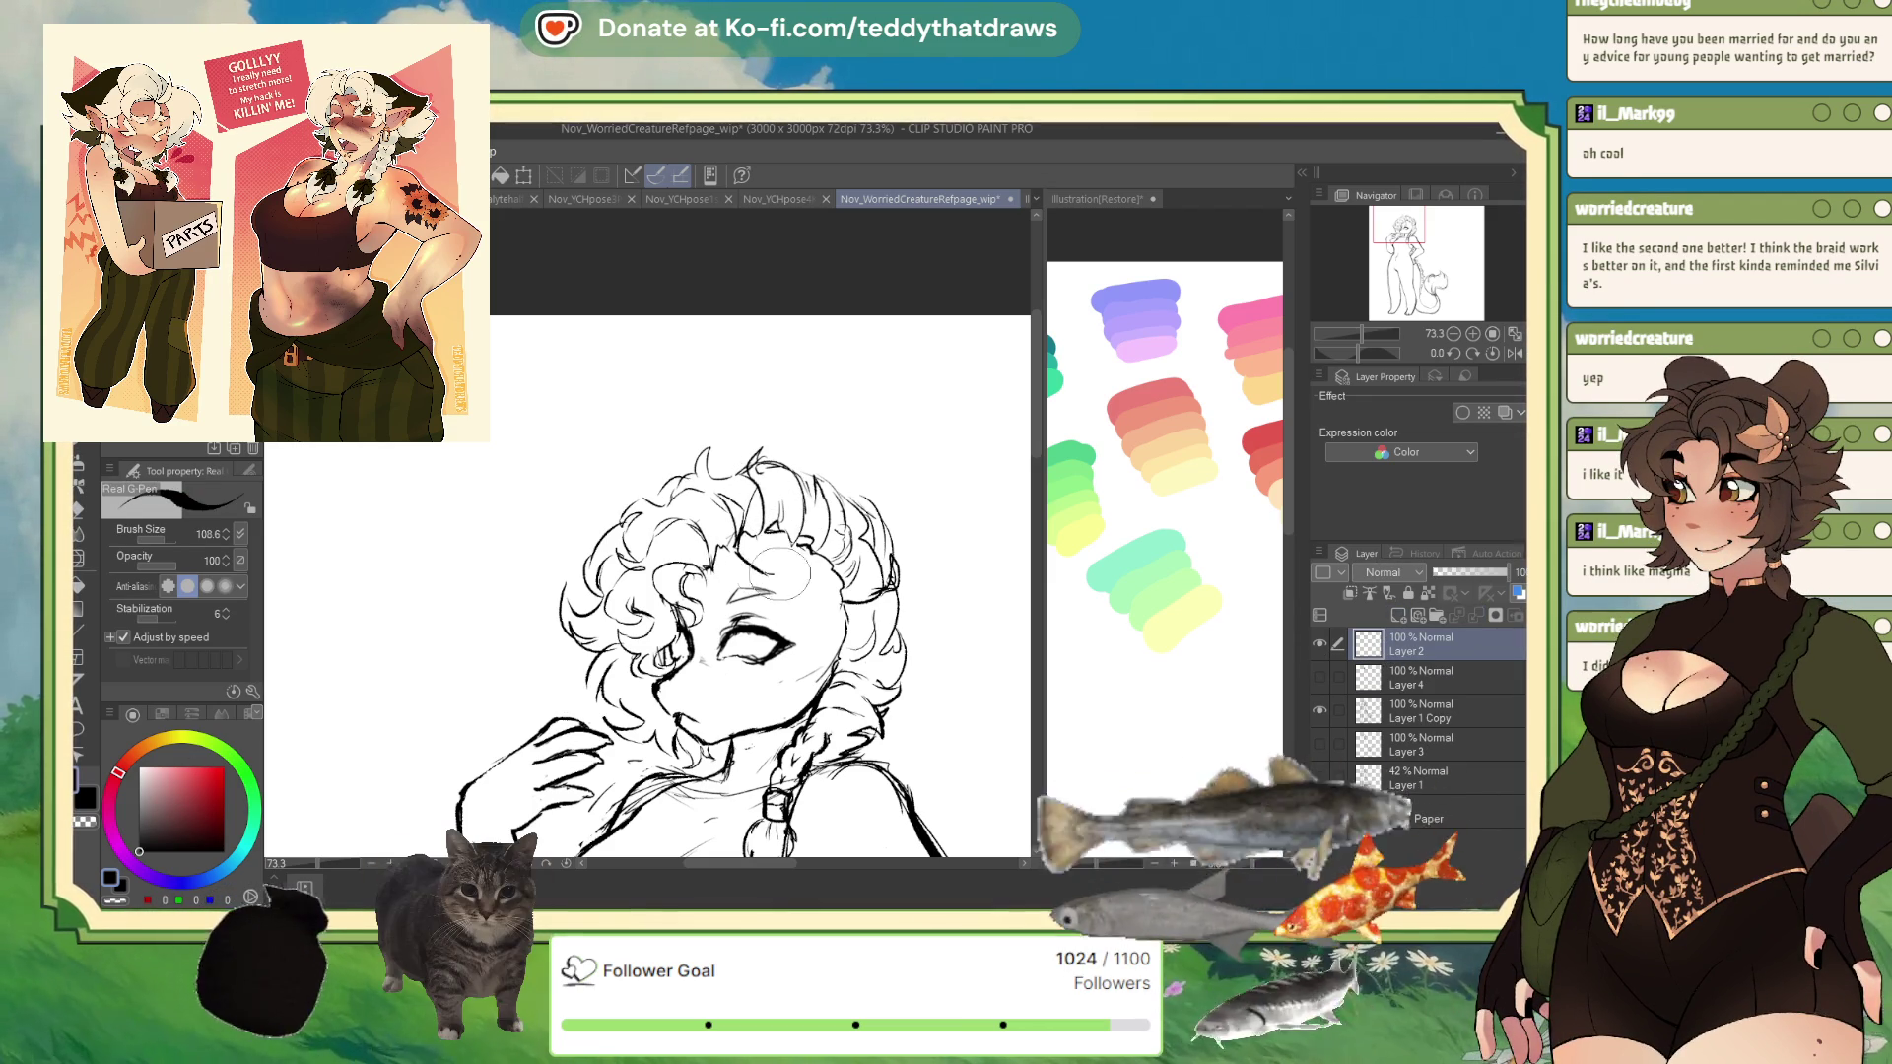
pyautogui.moveTo(734, 586)
pyautogui.mouseDown()
pyautogui.moveTo(779, 473)
pyautogui.moveTo(793, 507)
pyautogui.moveTo(764, 477)
pyautogui.mouseUp()
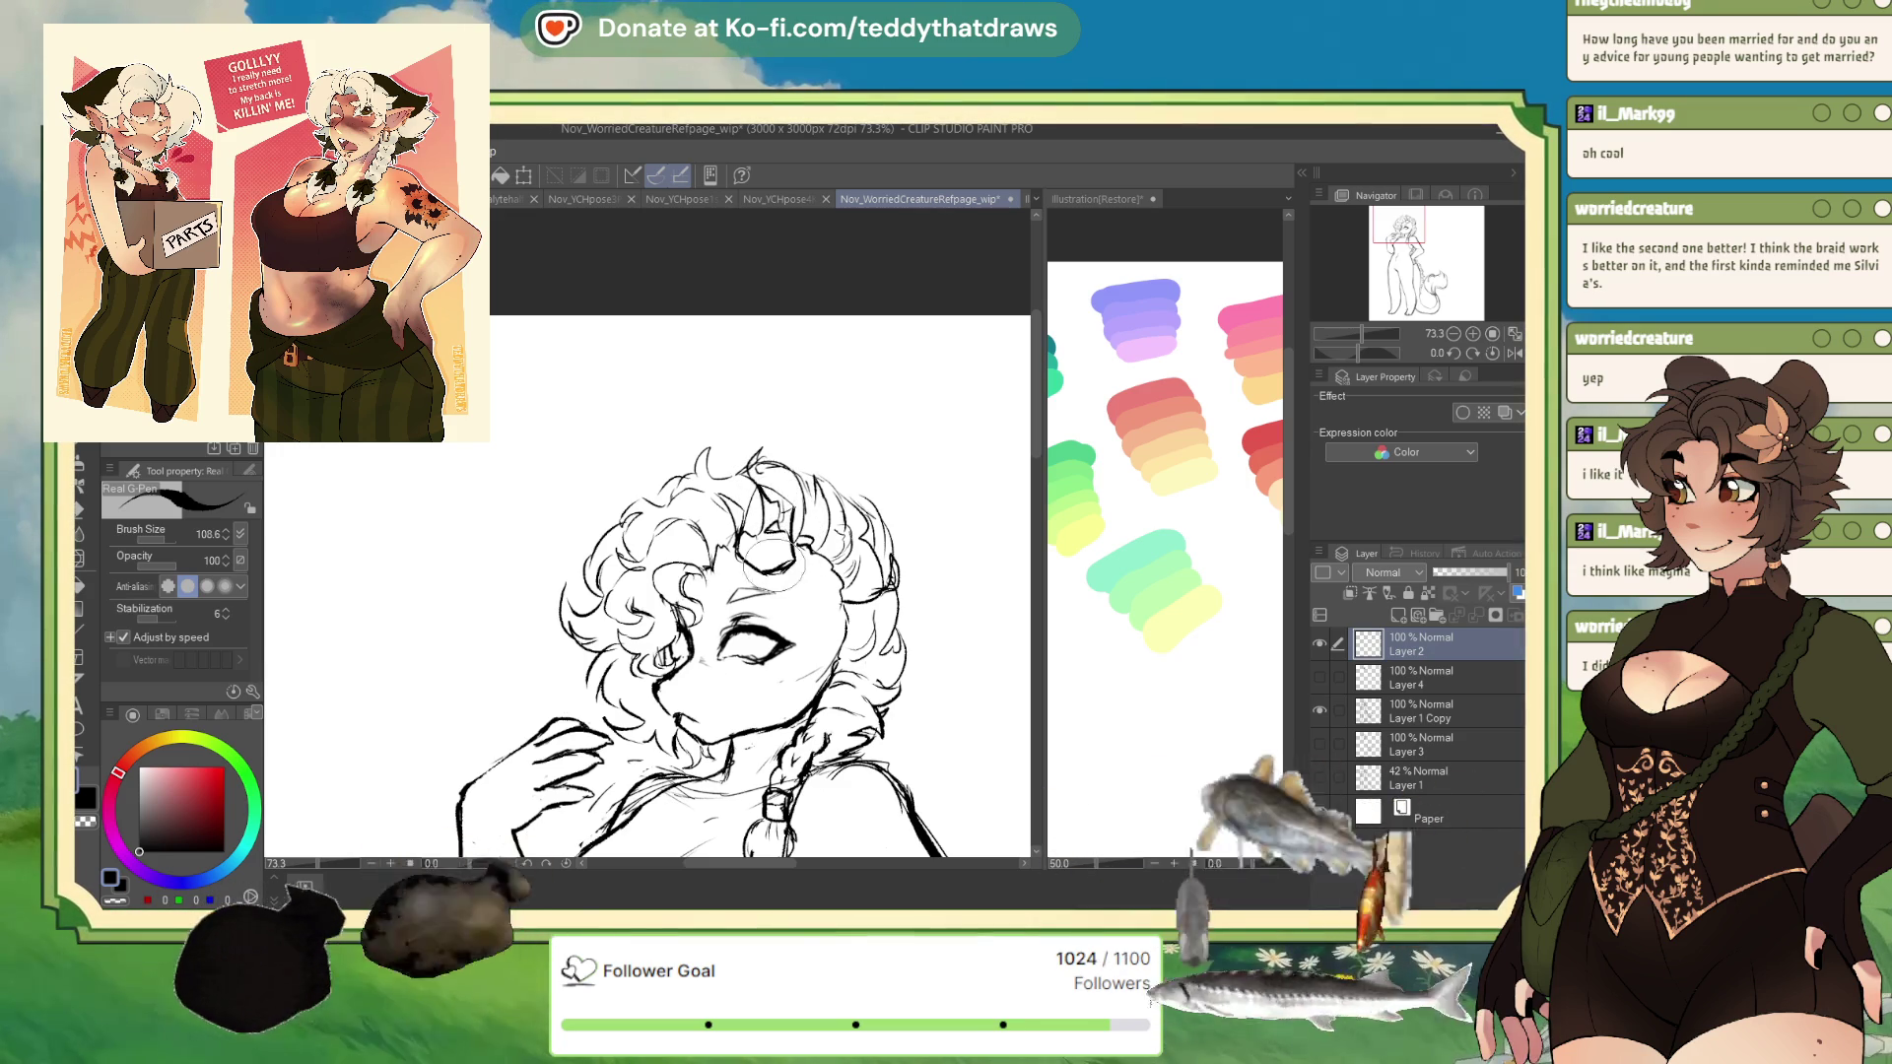
pyautogui.moveTo(764, 560)
pyautogui.mouseDown()
pyautogui.moveTo(719, 603)
pyautogui.moveTo(717, 519)
pyautogui.mouseUp()
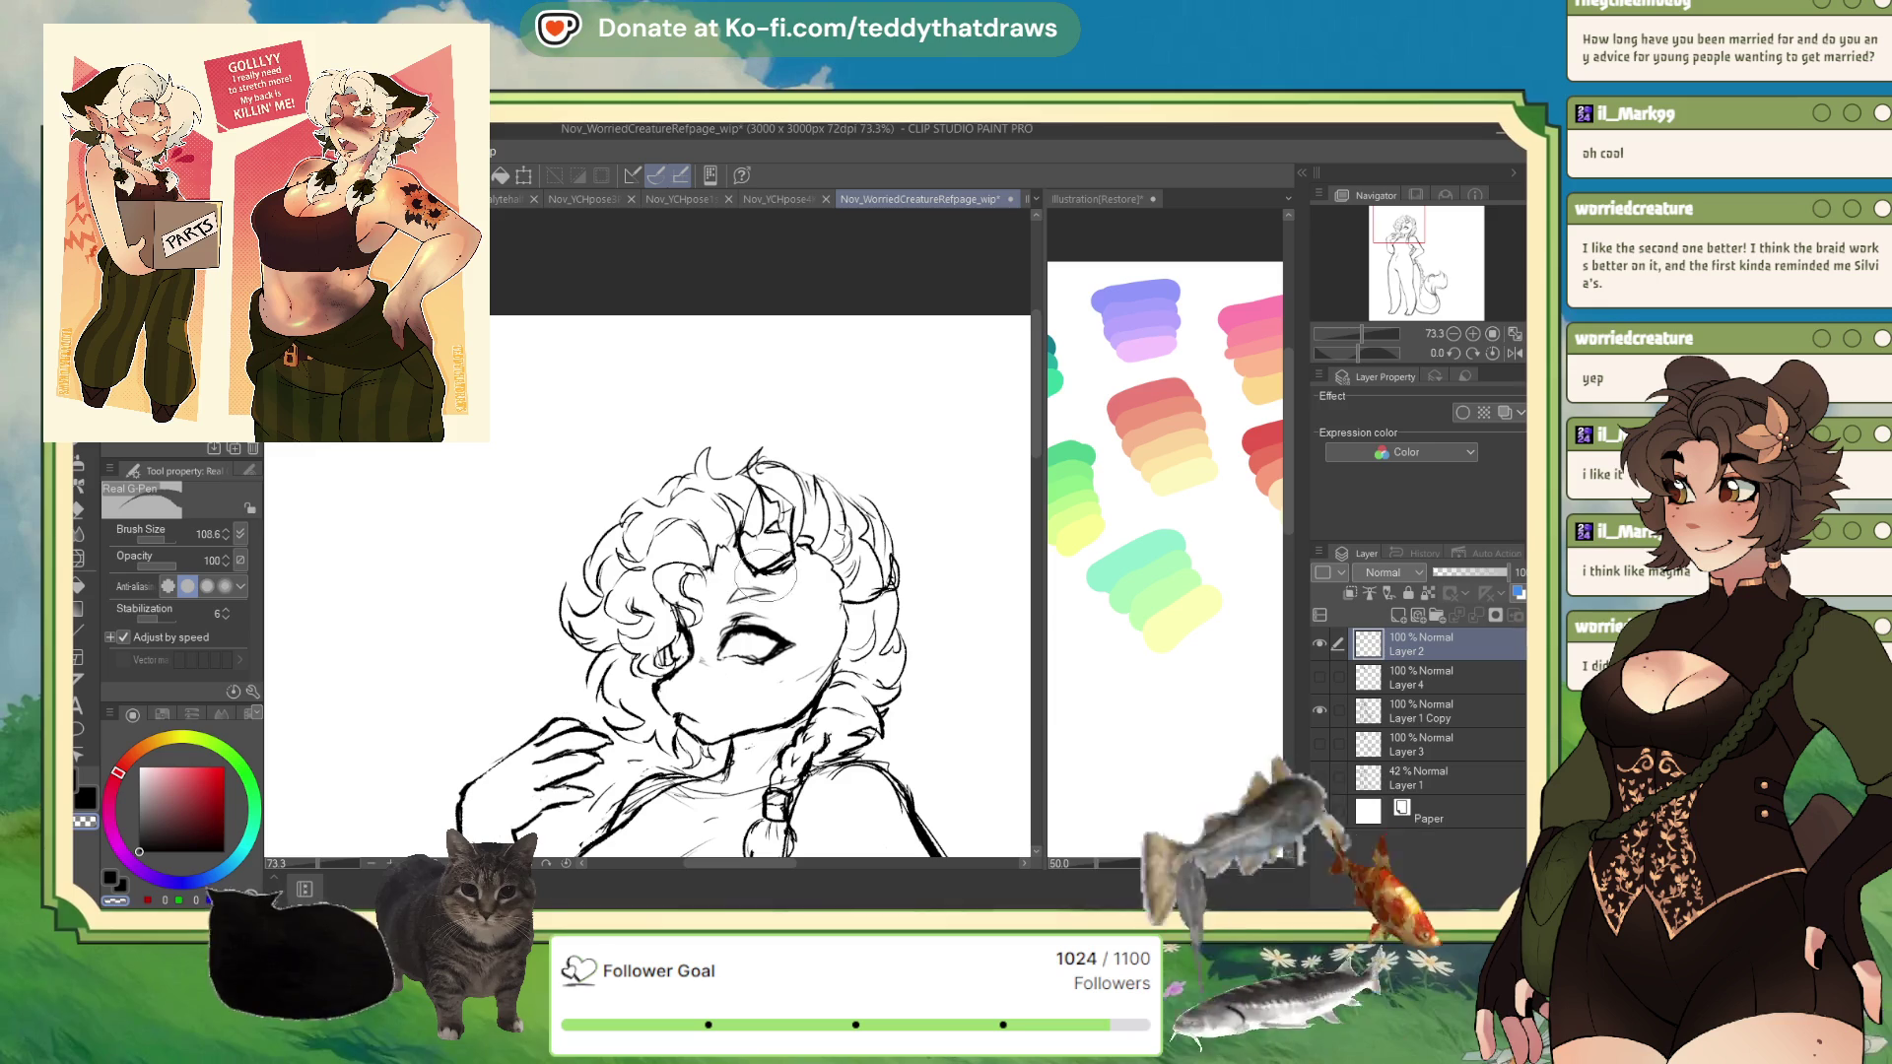
pyautogui.moveTo(724, 584); pyautogui.dragTo(795, 550)
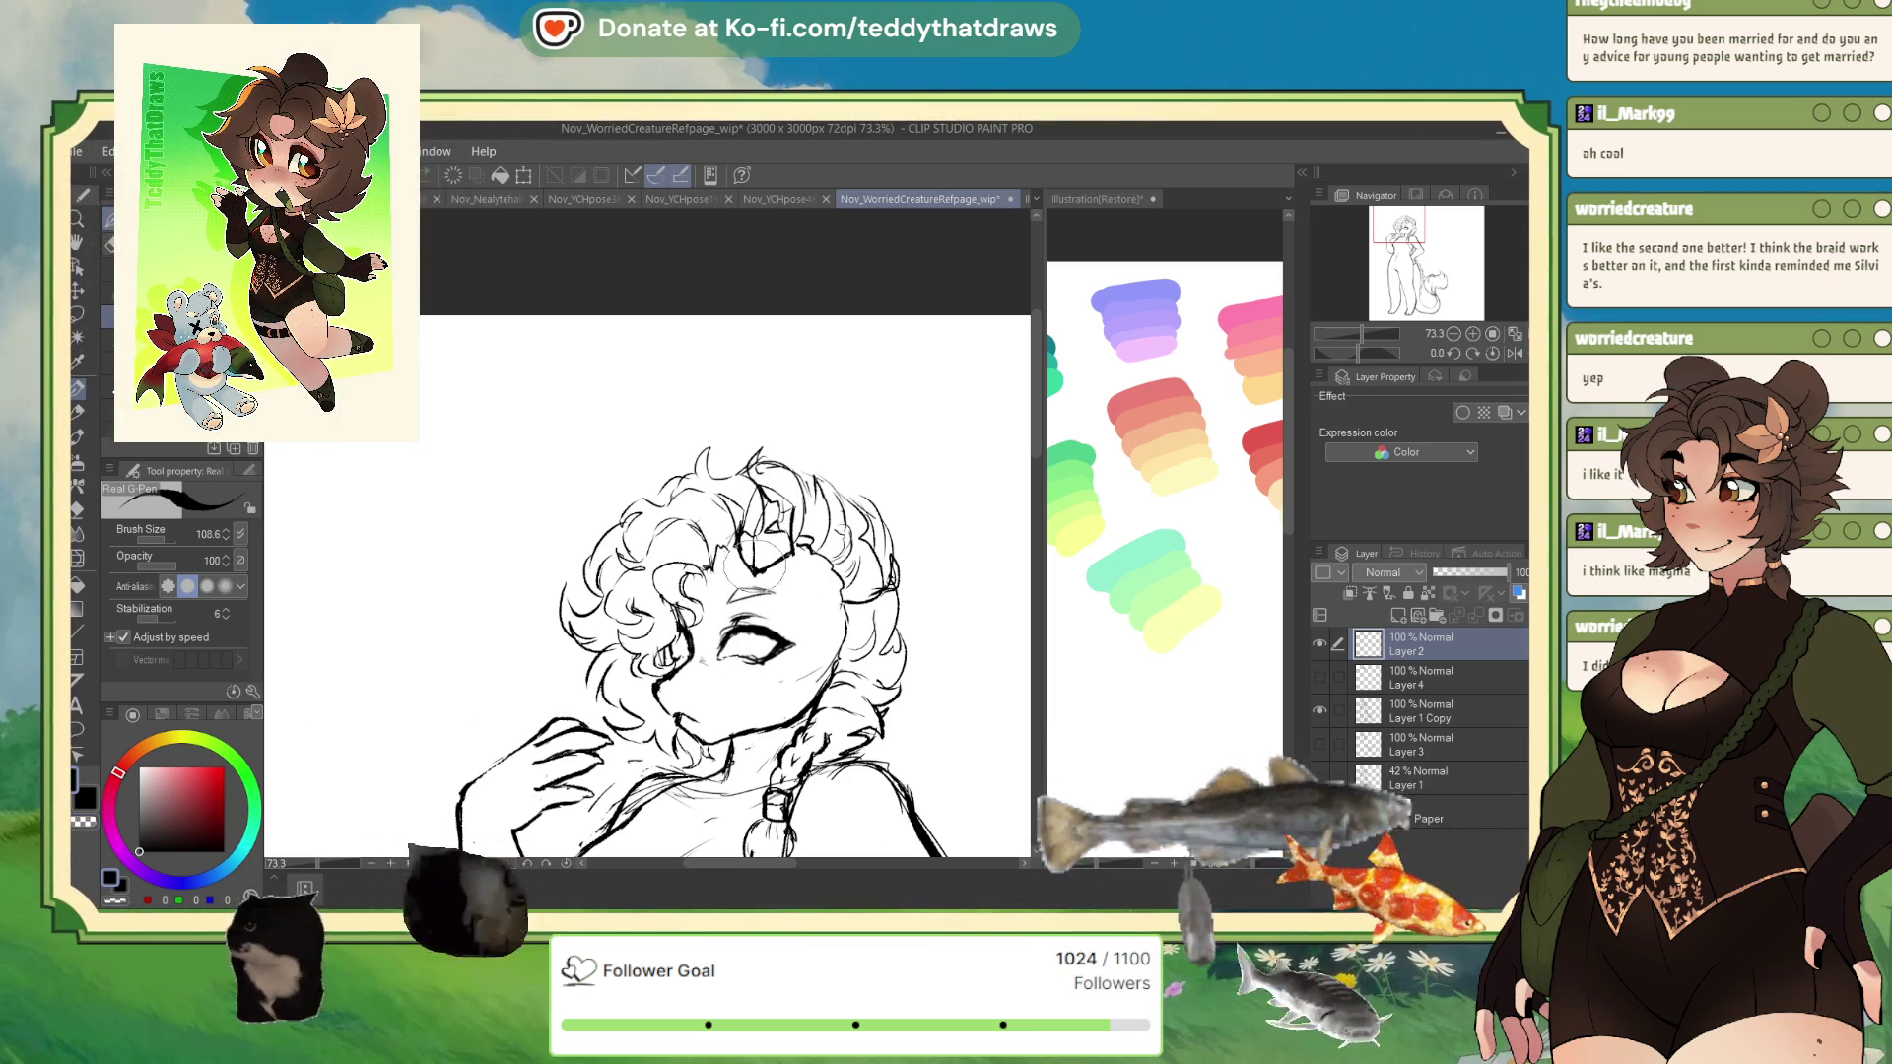
pyautogui.moveTo(1023, 490); pyautogui.dragTo(806, 491)
pyautogui.moveTo(612, 463); pyautogui.dragTo(631, 493)
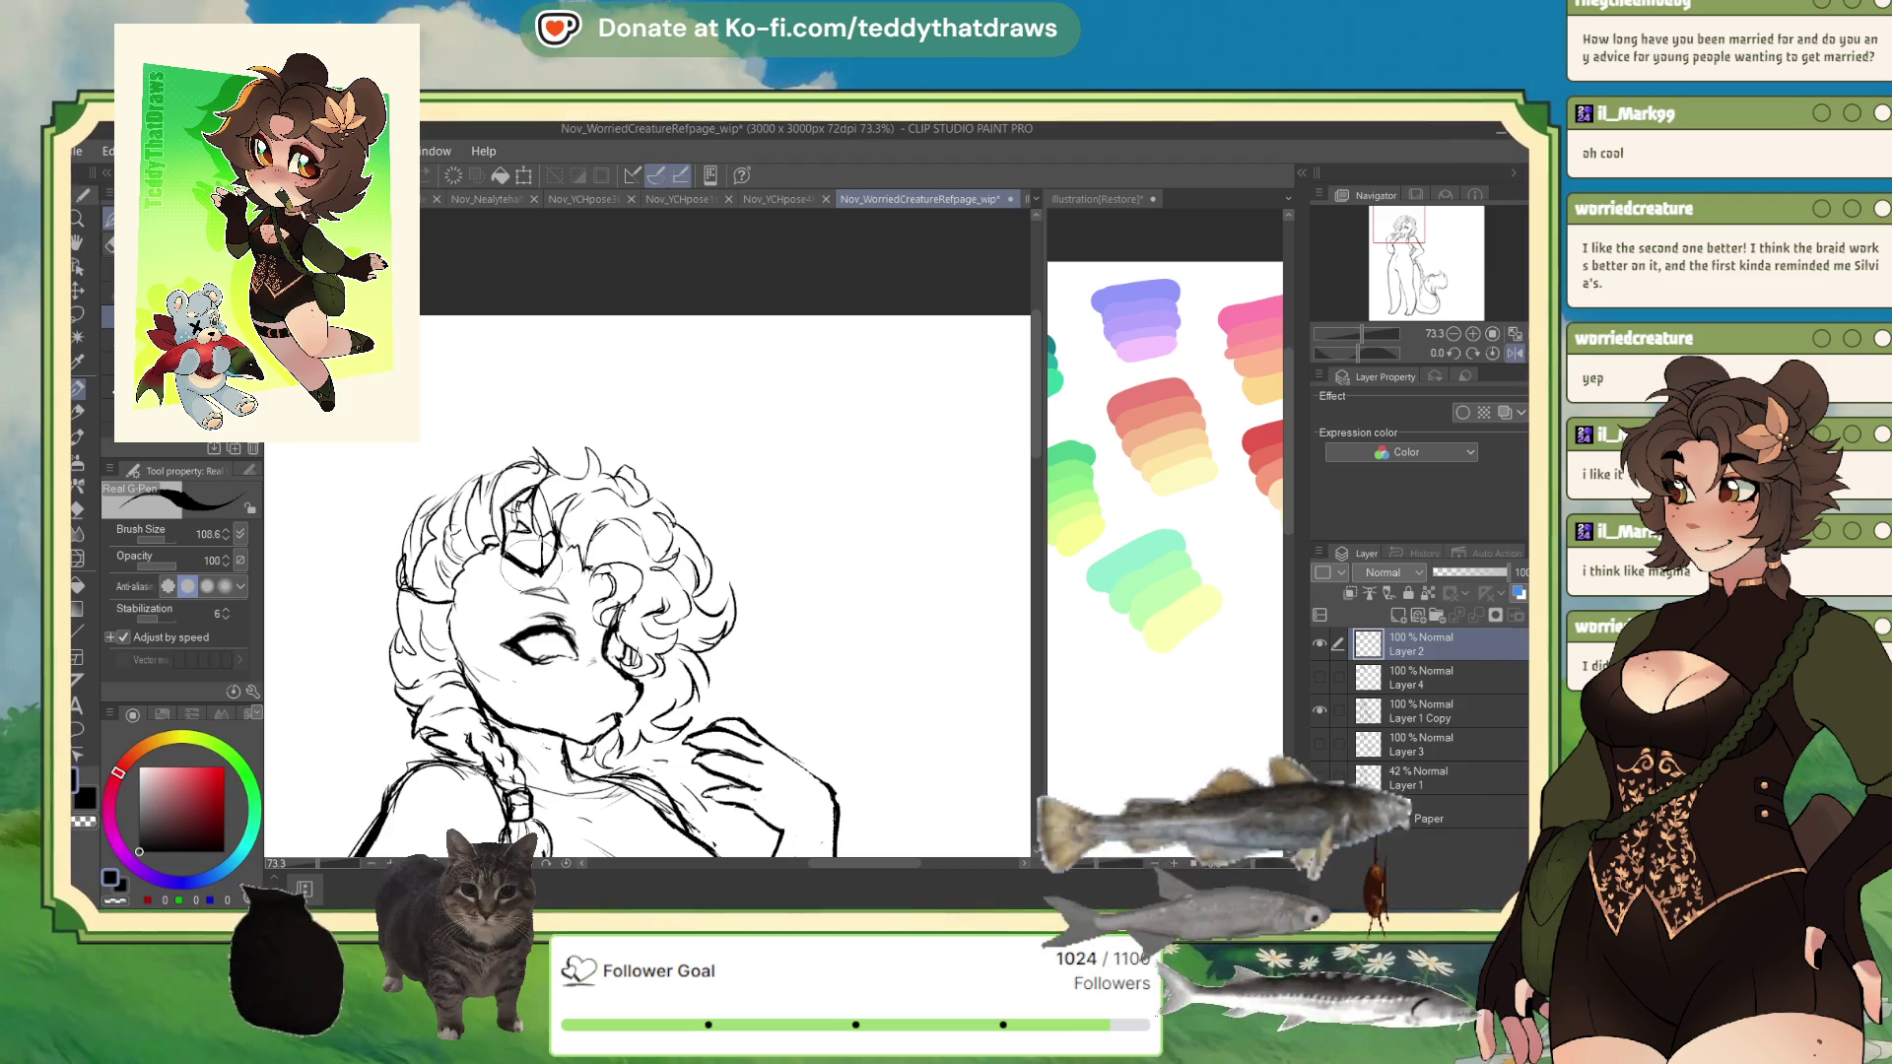
pyautogui.moveTo(571, 527); pyautogui.dragTo(493, 562)
pyautogui.moveTo(473, 463); pyautogui.dragTo(517, 502)
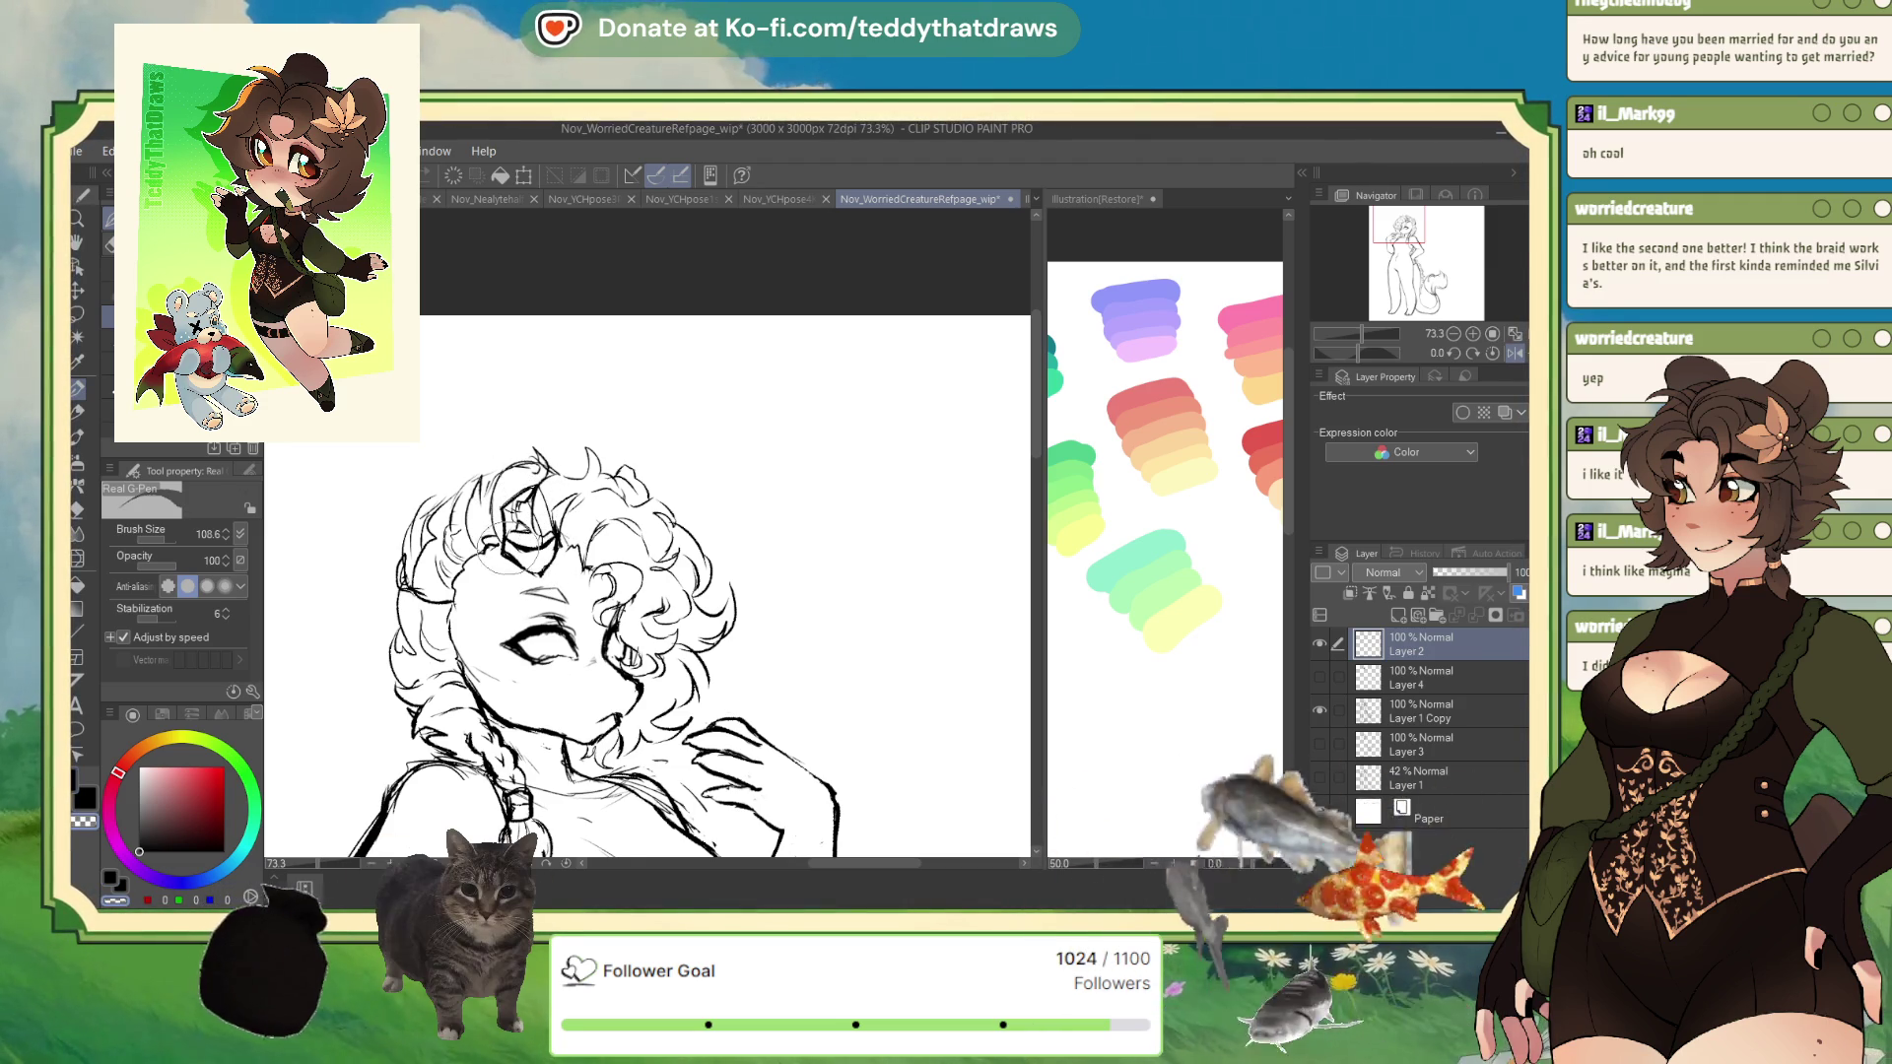
# - Pick a near-black colour and add a new empty layer for the horns
pyautogui.click(148, 842)
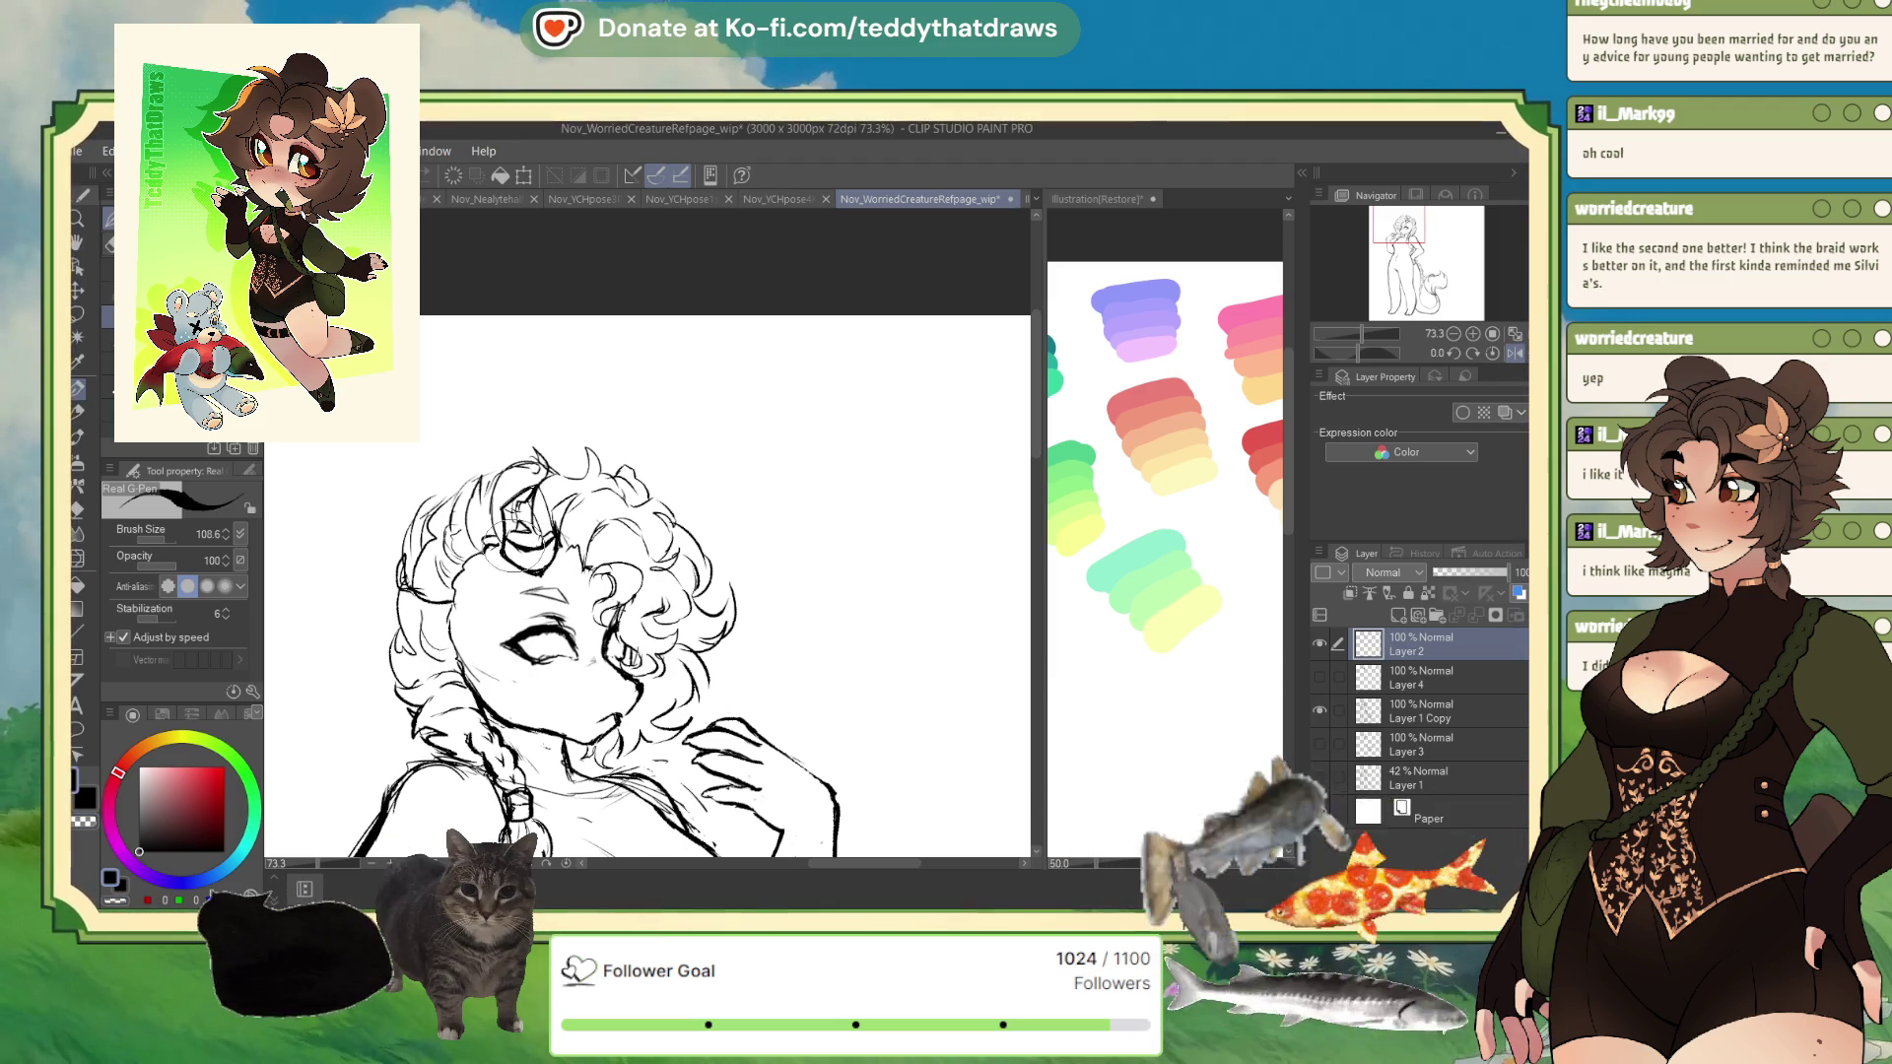
pyautogui.click(1405, 682)
pyautogui.click(1397, 615)
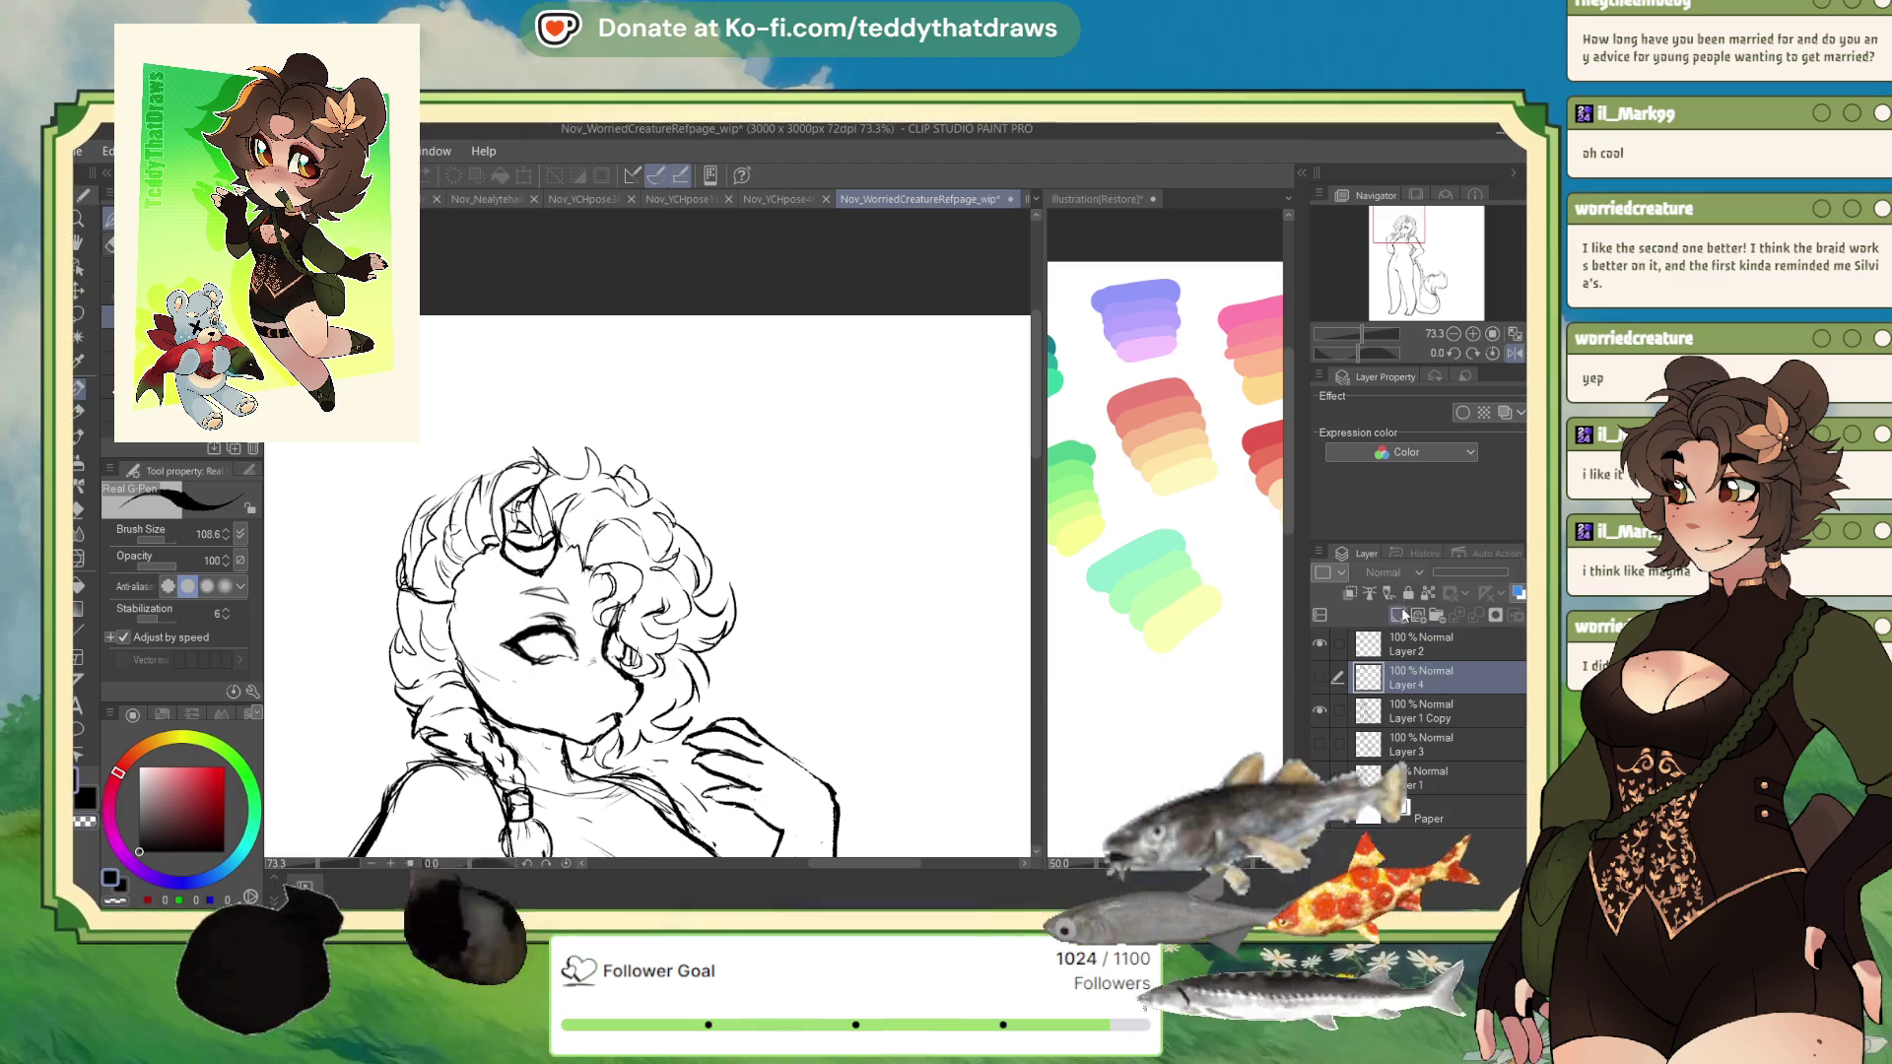
# - Block in the two horns in grey with the plain G-pen, then shade them a darker grey
pyautogui.click(177, 212)
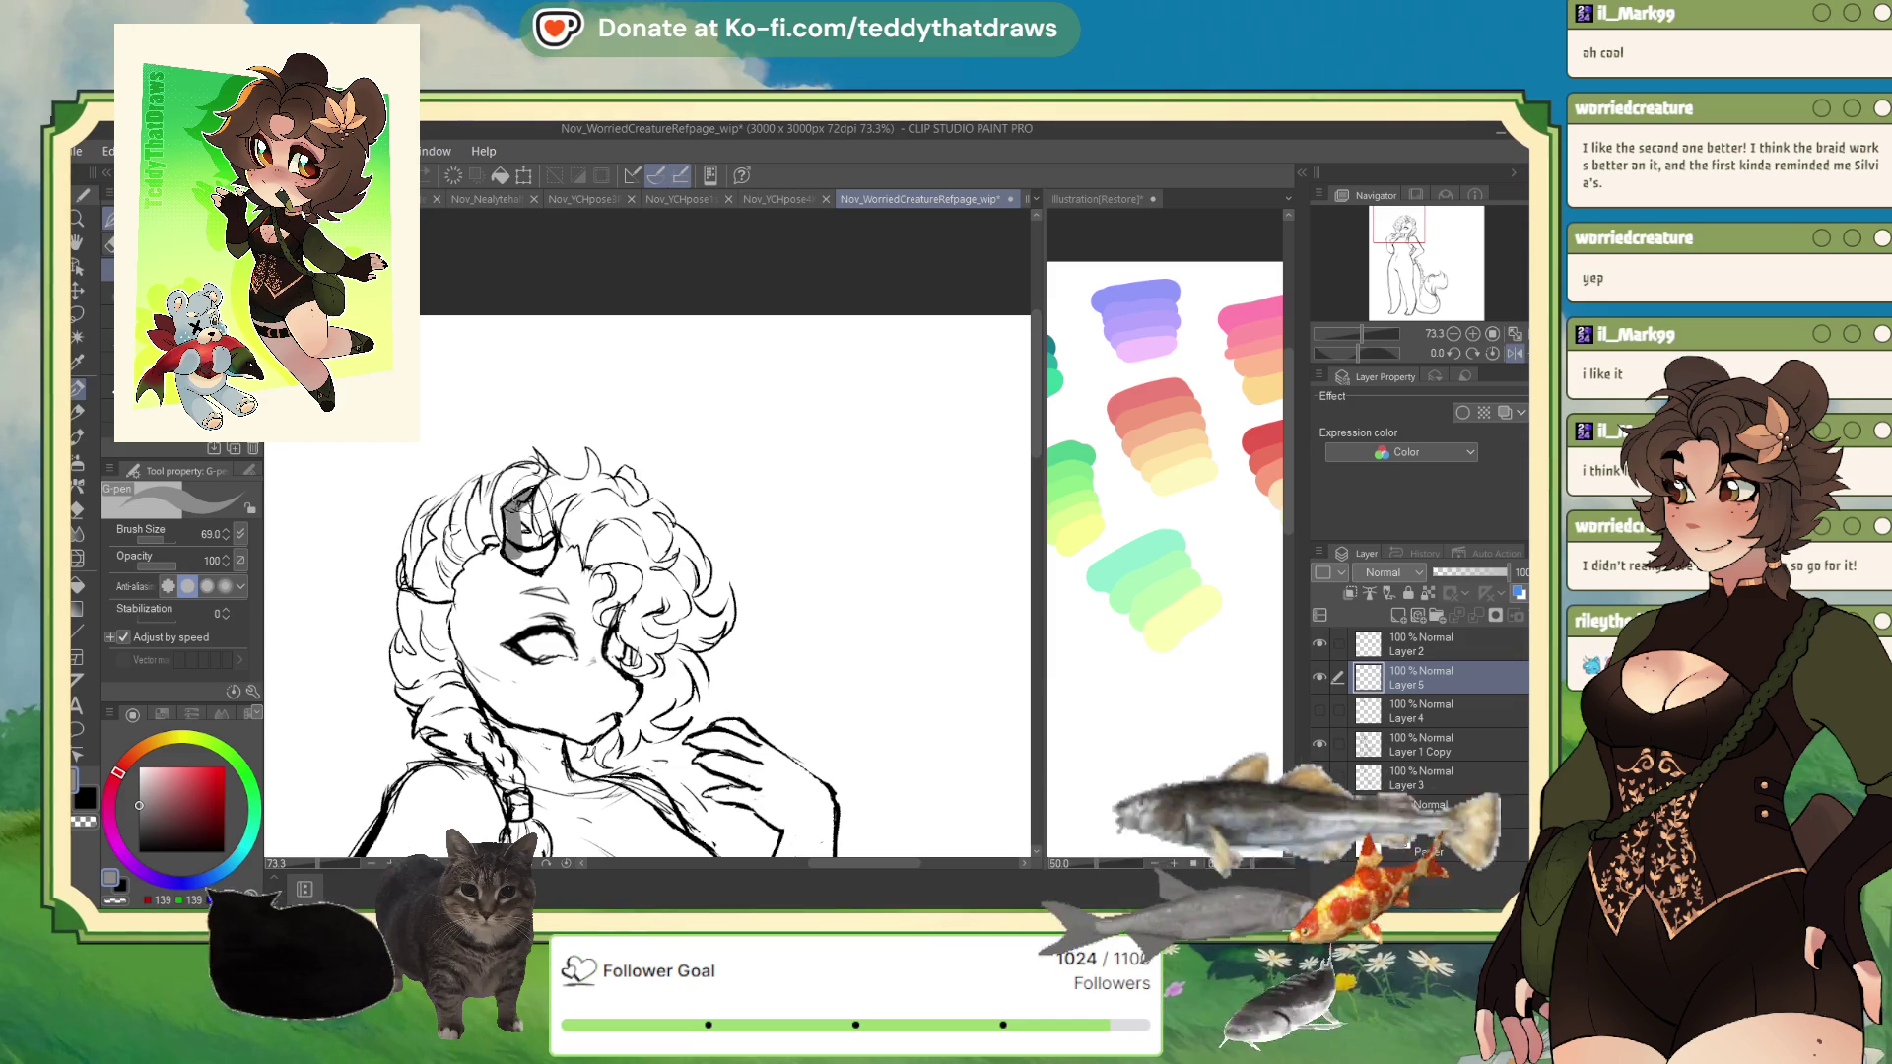
pyautogui.moveTo(514, 497); pyautogui.dragTo(537, 557)
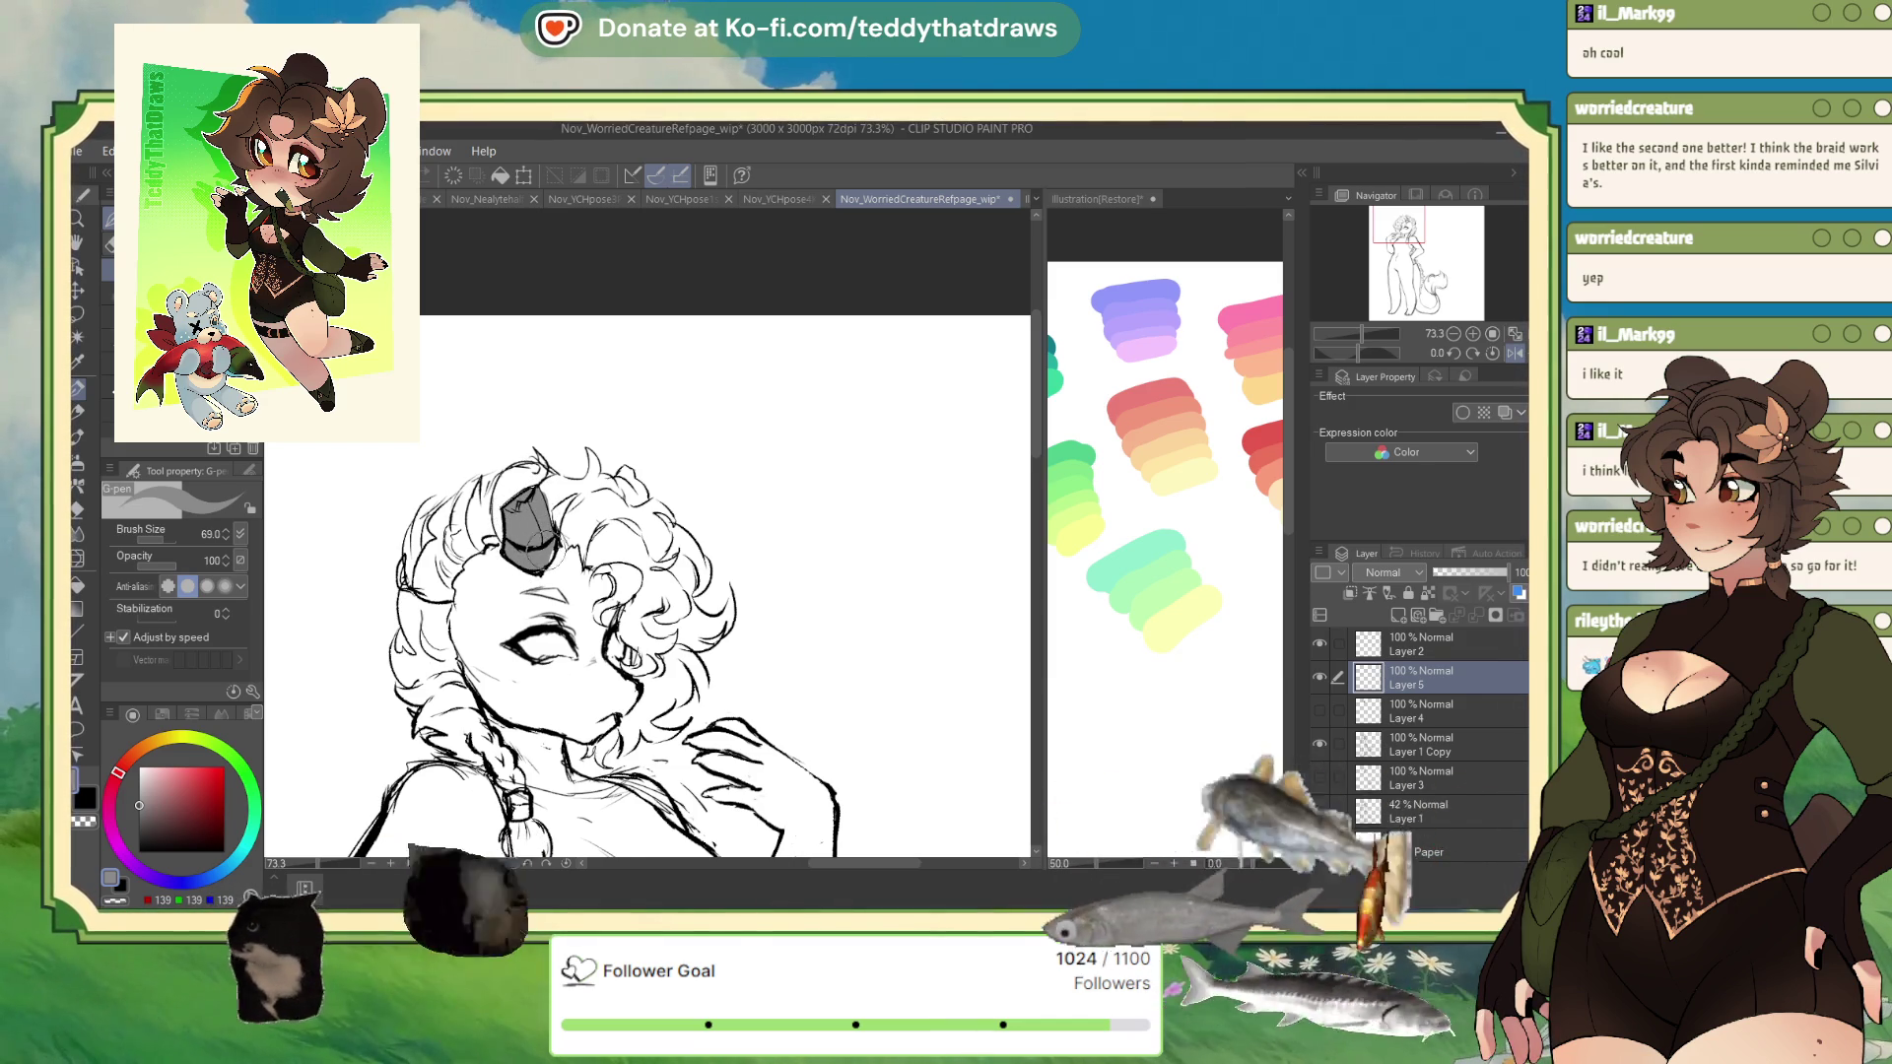
pyautogui.moveTo(620, 471); pyautogui.dragTo(642, 493)
pyautogui.click(143, 826)
pyautogui.click(139, 832)
pyautogui.moveTo(511, 497)
pyautogui.mouseDown()
pyautogui.moveTo(540, 562)
pyautogui.moveTo(540, 537)
pyautogui.mouseUp()
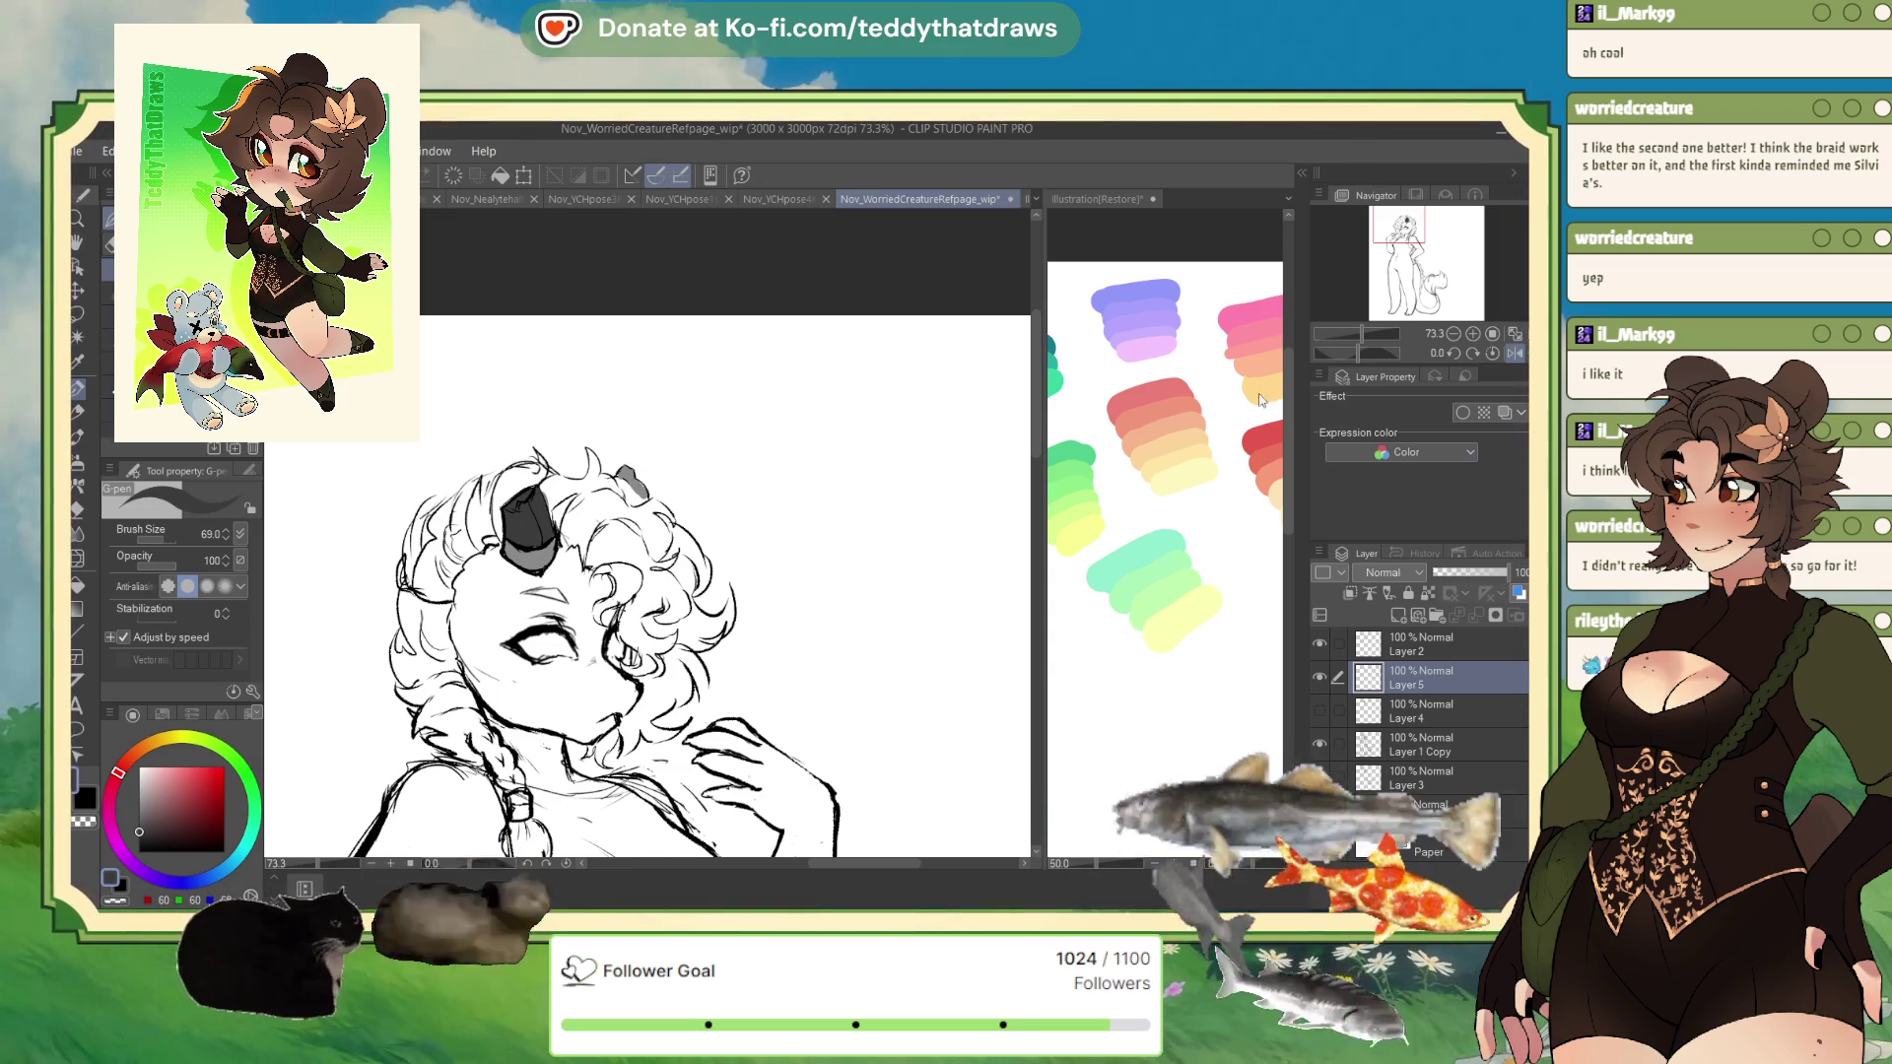
pyautogui.moveTo(622, 475); pyautogui.dragTo(638, 493)
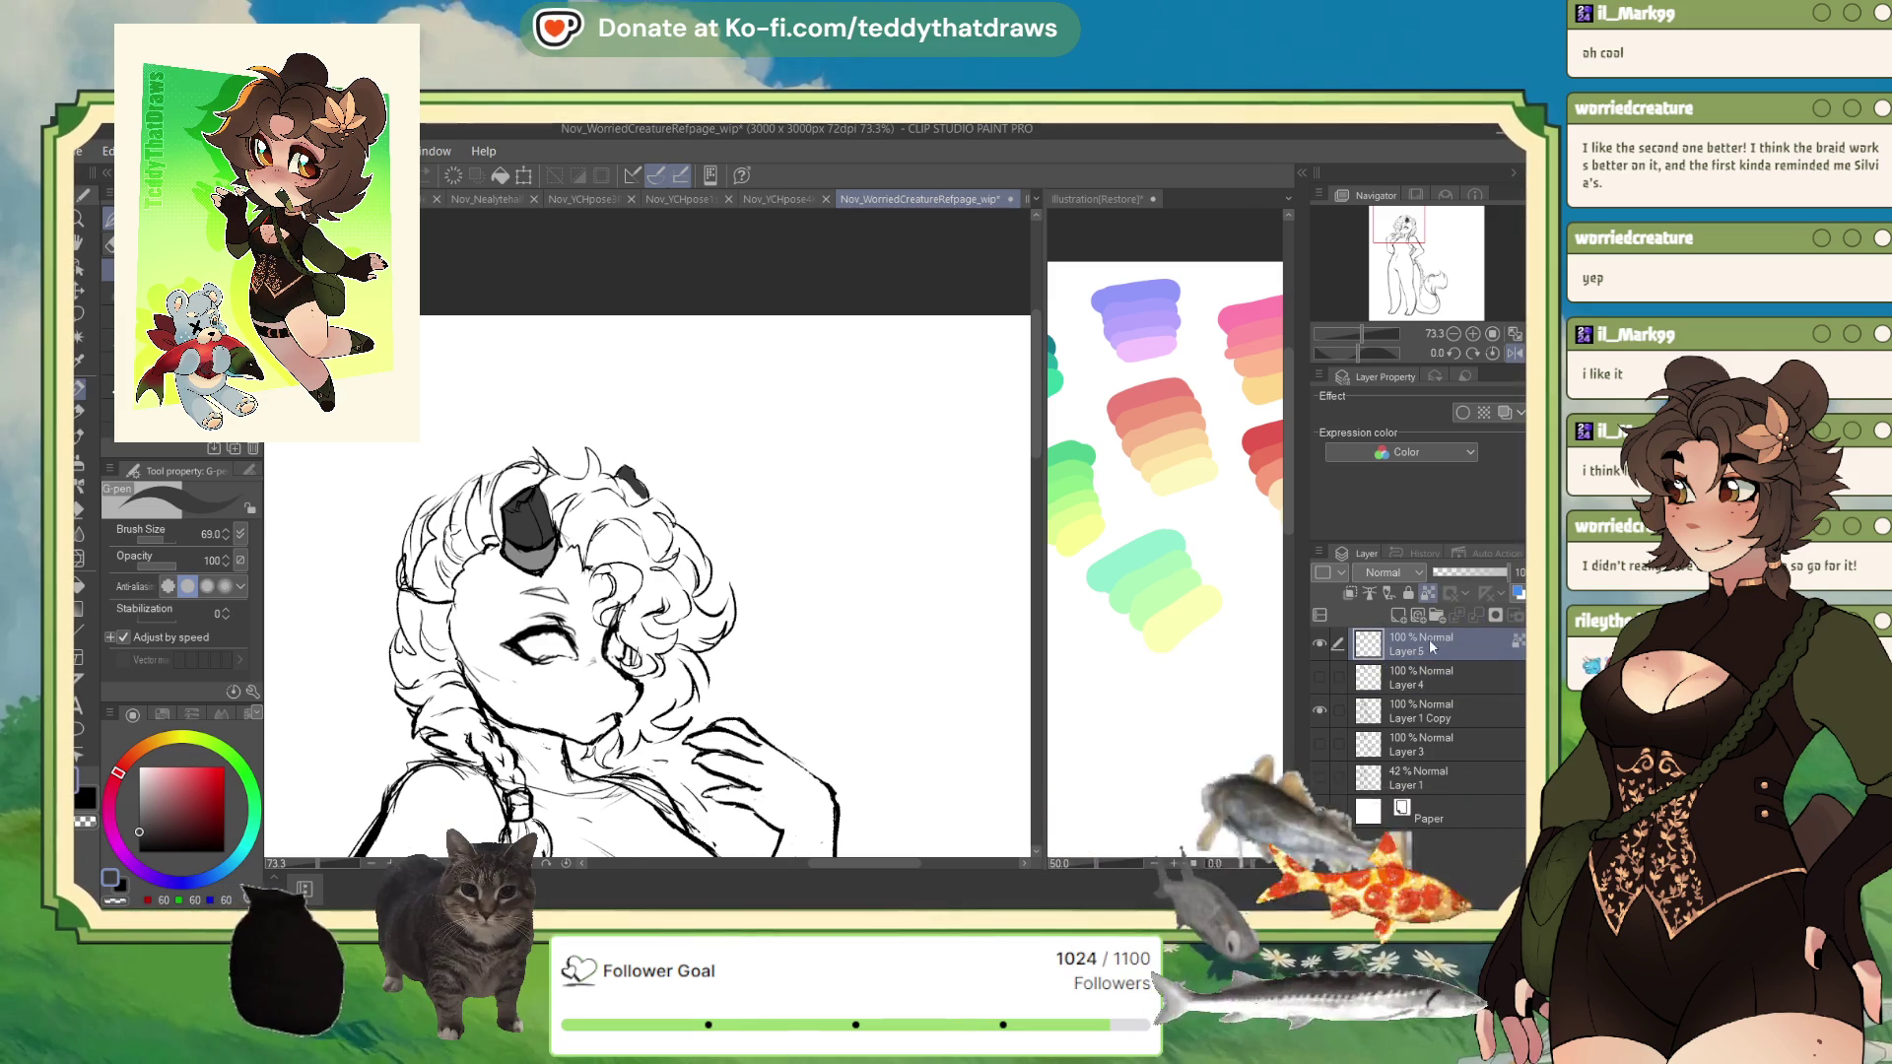
# - Merge the horn strokes onto one layer and add a white highlight to the front horn's lower part
pyautogui.click(1474, 615)
pyautogui.scroll(-2, 562, 522)
pyautogui.scroll(3, 603, 610)
pyautogui.scroll(-1, 603, 610)
pyautogui.scroll(3, 603, 611)
pyautogui.scroll(1, 604, 611)
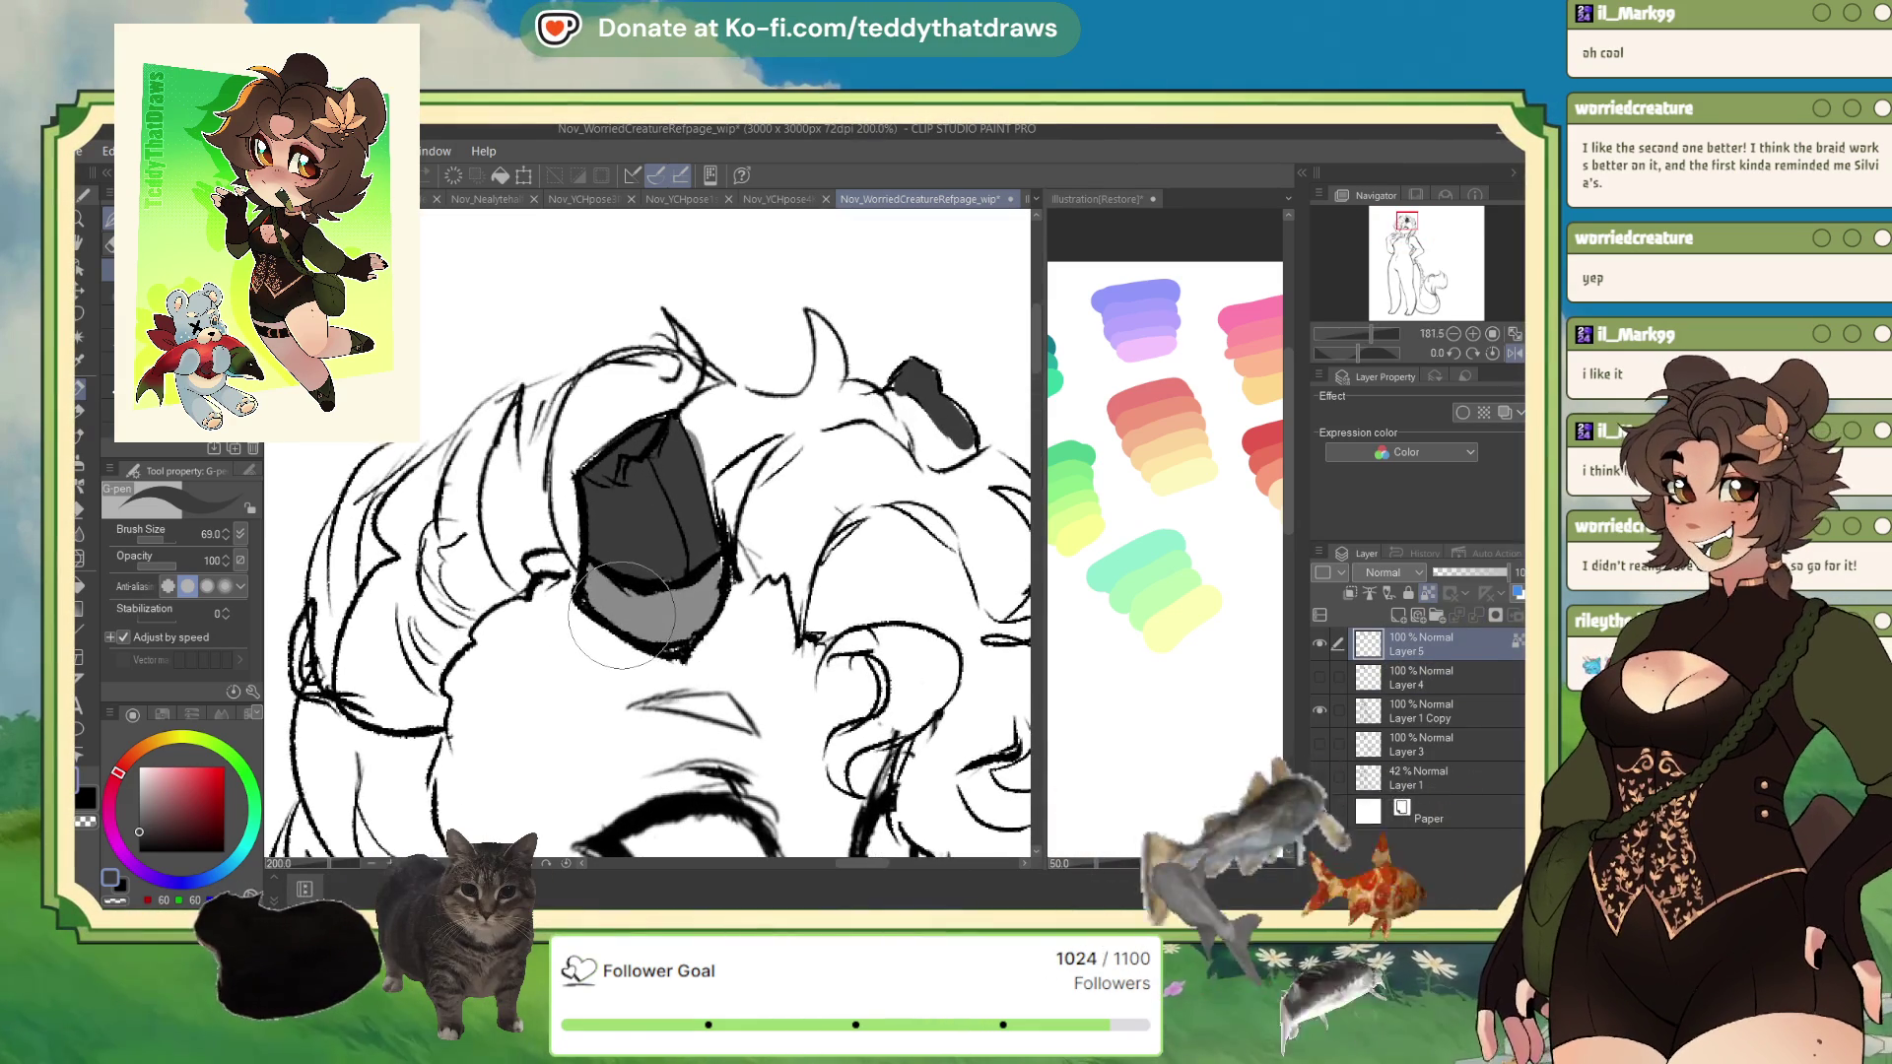
pyautogui.press('x')
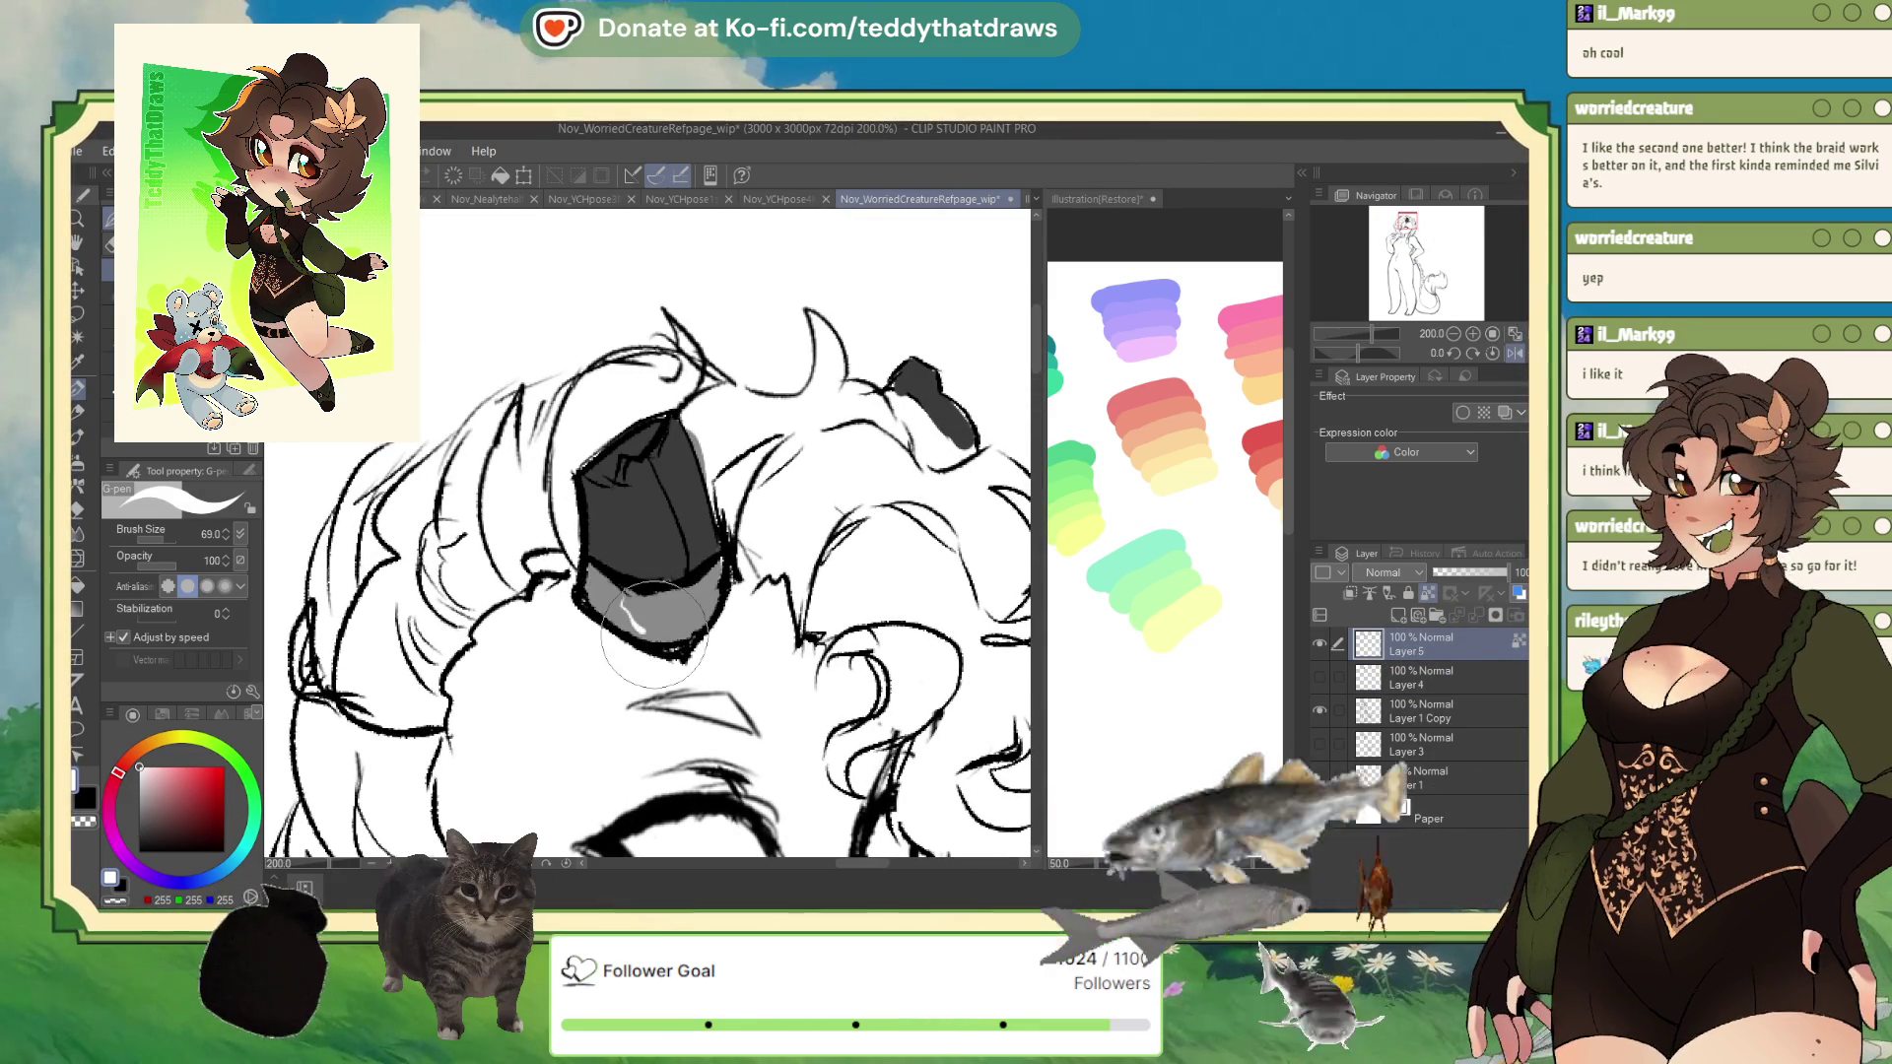
pyautogui.moveTo(630, 609); pyautogui.dragTo(662, 633)
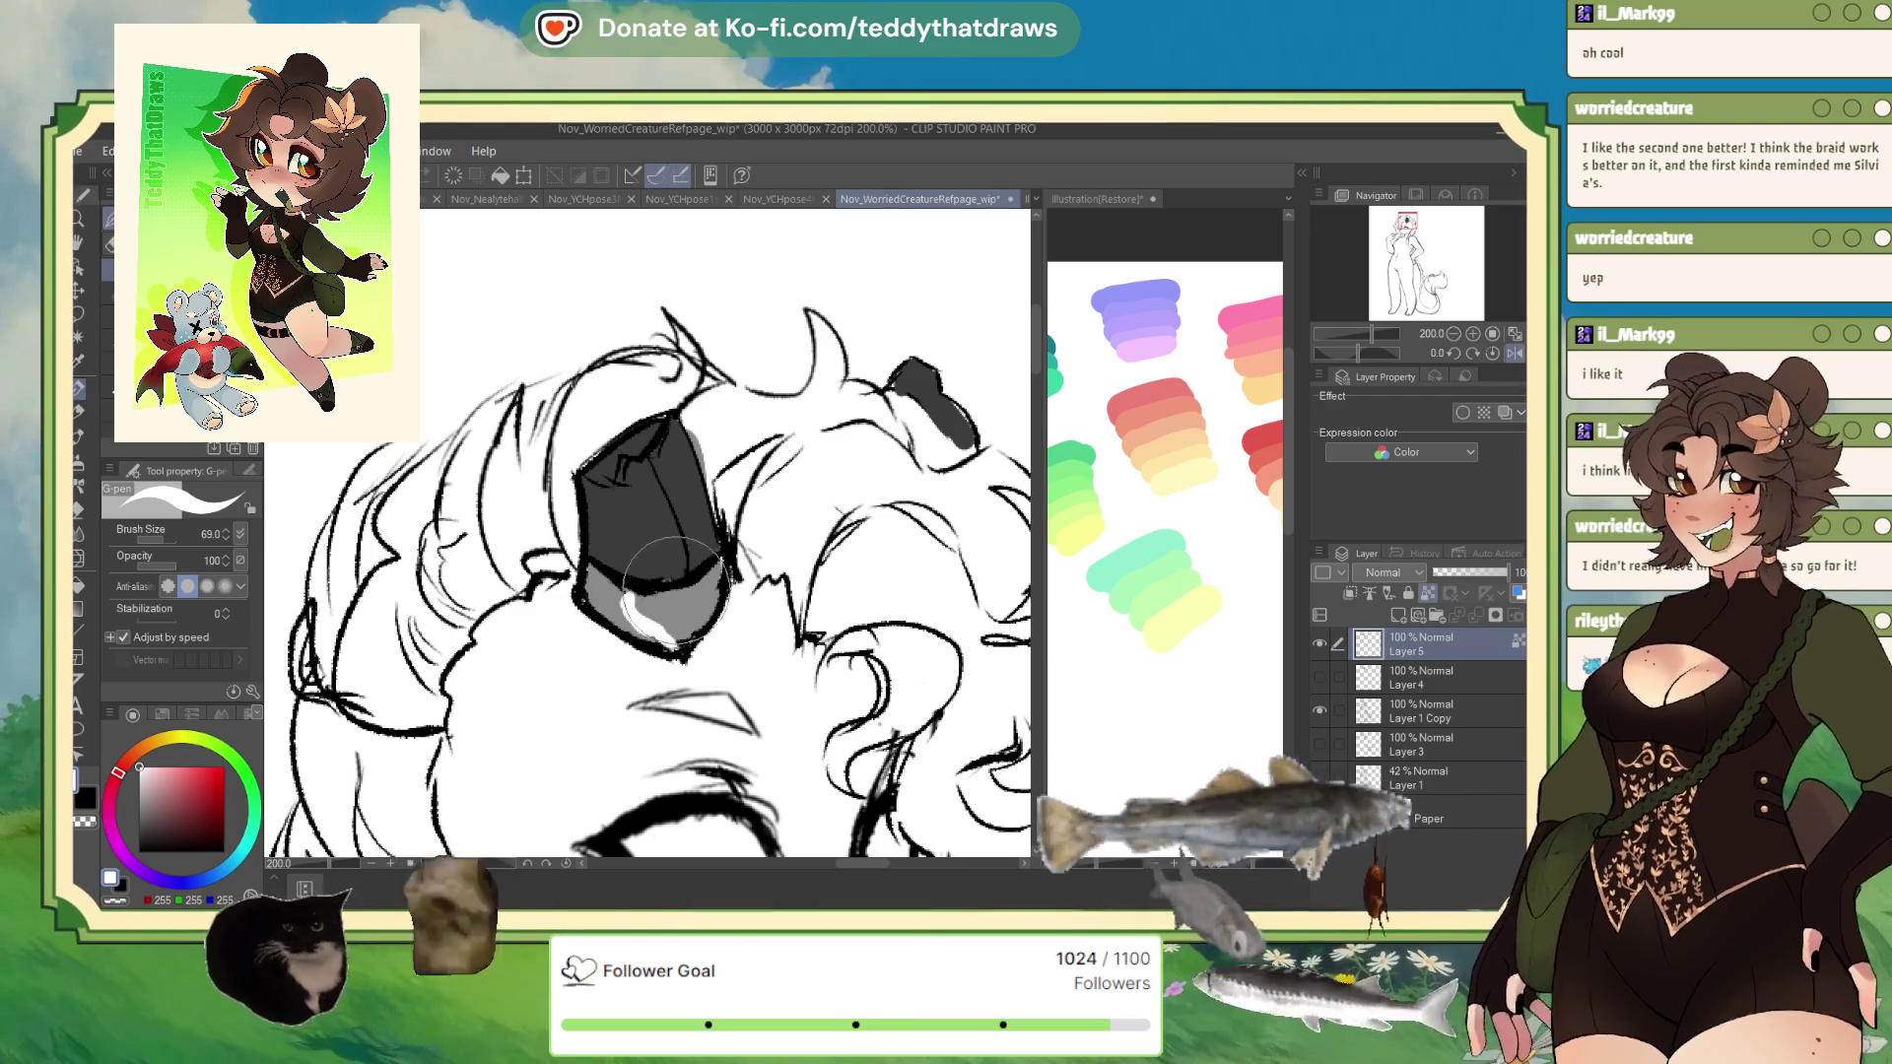
pyautogui.scroll(-5, 631, 399)
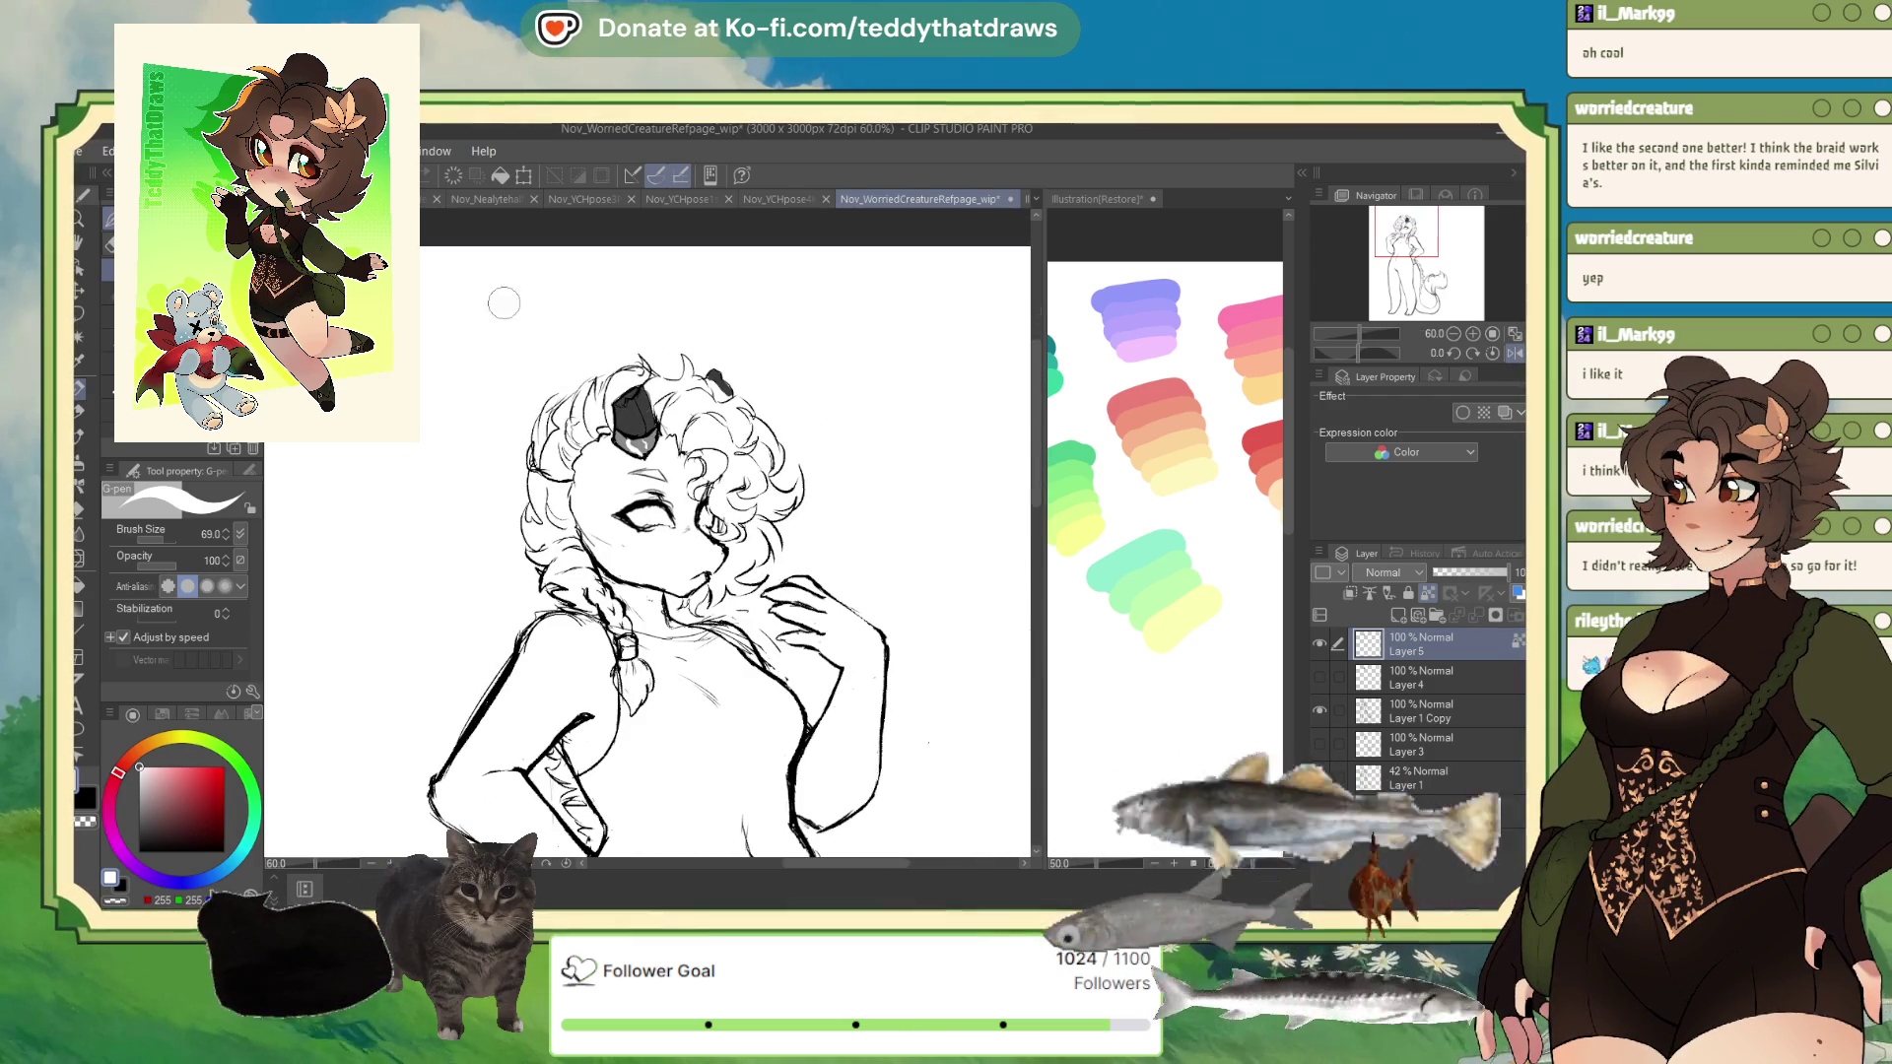
pyautogui.scroll(3, 668, 350)
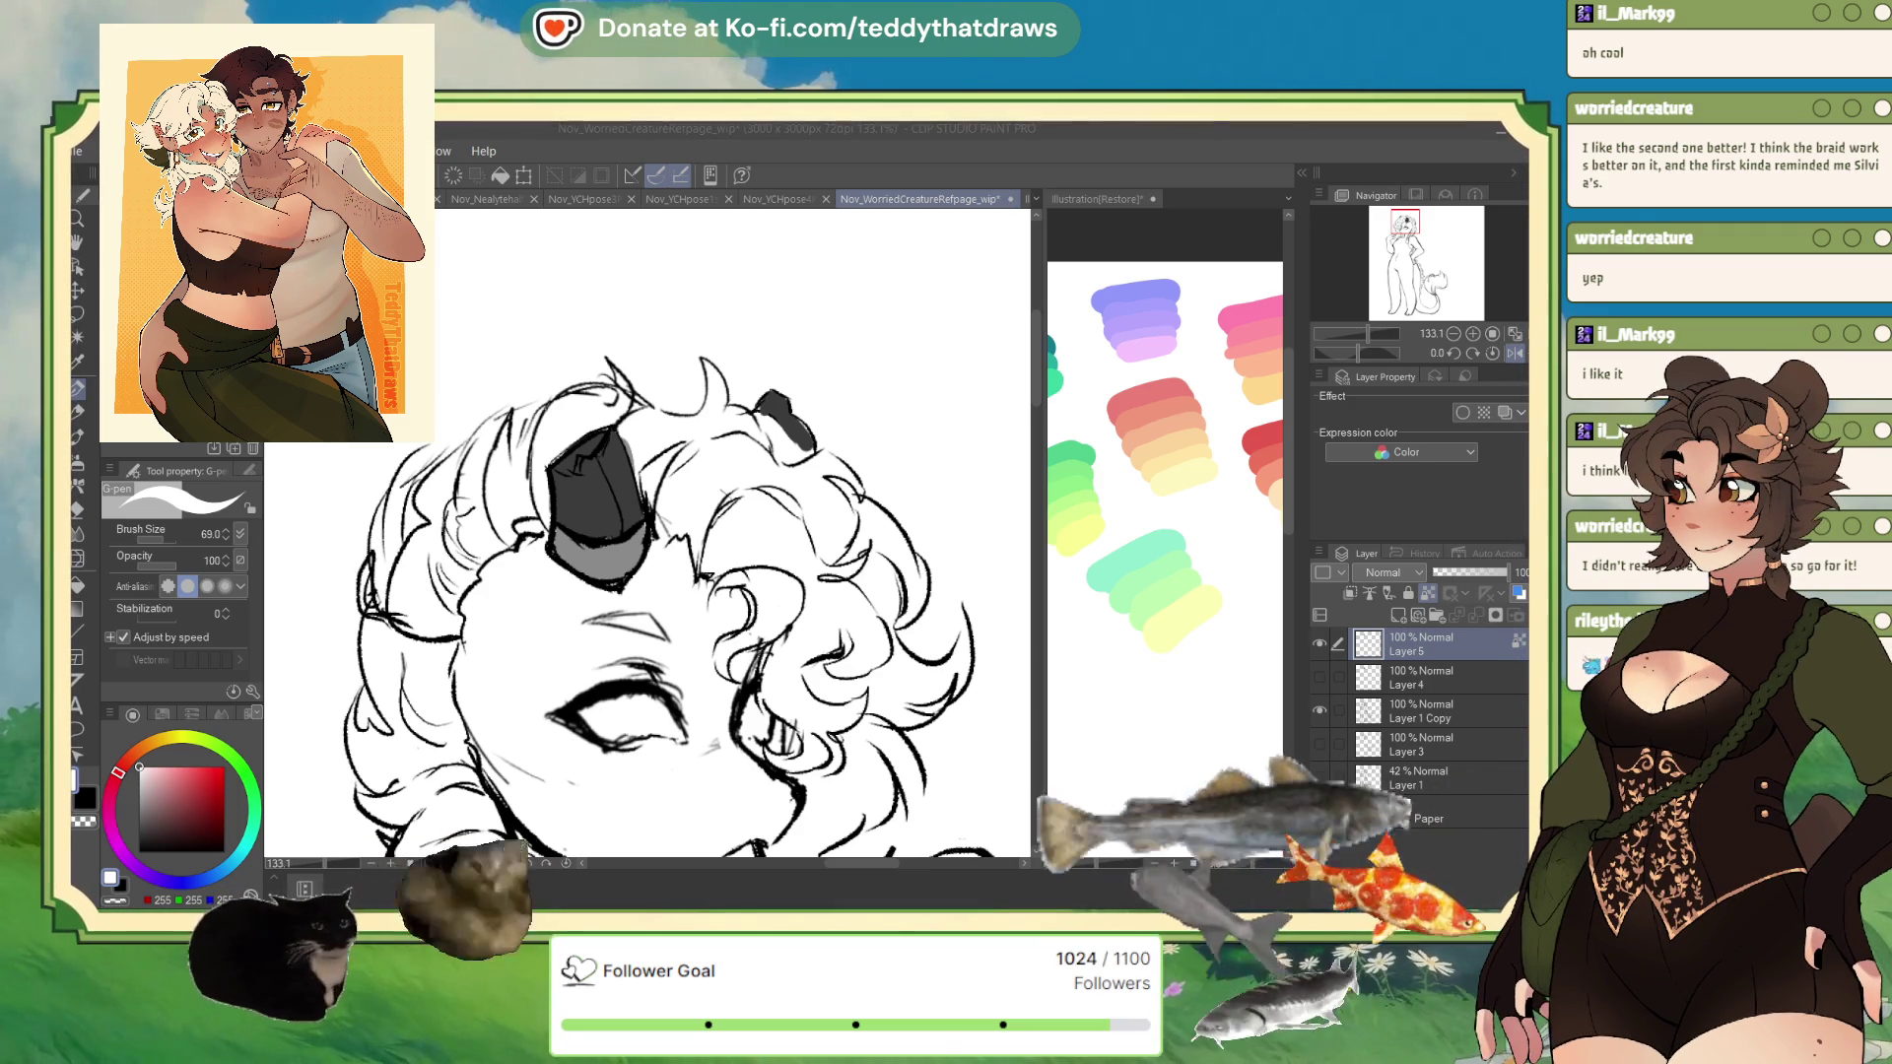
# - Toggle between the grey and curled horns, leave curled Layer 4 visible, and select Layer 1 Copy
pyautogui.click(1319, 643)
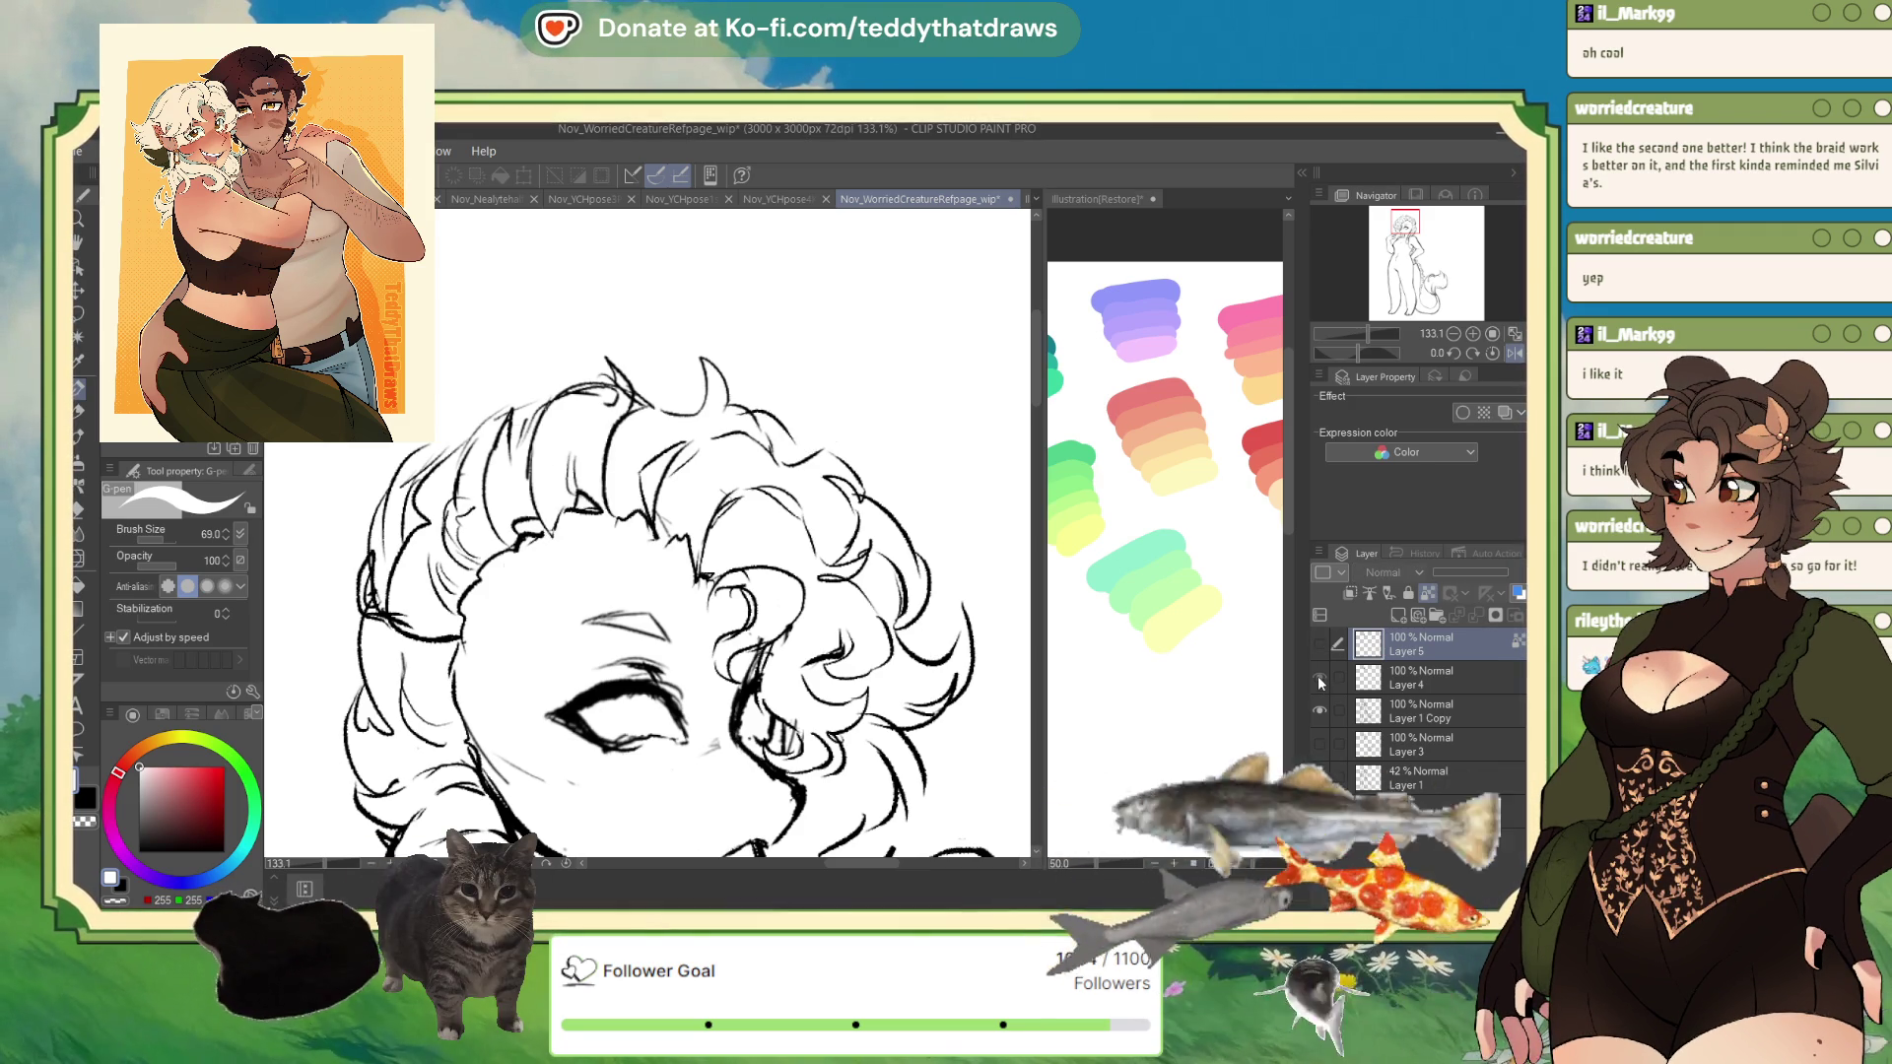
pyautogui.click(1319, 680)
pyautogui.scroll(-3, 832, 463)
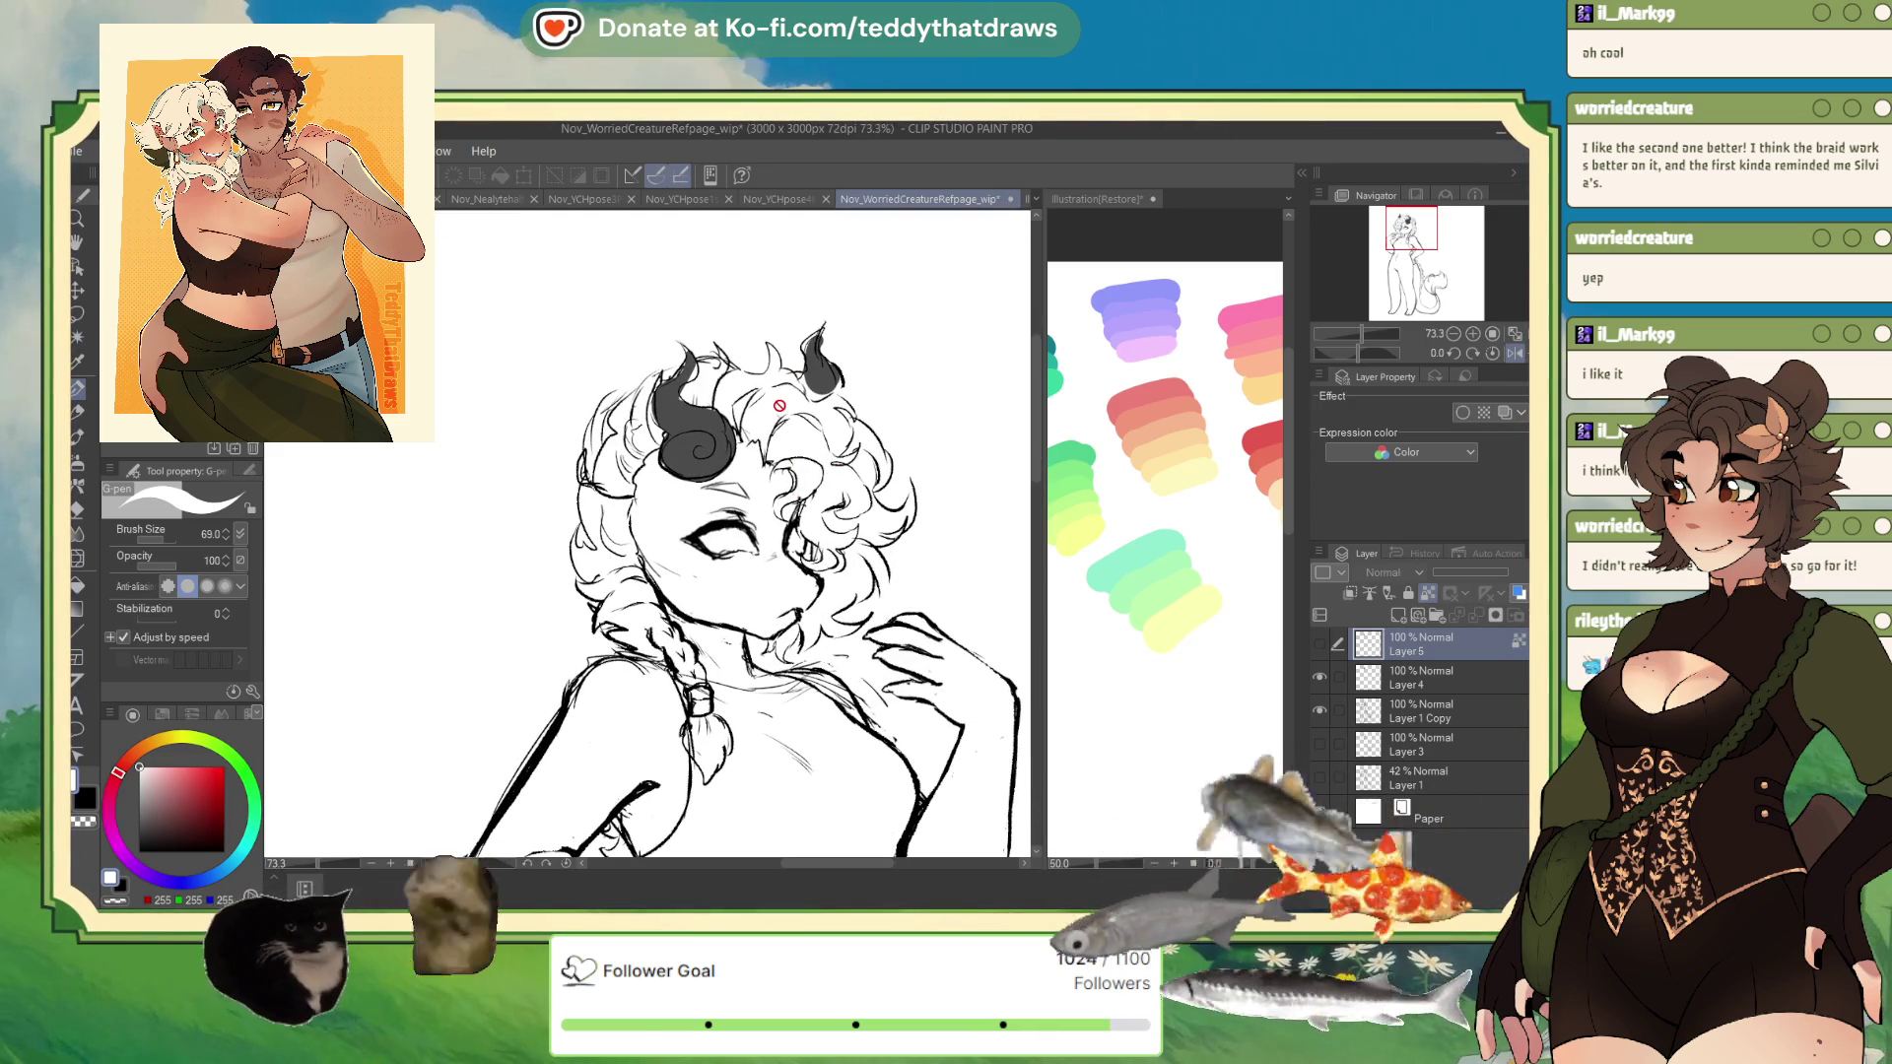
pyautogui.click(1319, 676)
pyautogui.click(1319, 643)
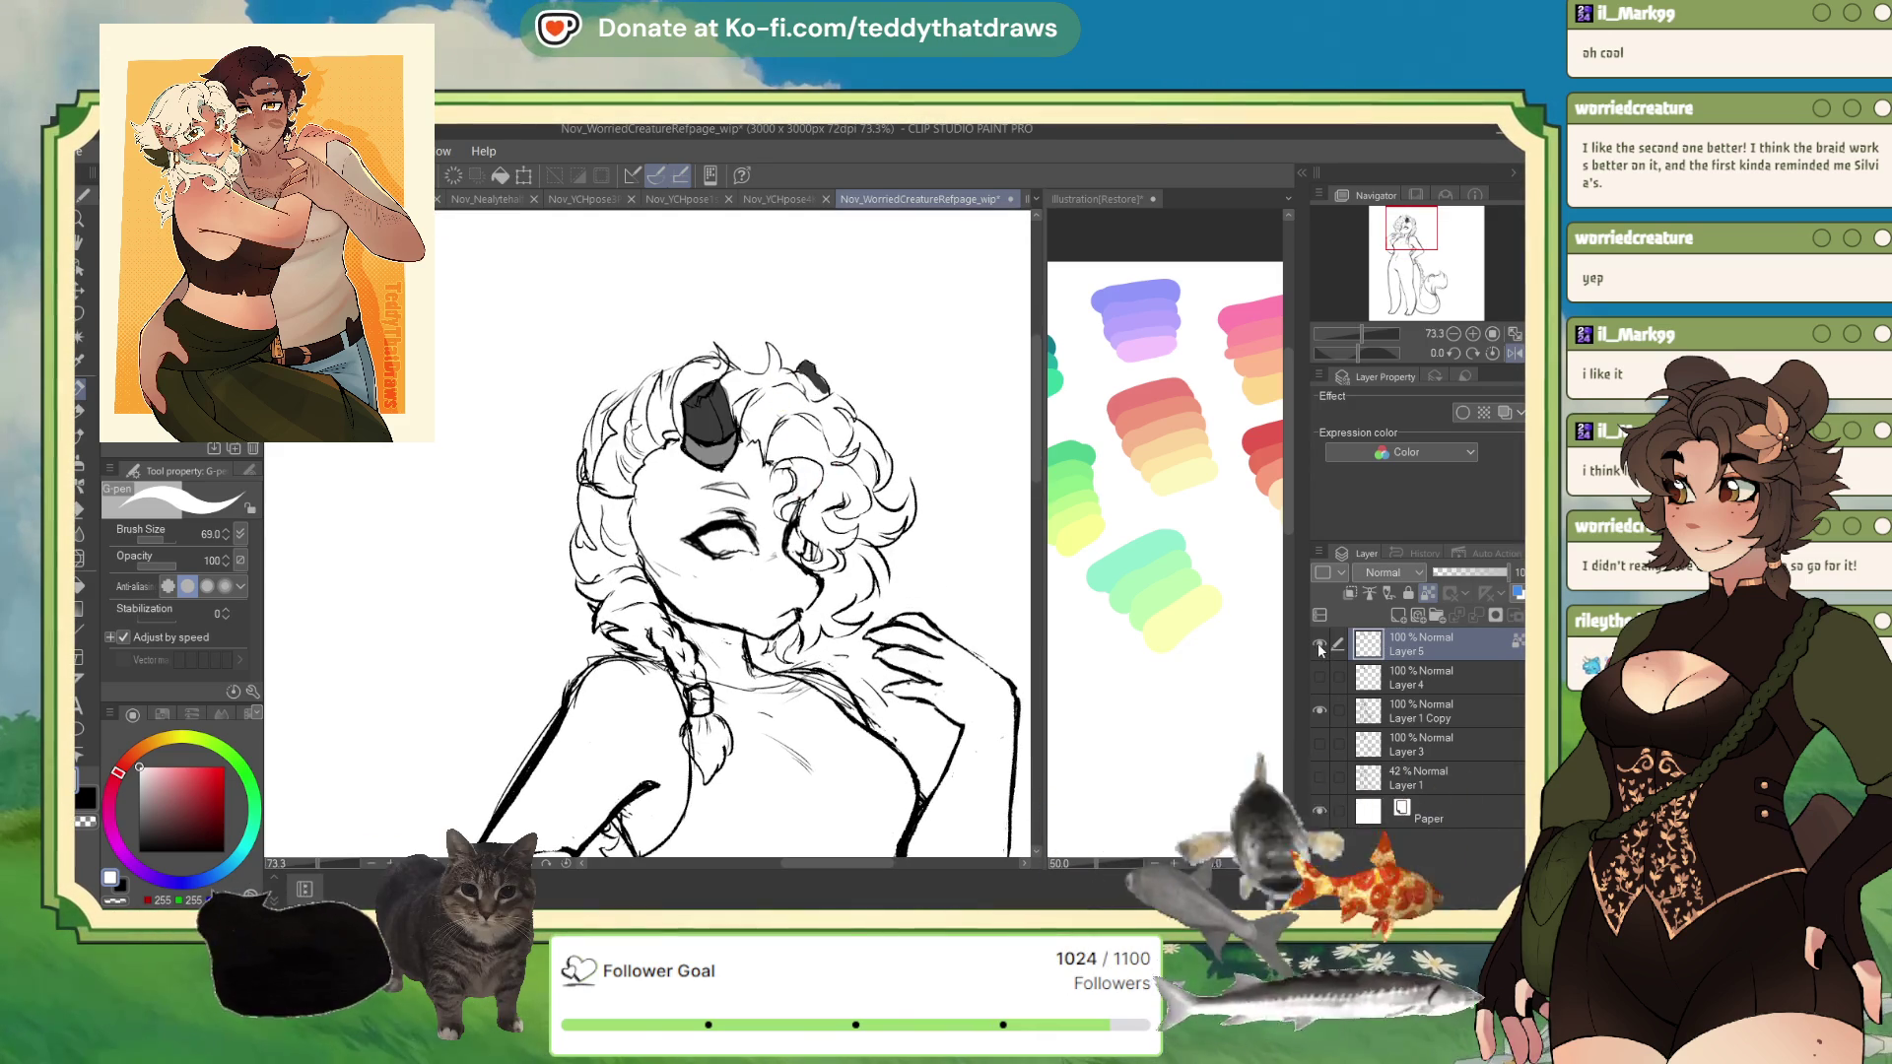
pyautogui.click(1319, 646)
pyautogui.click(1320, 675)
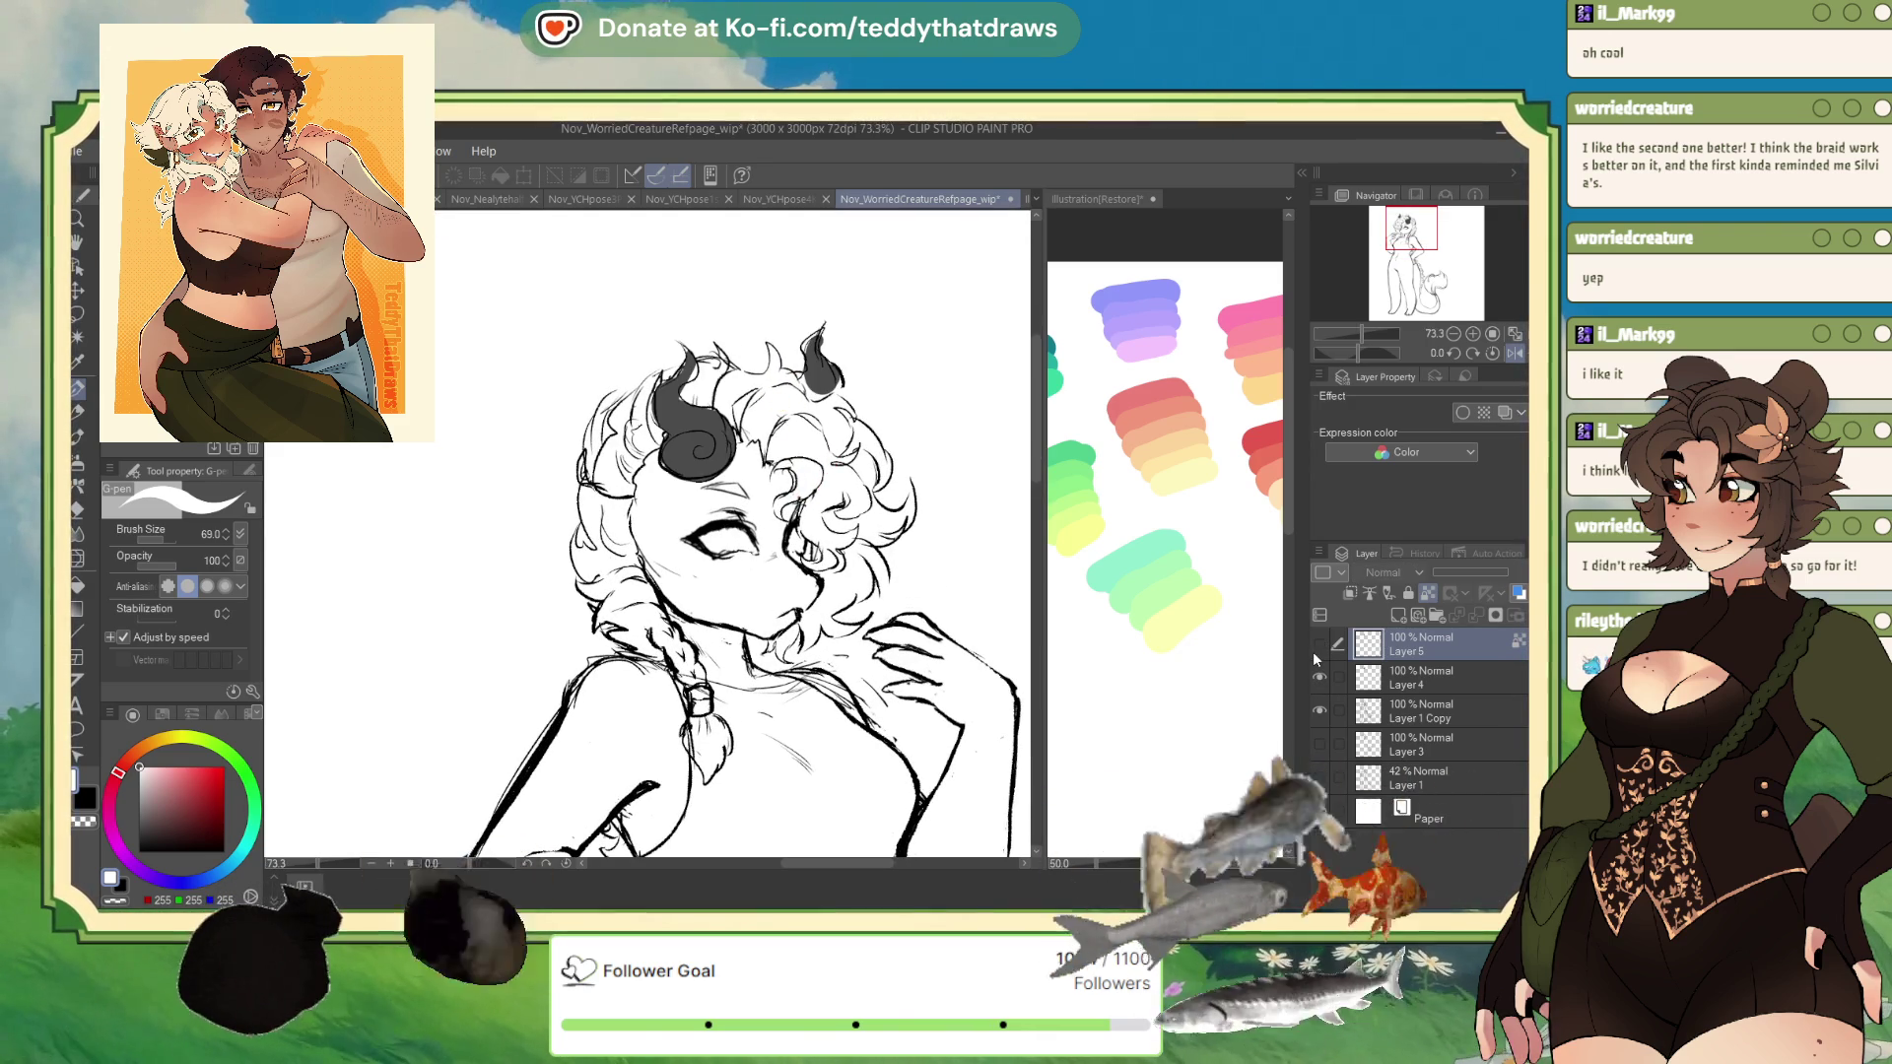
pyautogui.scroll(2, 939, 480)
pyautogui.click(1374, 719)
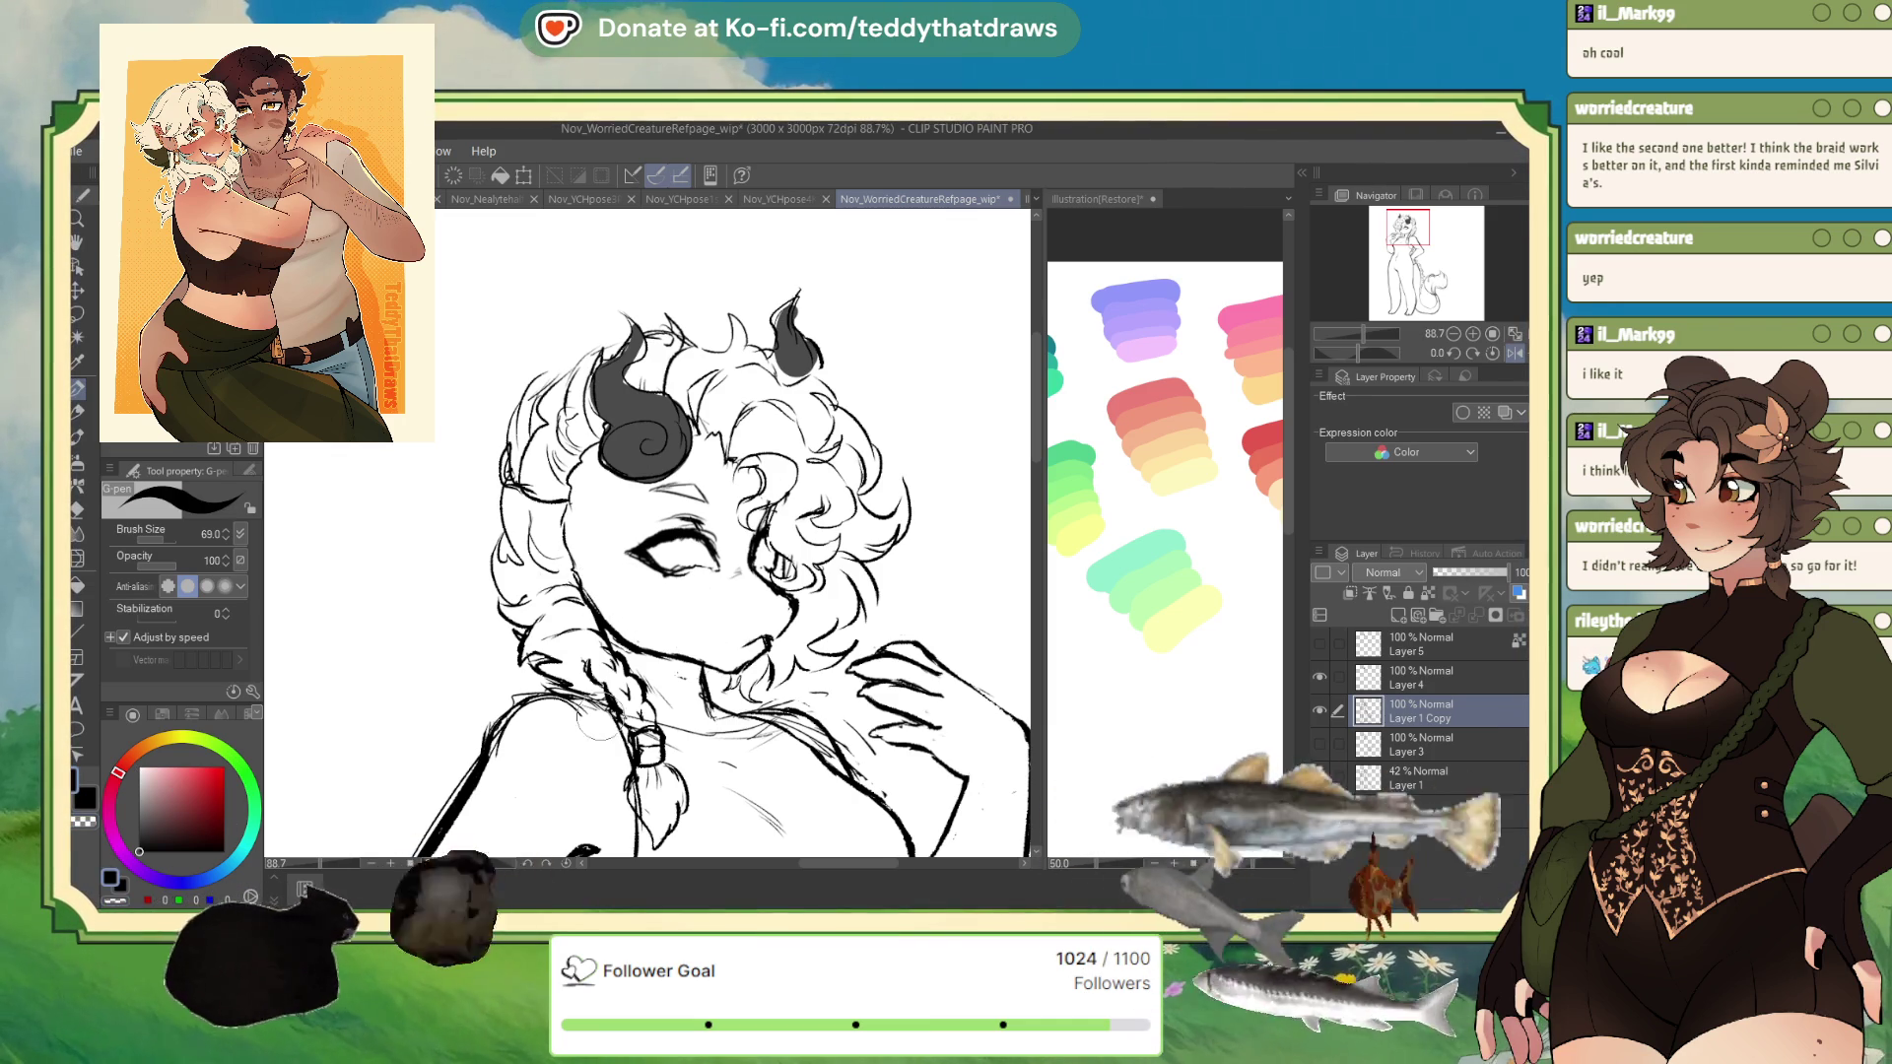
# - Liquify the hair's left outline to push it slightly outward
pyautogui.scroll(-3, 941, 521)
pyautogui.scroll(2, 941, 521)
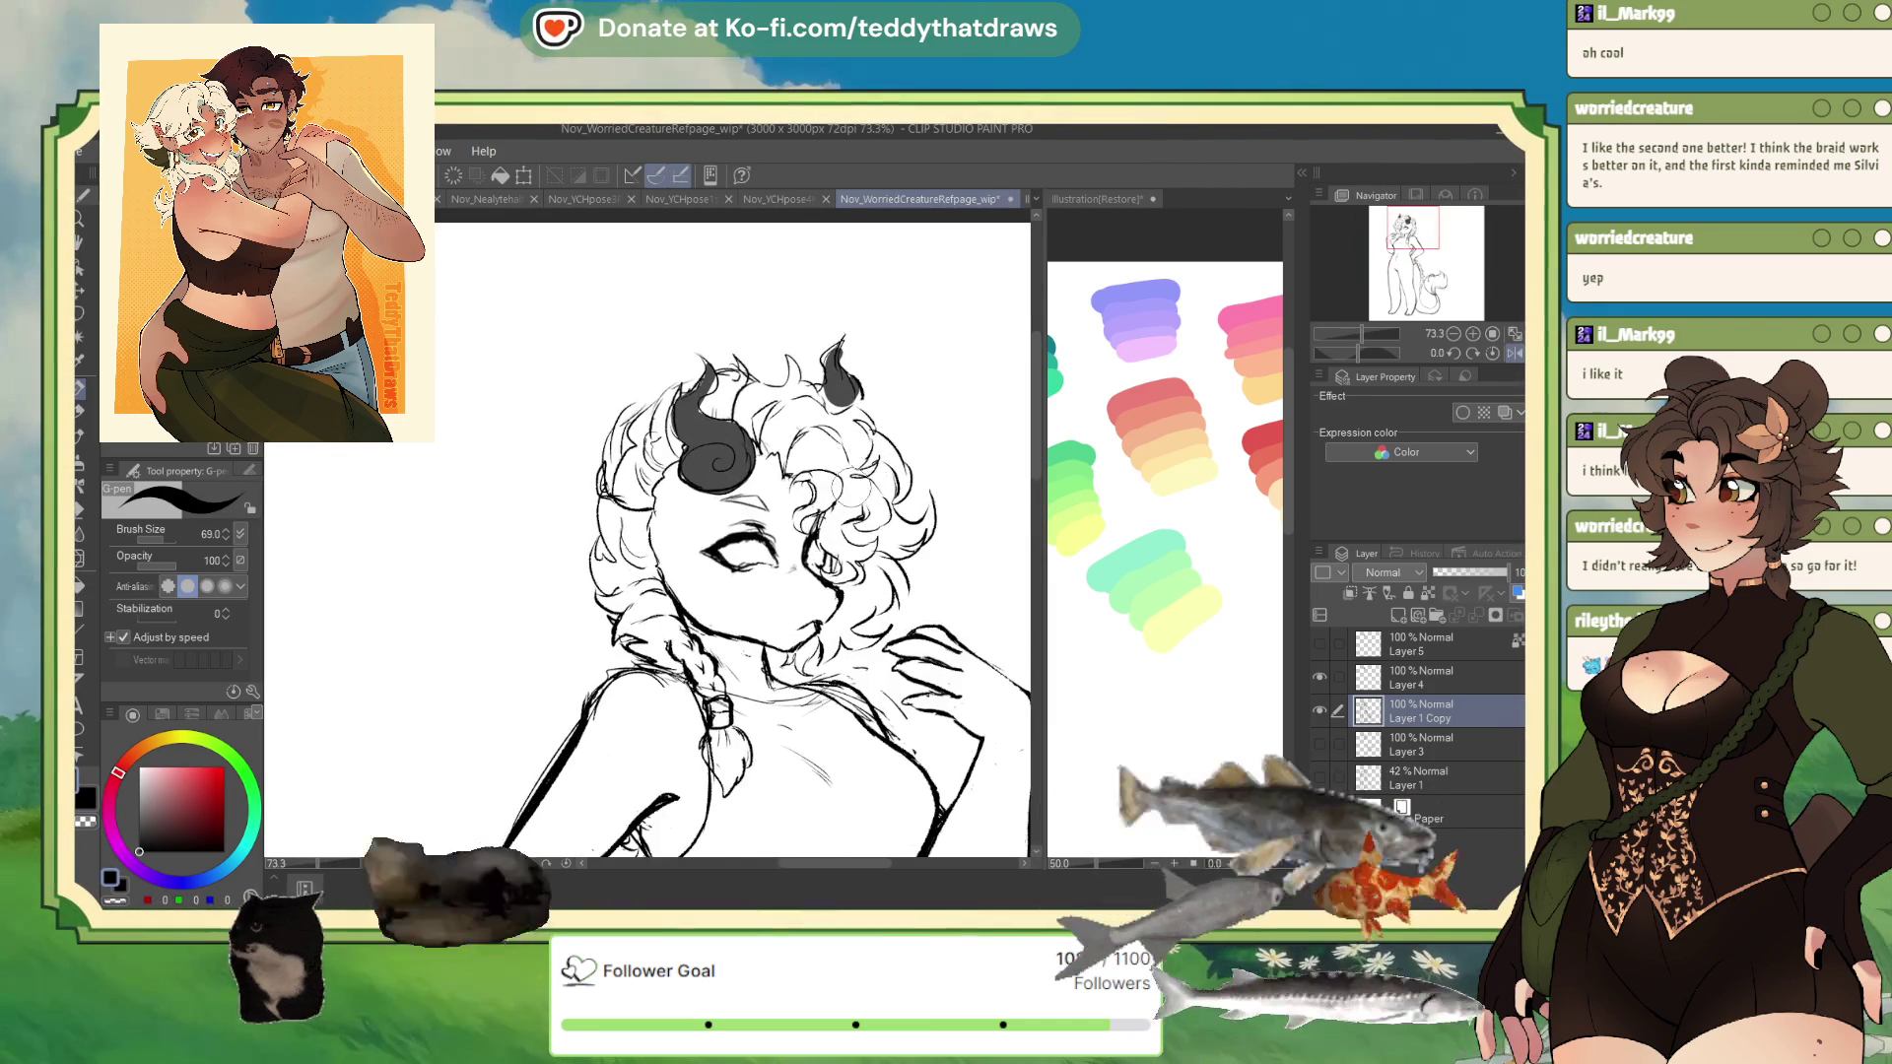
pyautogui.scroll(-2, 942, 520)
pyautogui.scroll(-1, 780, 480)
pyautogui.scroll(3, 780, 480)
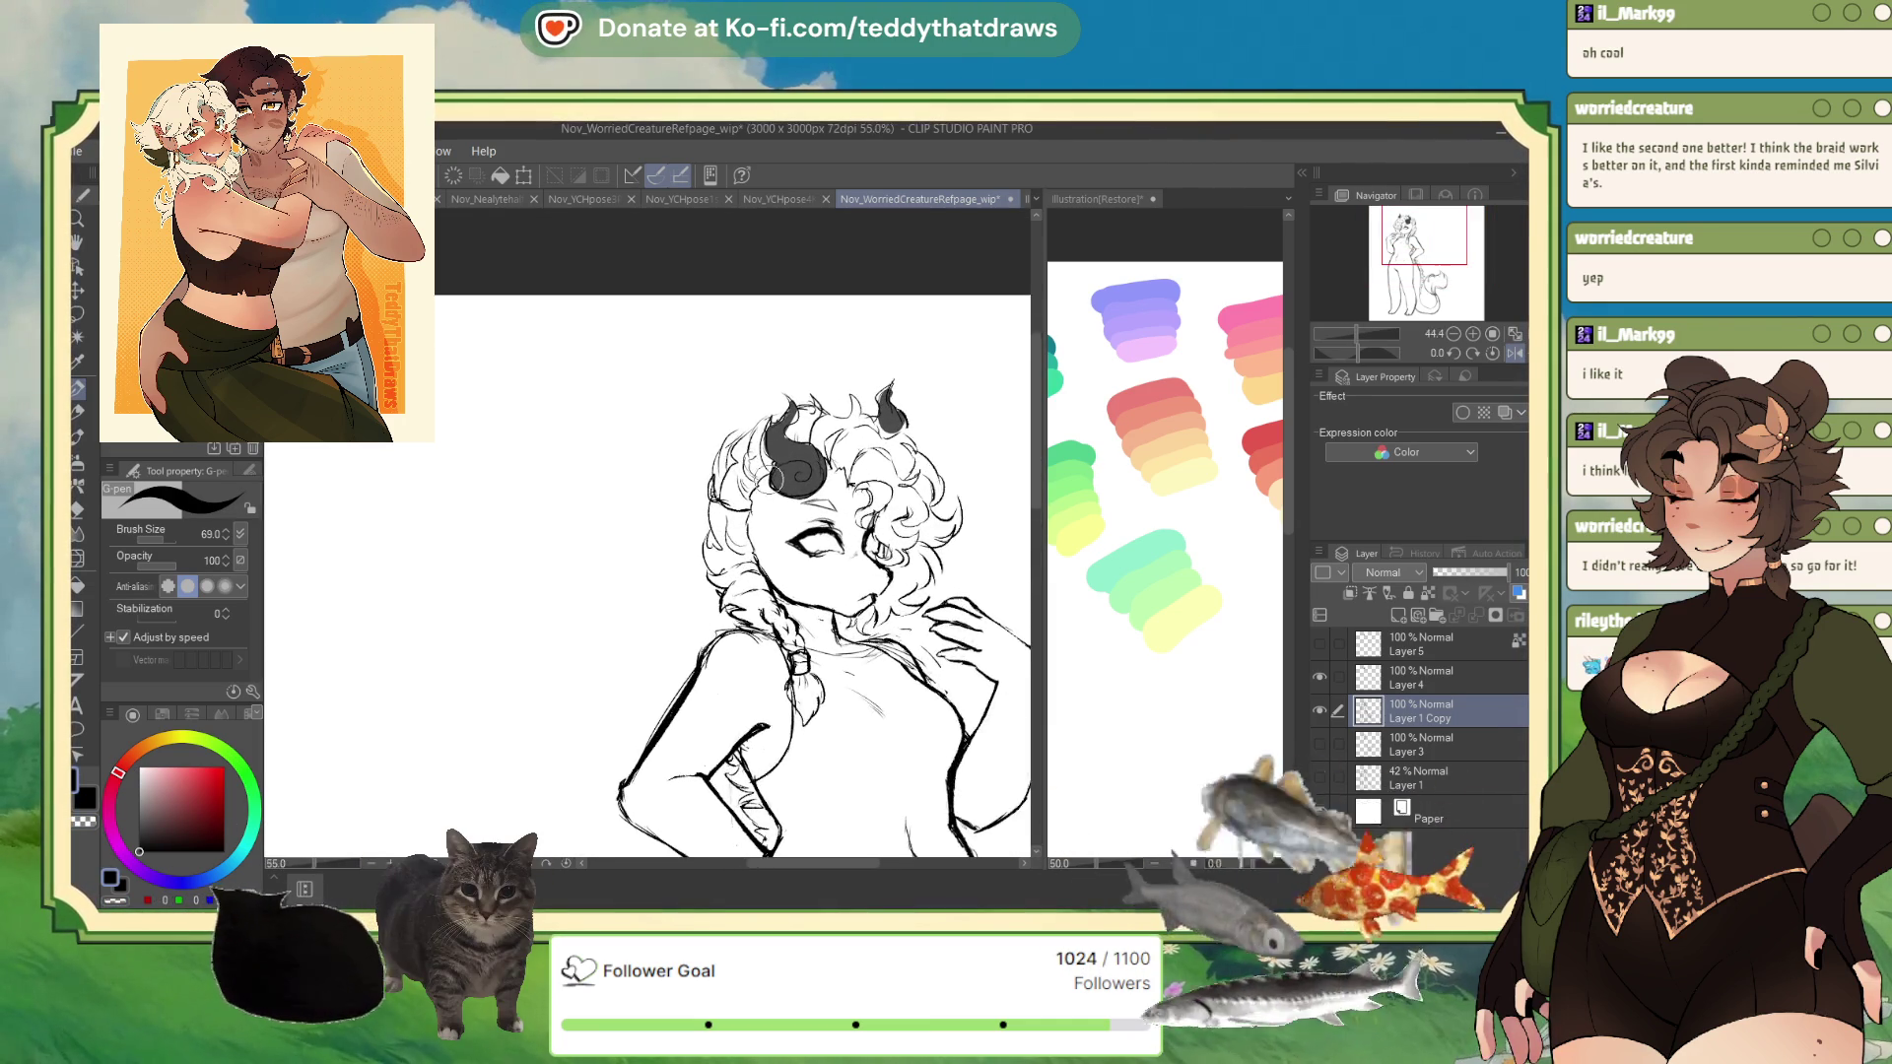
pyautogui.scroll(-3, 780, 479)
pyautogui.scroll(3, 780, 480)
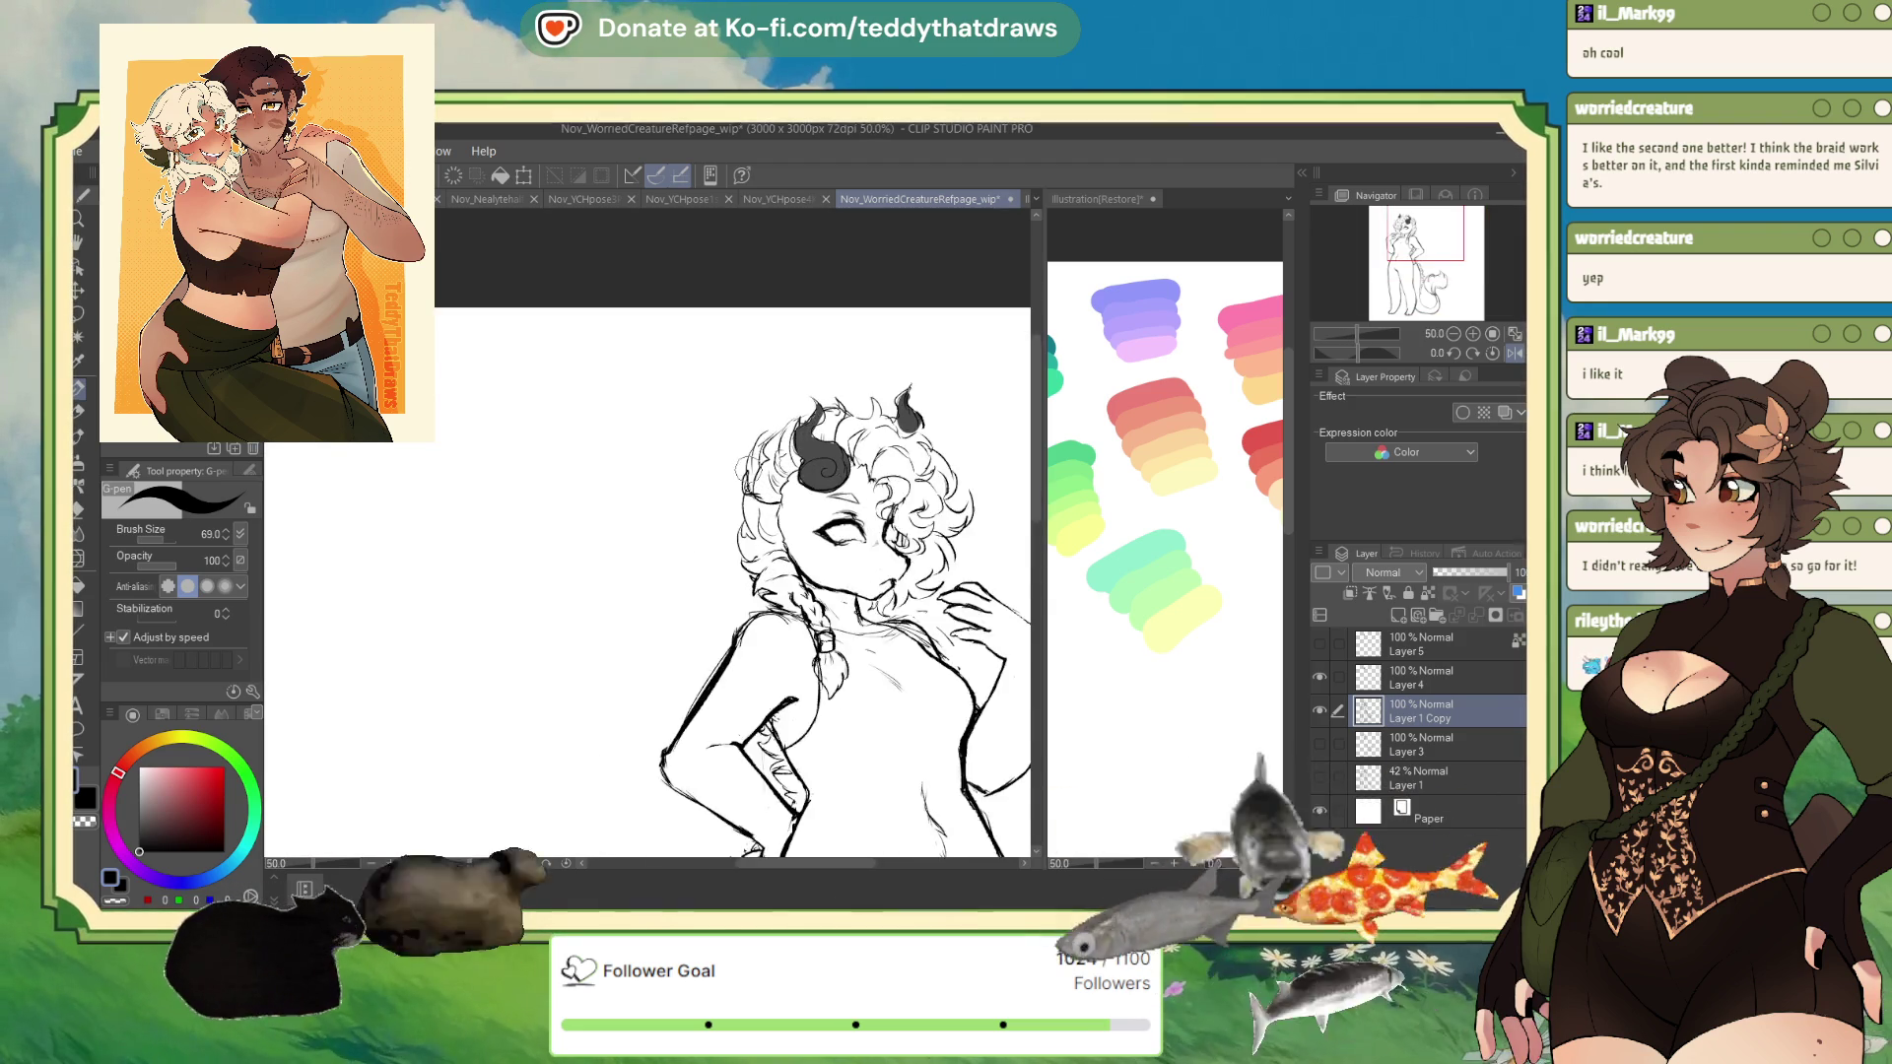
pyautogui.click(81, 557)
pyautogui.moveTo(700, 544)
pyautogui.mouseDown()
pyautogui.moveTo(727, 534)
pyautogui.moveTo(720, 476)
pyautogui.moveTo(731, 569)
pyautogui.mouseUp()
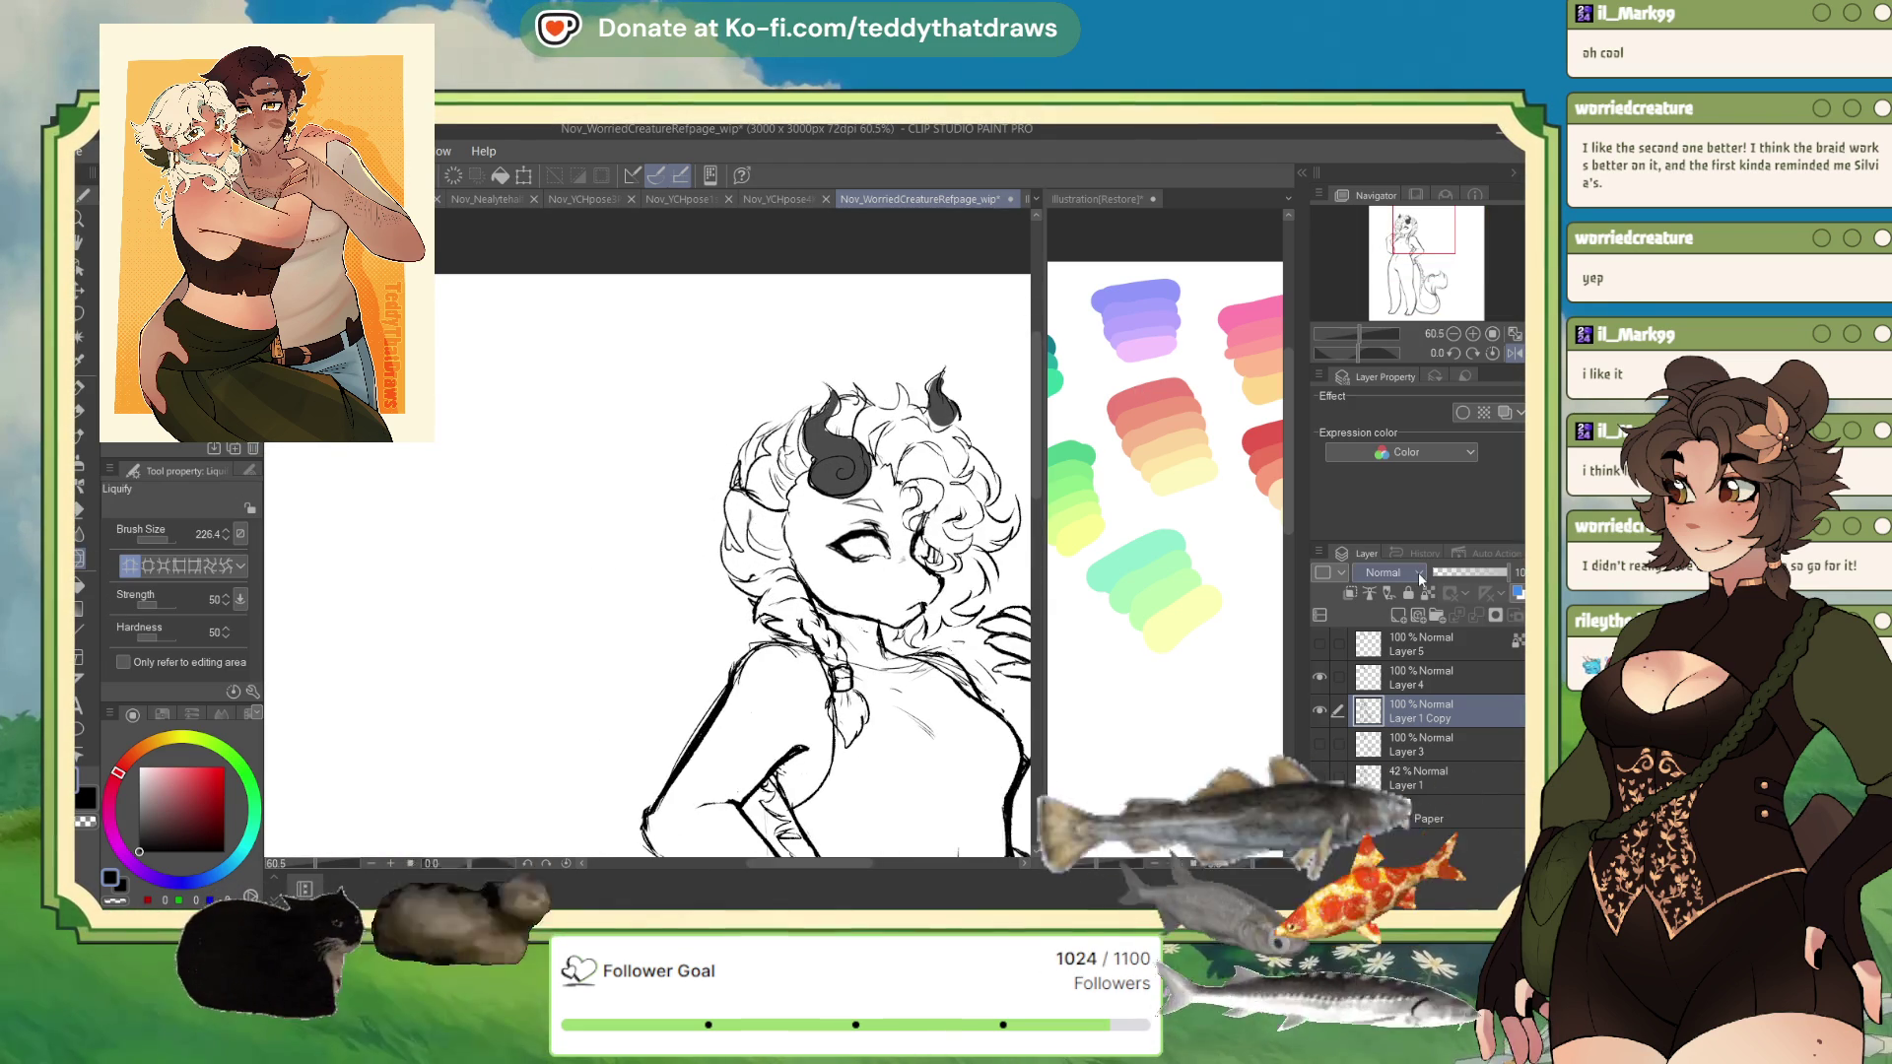
# - Compare the swirl and blocky horn sketches, hide Layers 4 and 5, and add a new layer
pyautogui.scroll(-5, 778, 306)
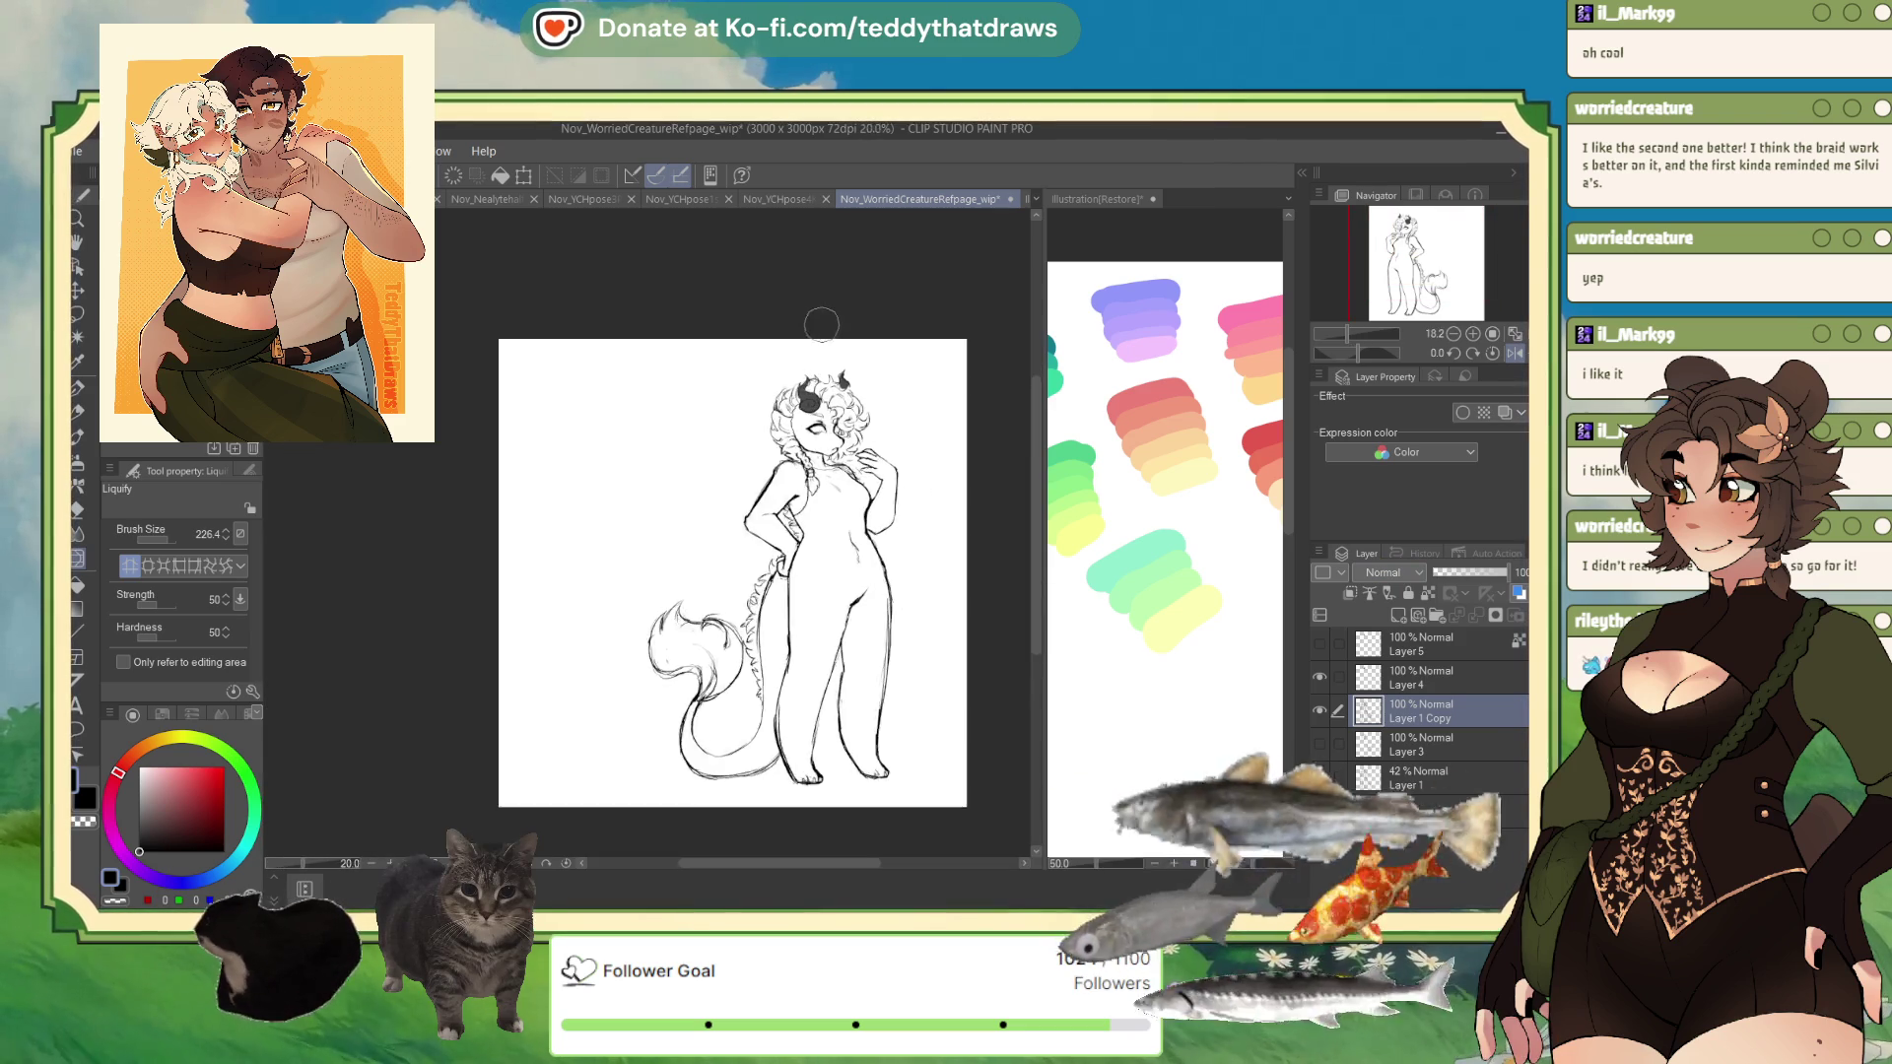
pyautogui.scroll(4, 821, 324)
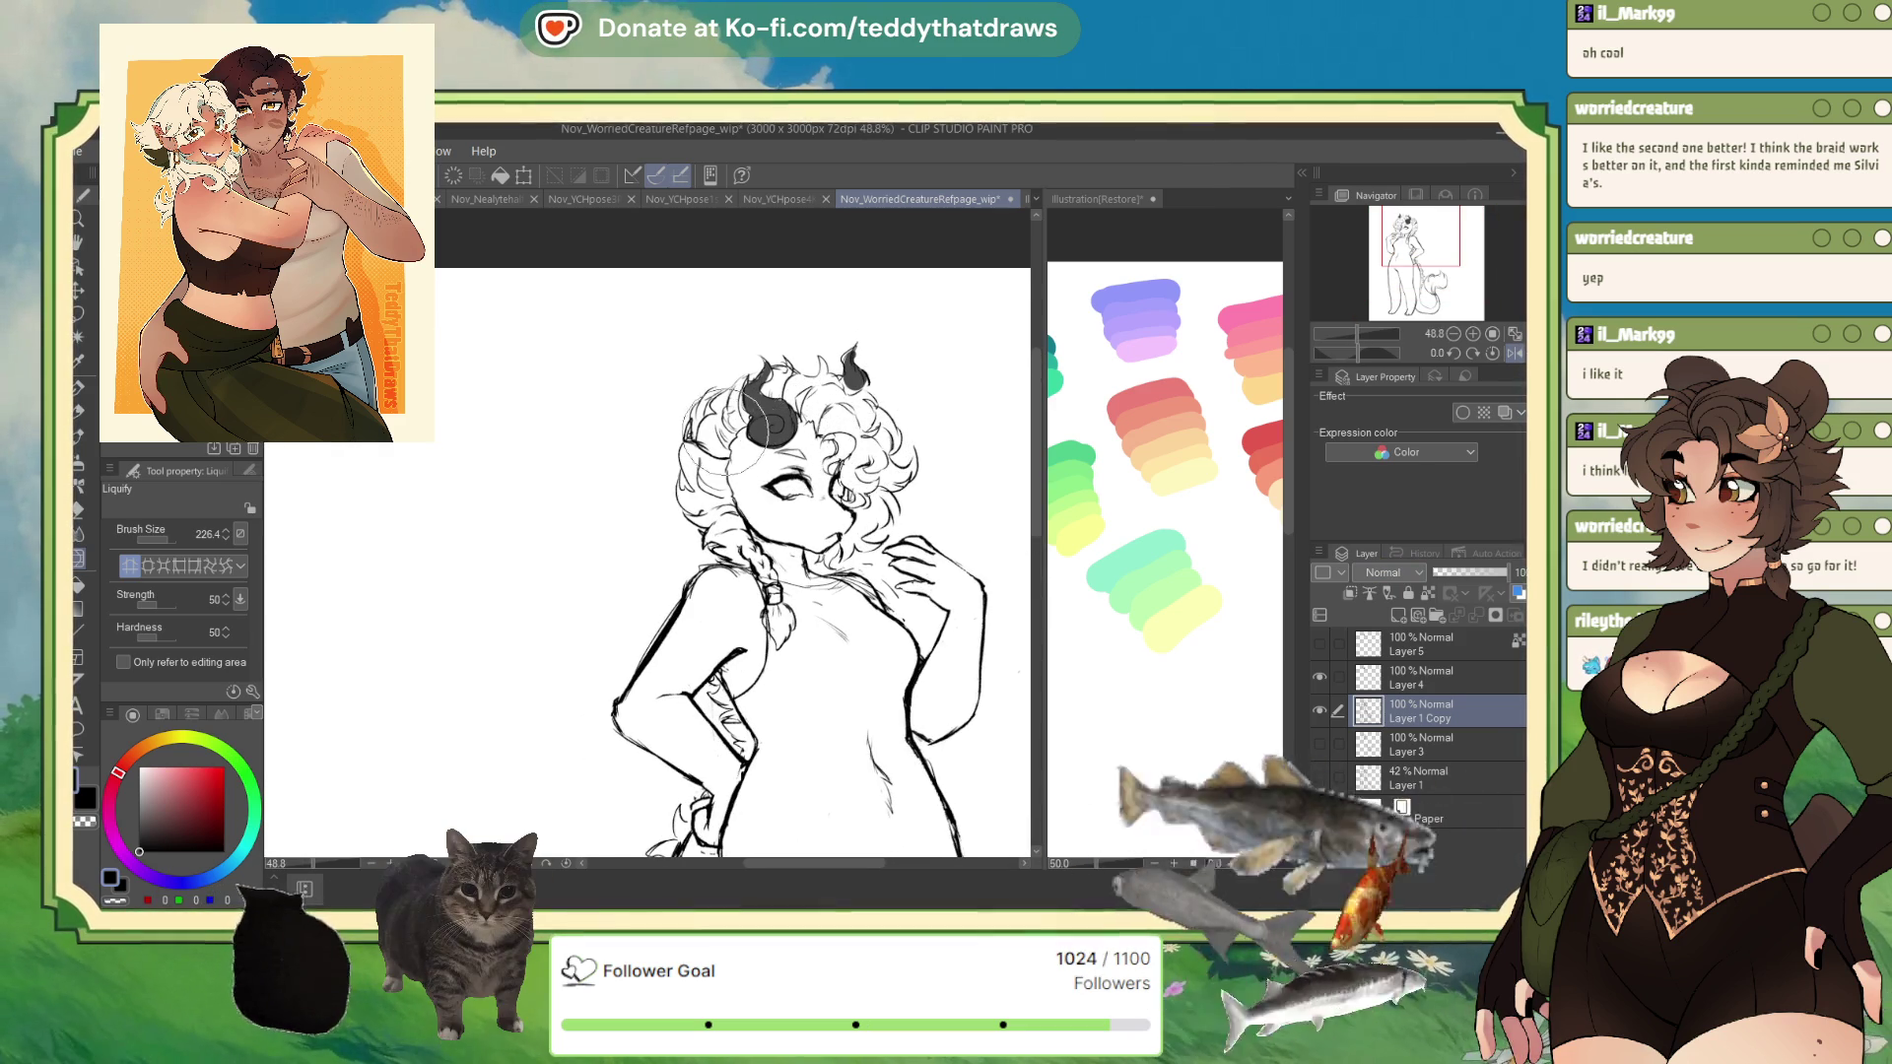
pyautogui.scroll(-2, 771, 424)
pyautogui.scroll(4, 771, 424)
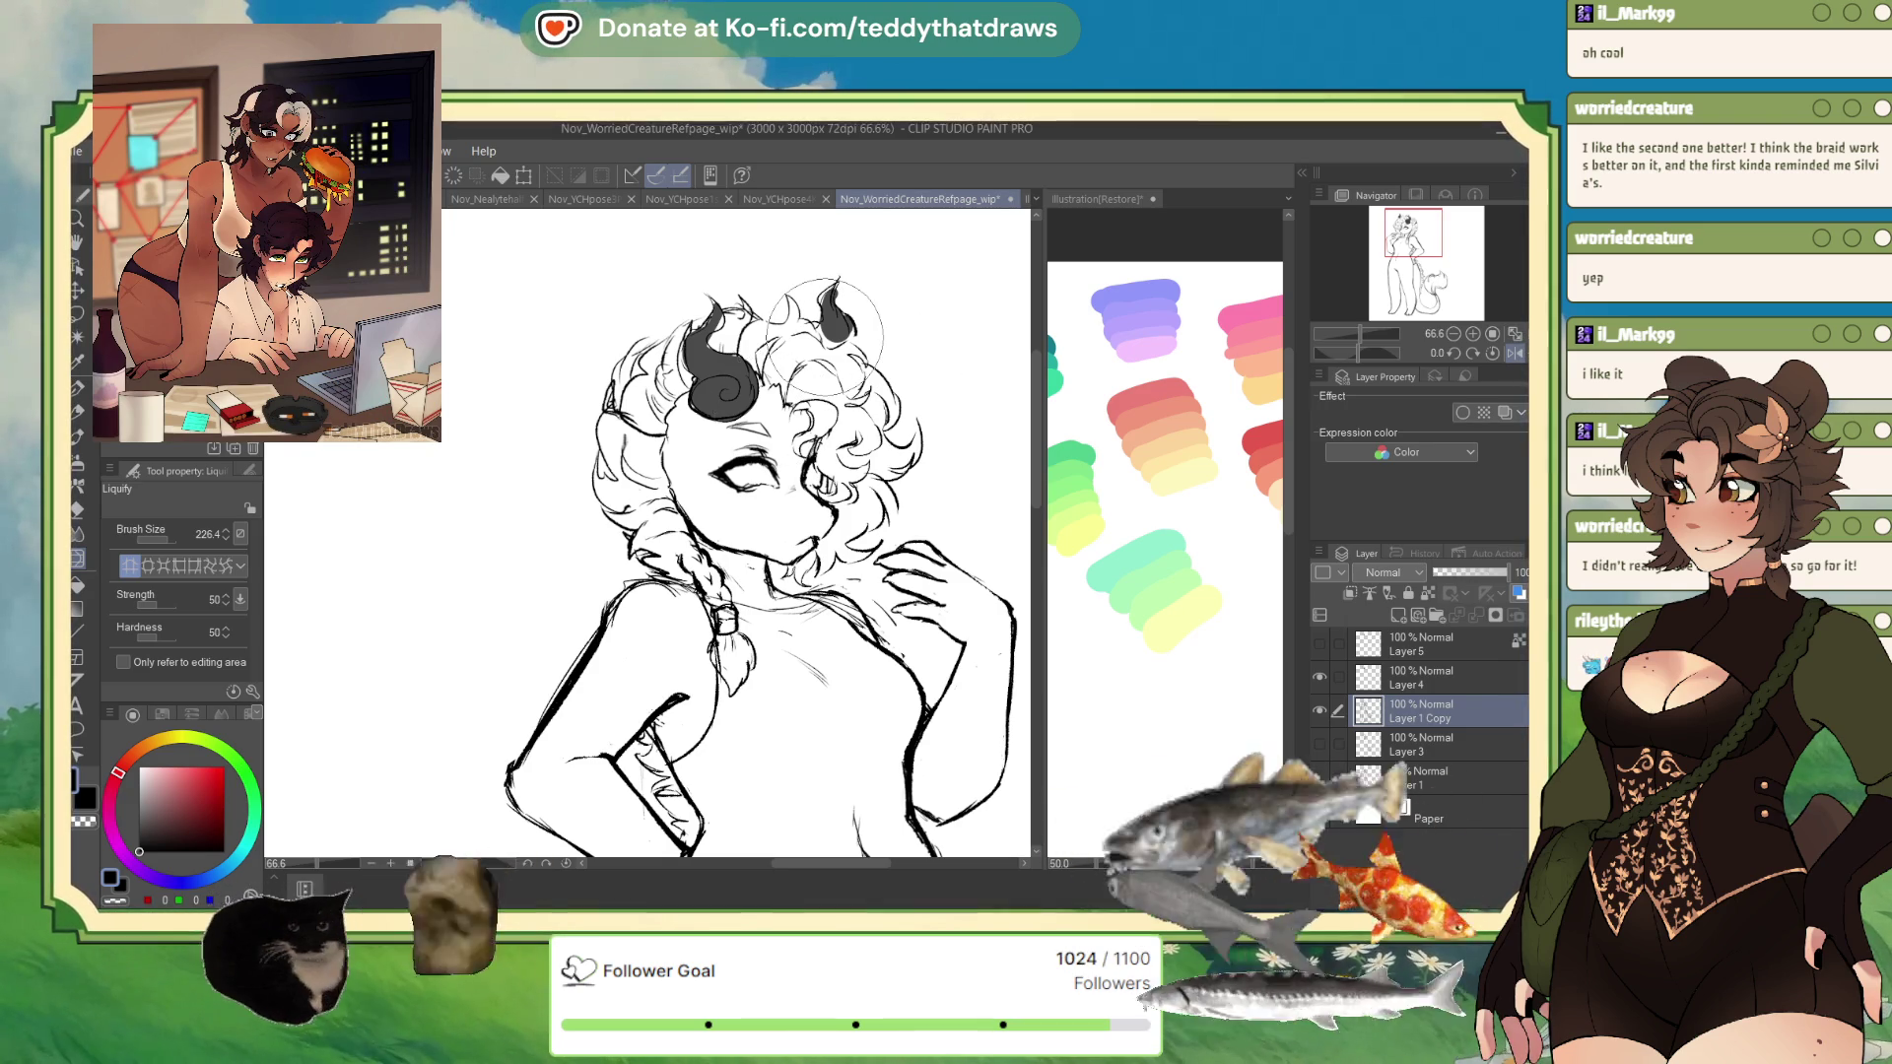
pyautogui.scroll(2, 759, 448)
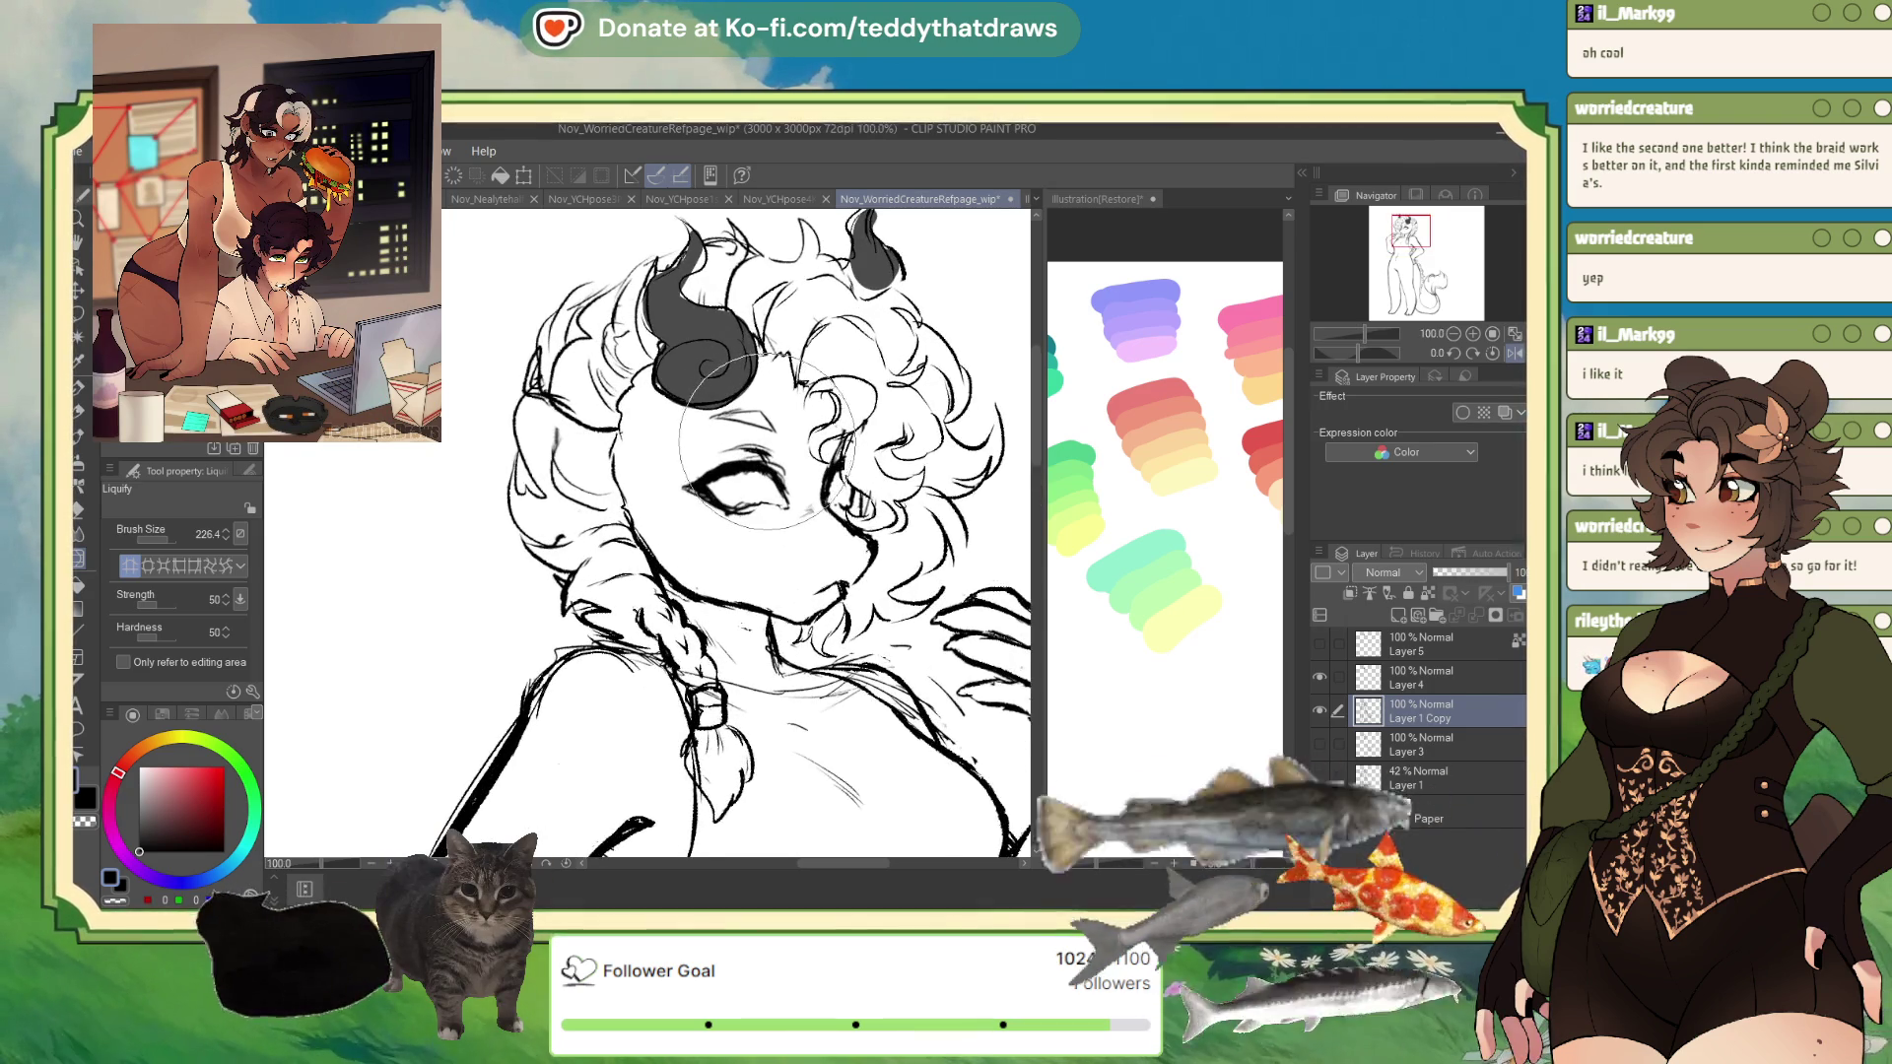
pyautogui.scroll(-3, 759, 443)
pyautogui.scroll(2, 759, 443)
pyautogui.click(1318, 680)
pyautogui.click(1317, 679)
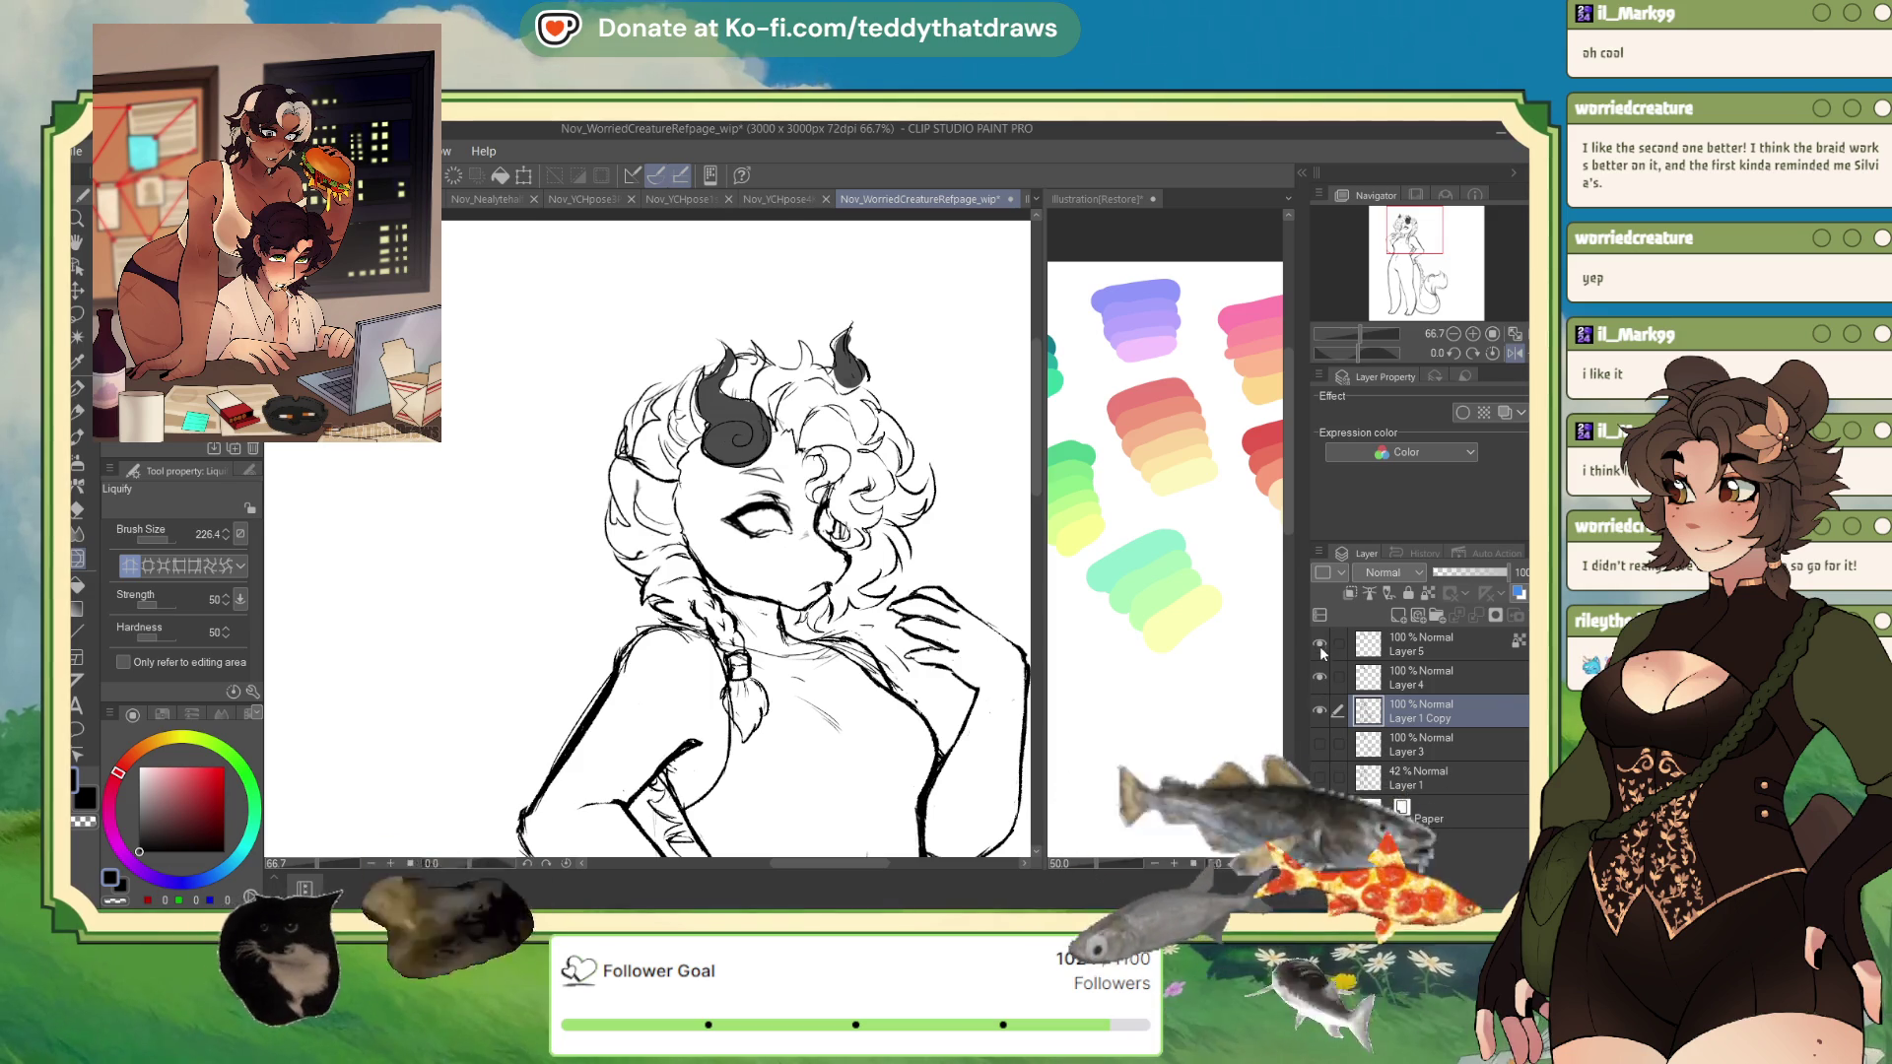
pyautogui.click(1320, 642)
pyautogui.click(1316, 676)
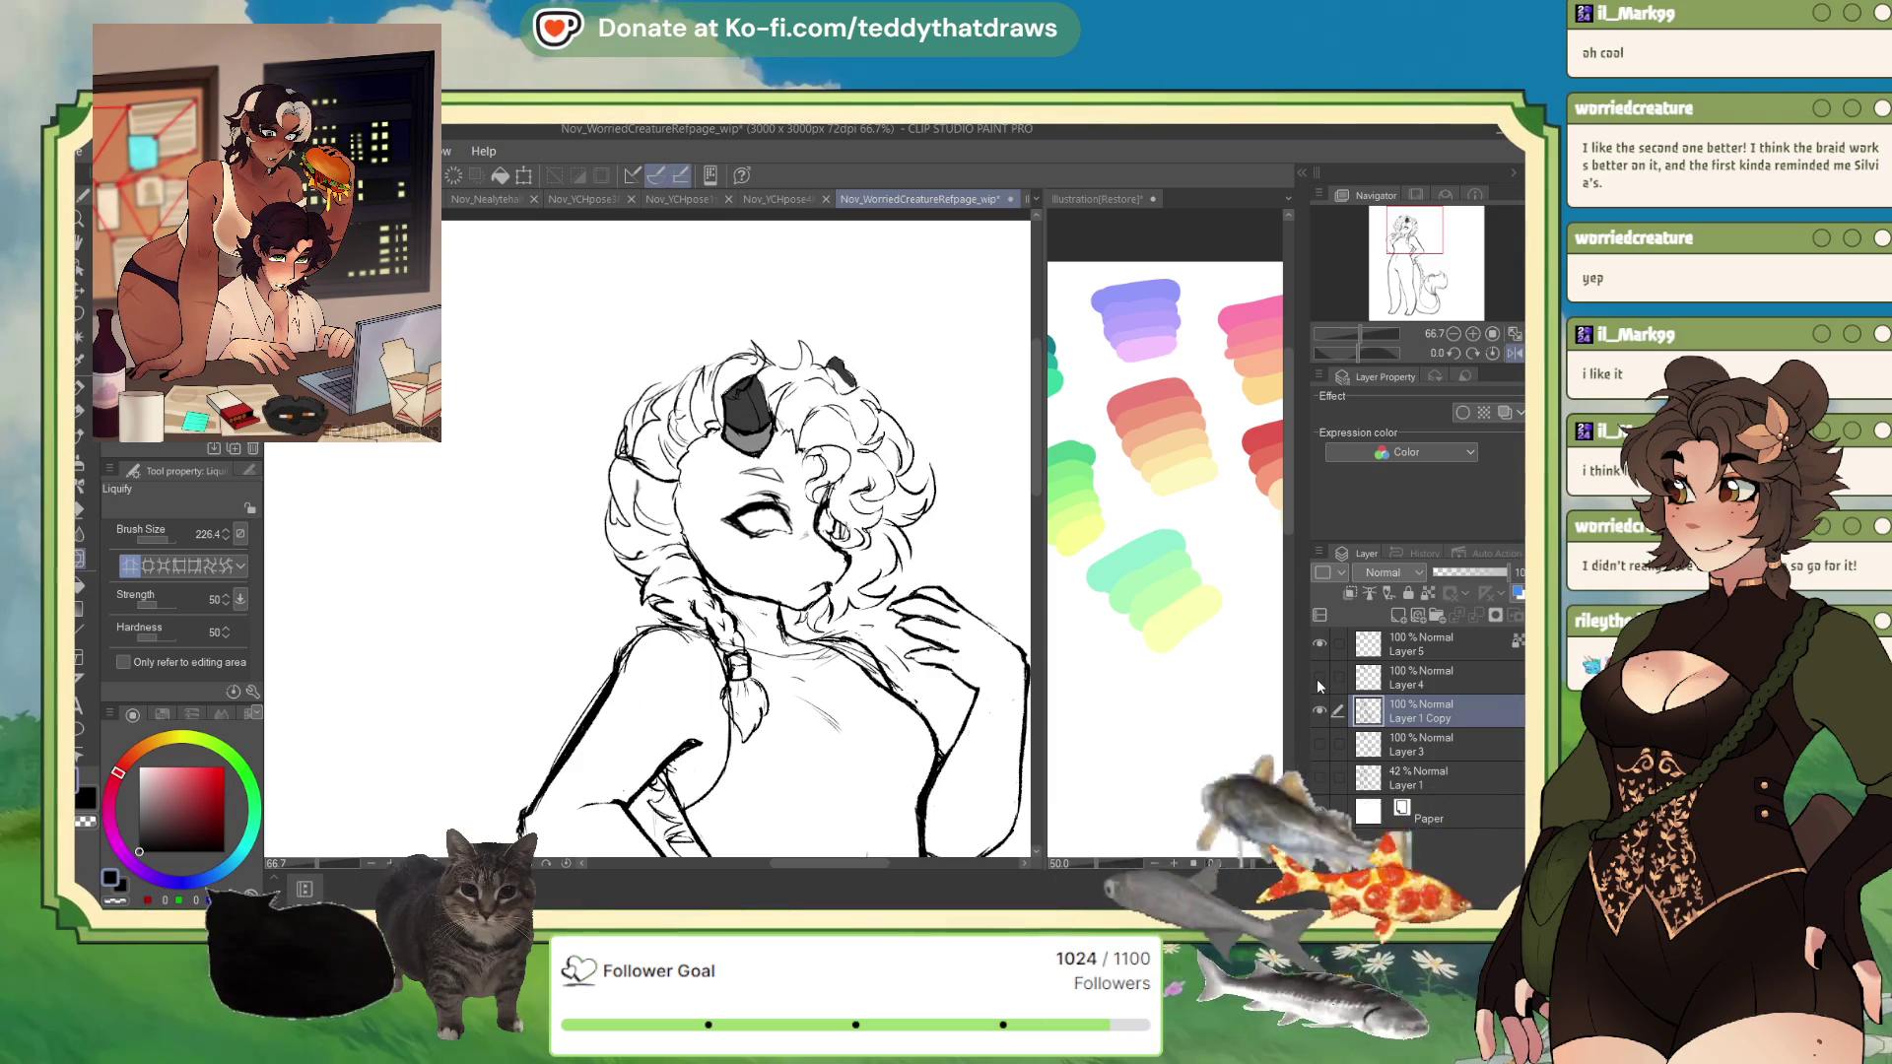
pyautogui.click(1317, 677)
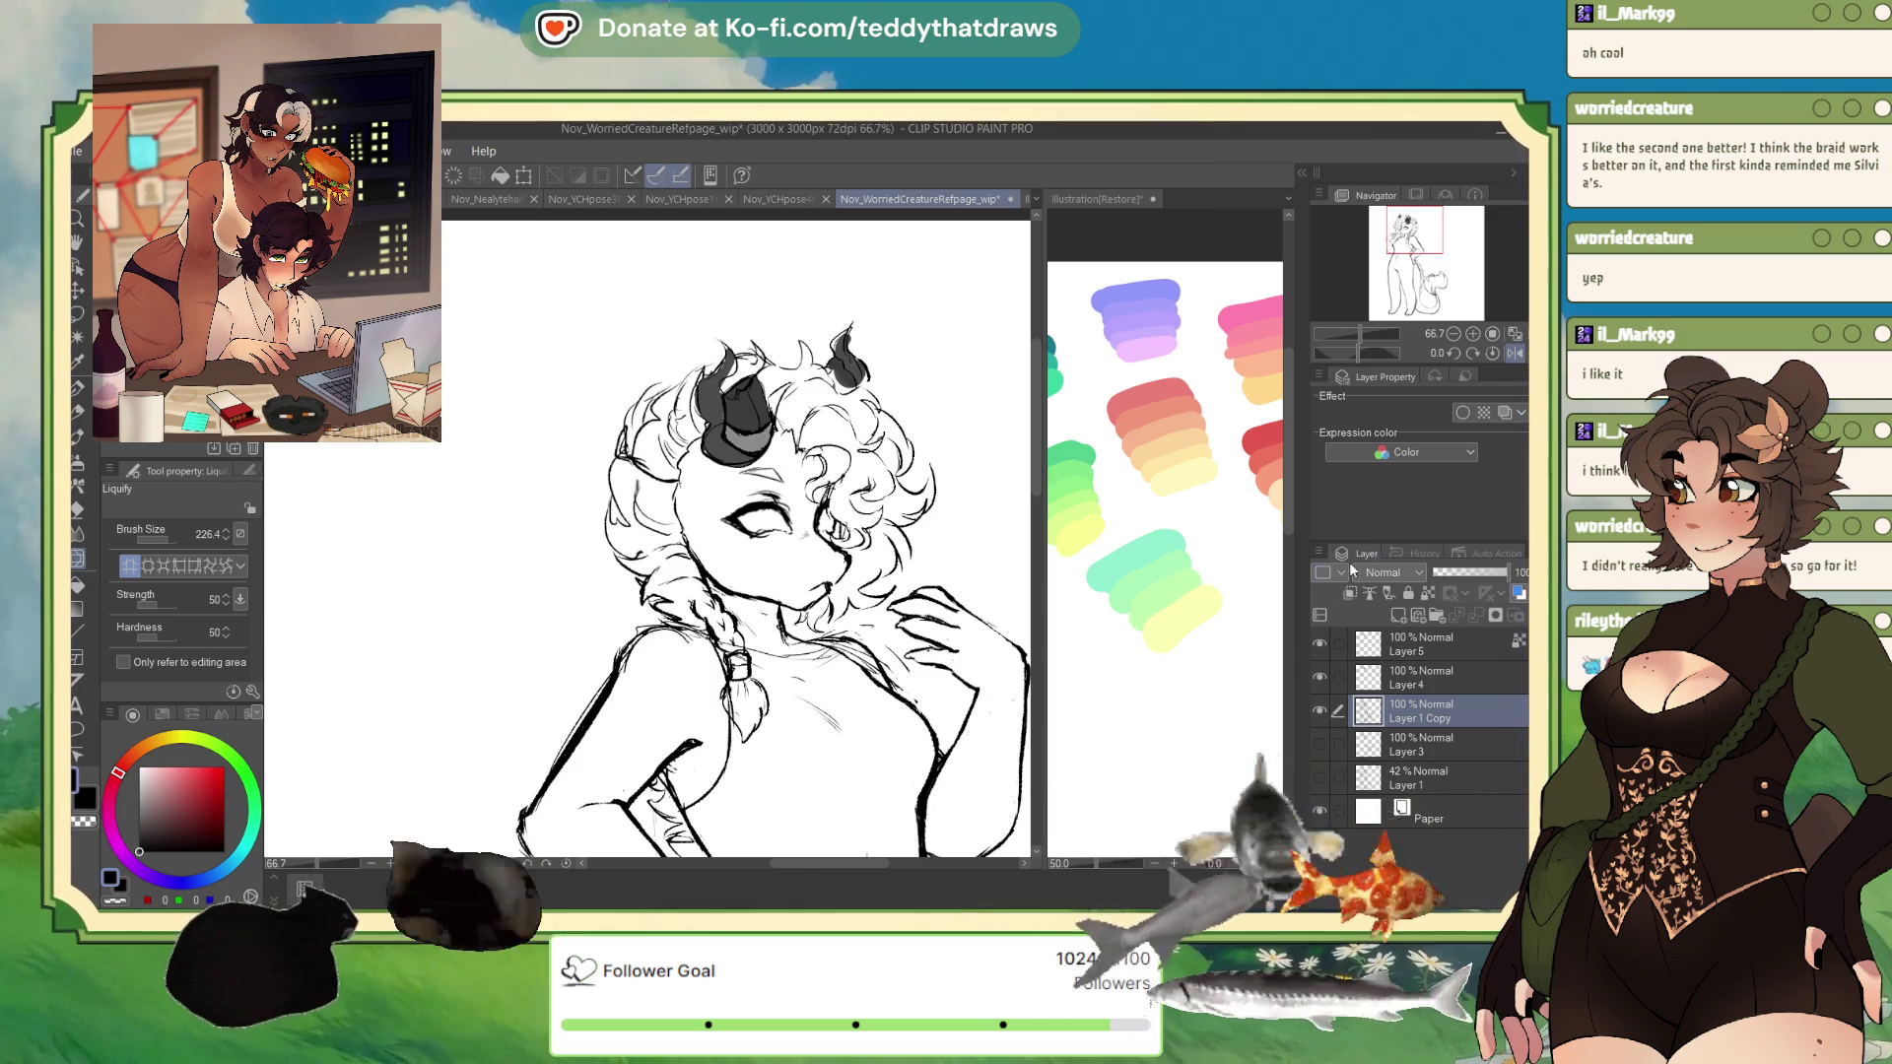
pyautogui.click(1318, 677)
pyautogui.click(1320, 643)
pyautogui.click(1398, 615)
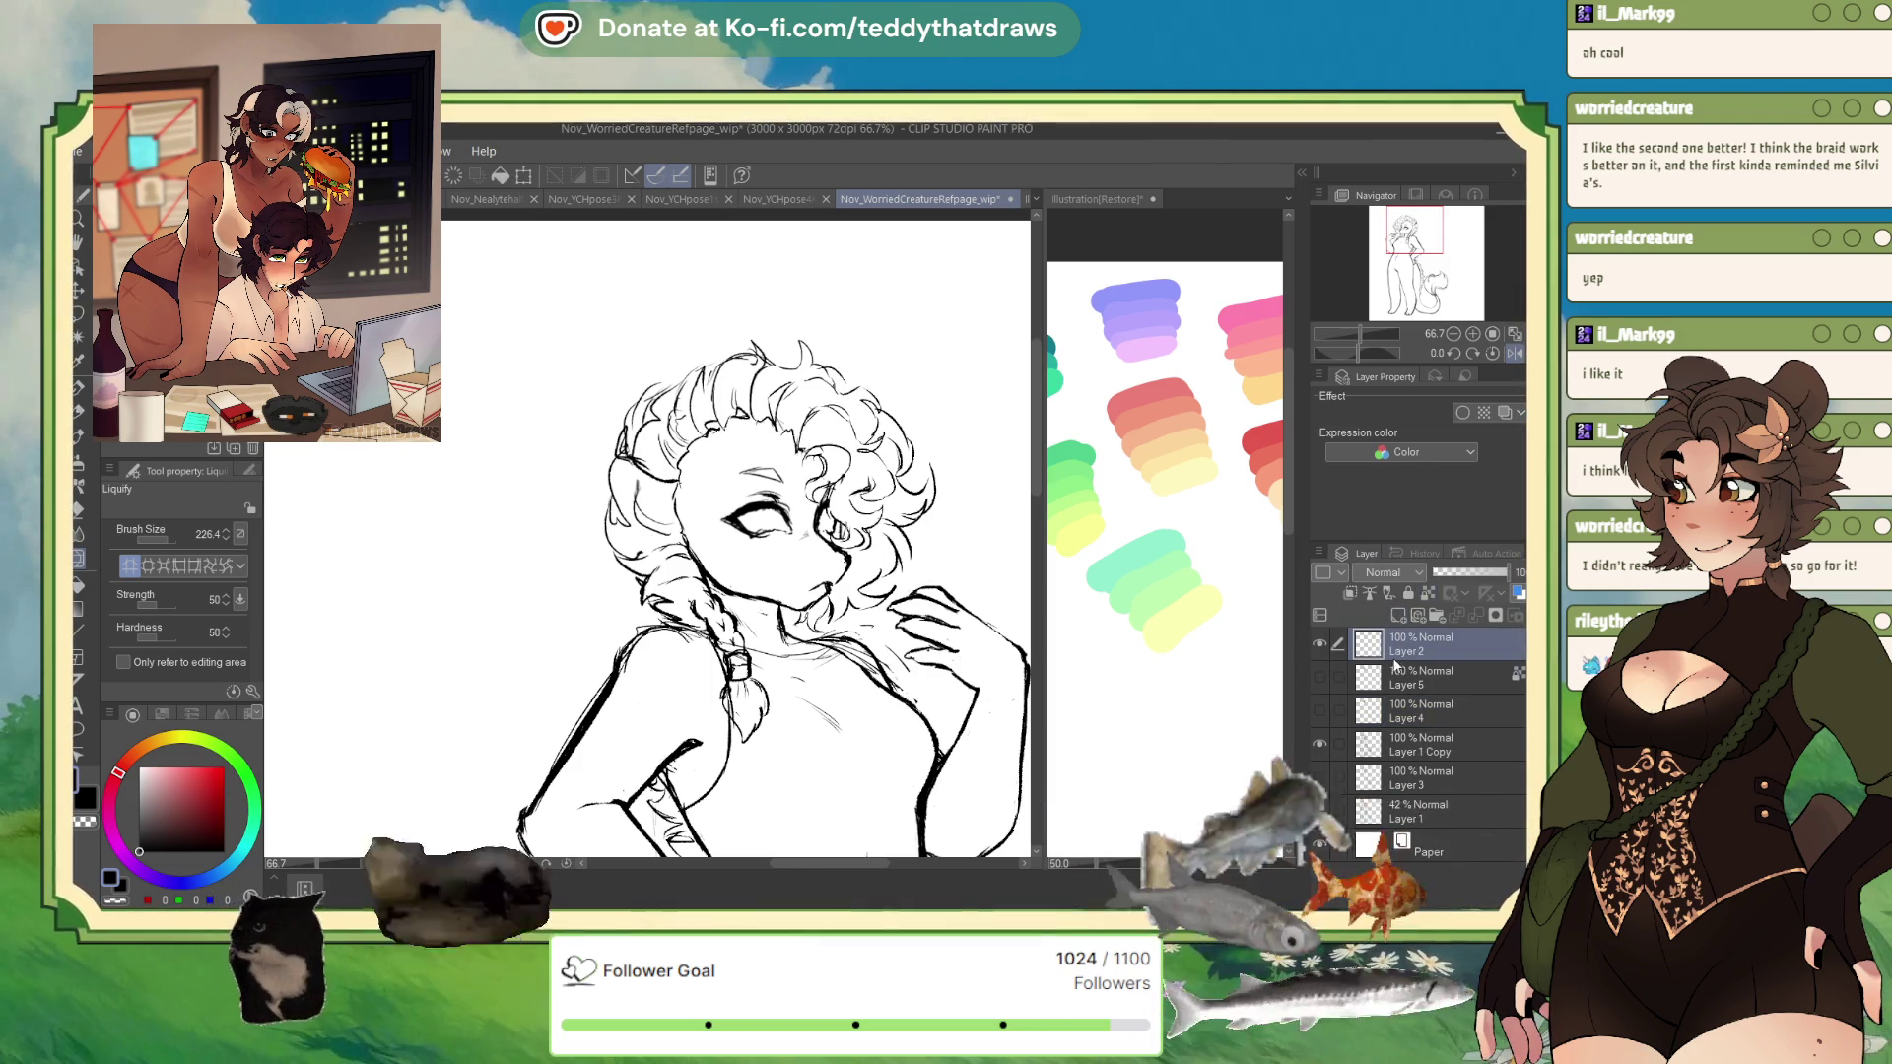
# - Ink a pointed ear stroke, fade Layer 1 Copy to 21%, and thicken the ear on Layer 2
pyautogui.press('p')
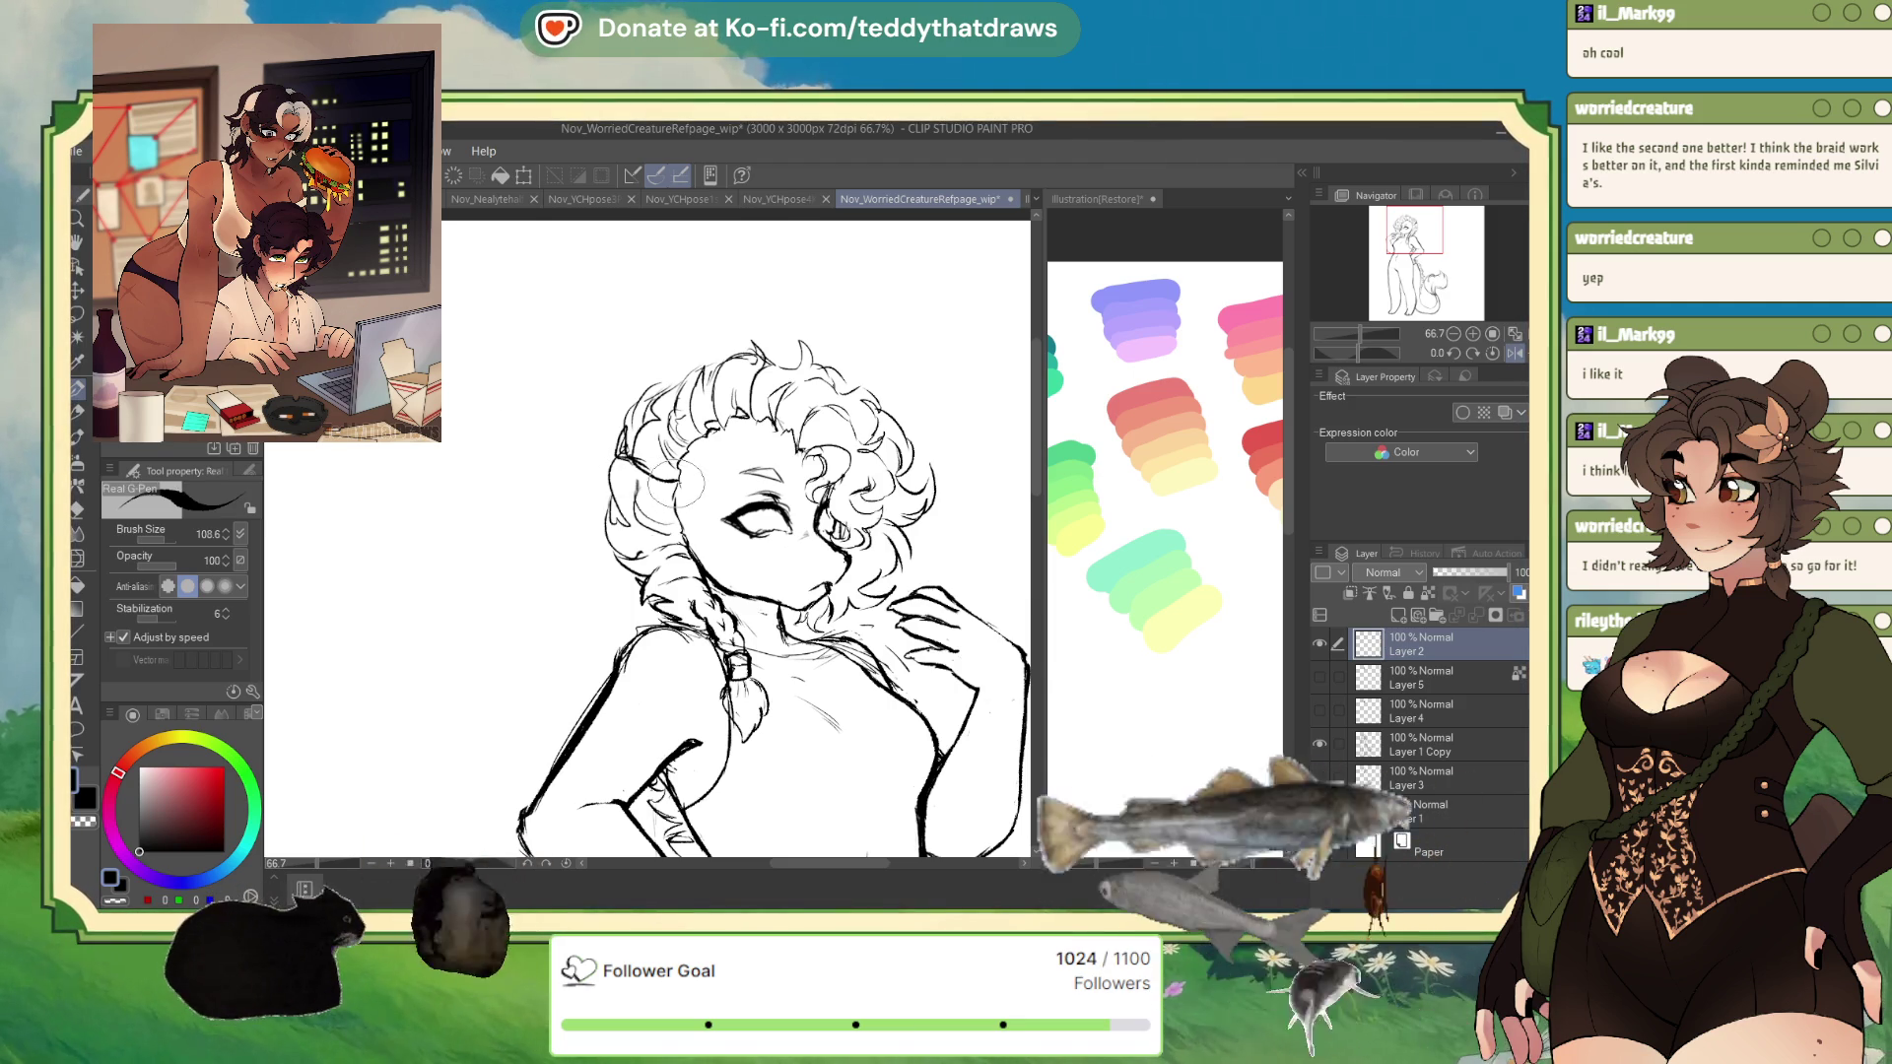
pyautogui.moveTo(689, 492); pyautogui.dragTo(598, 430)
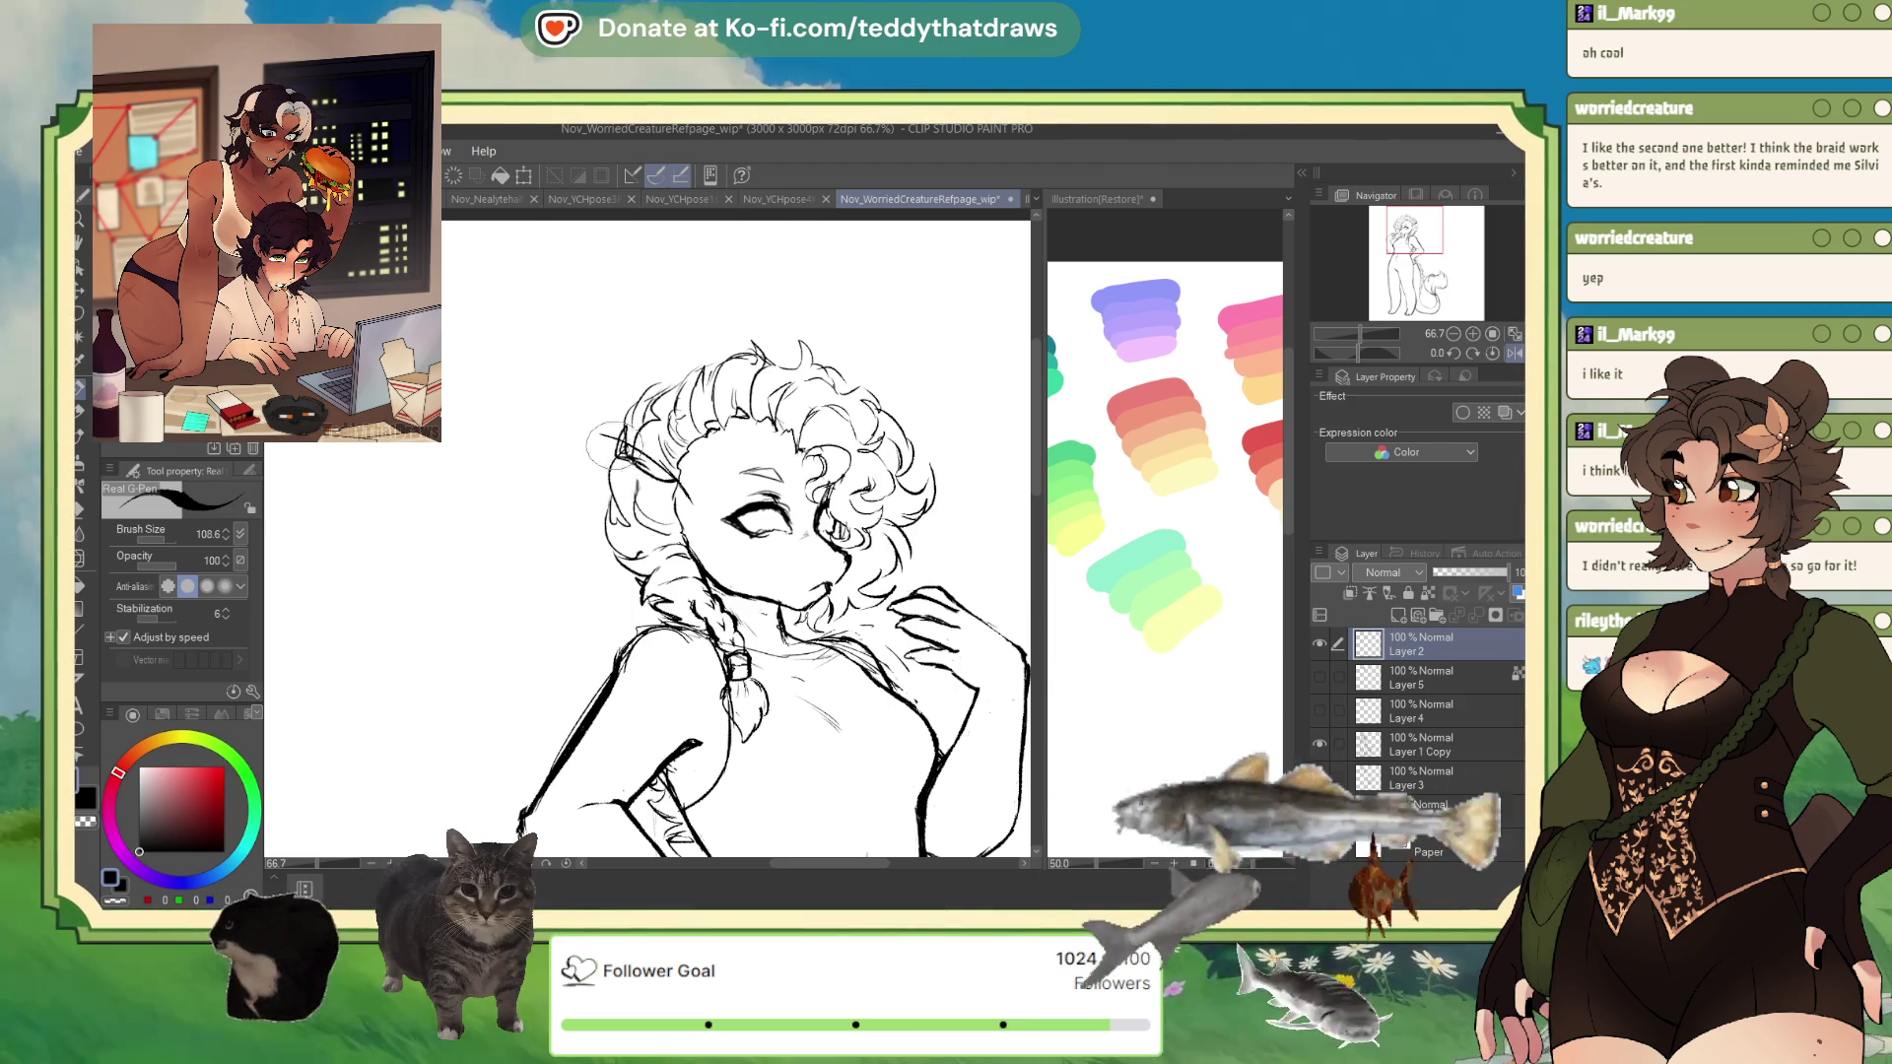
pyautogui.click(1396, 751)
pyautogui.moveTo(1503, 571); pyautogui.dragTo(1448, 572)
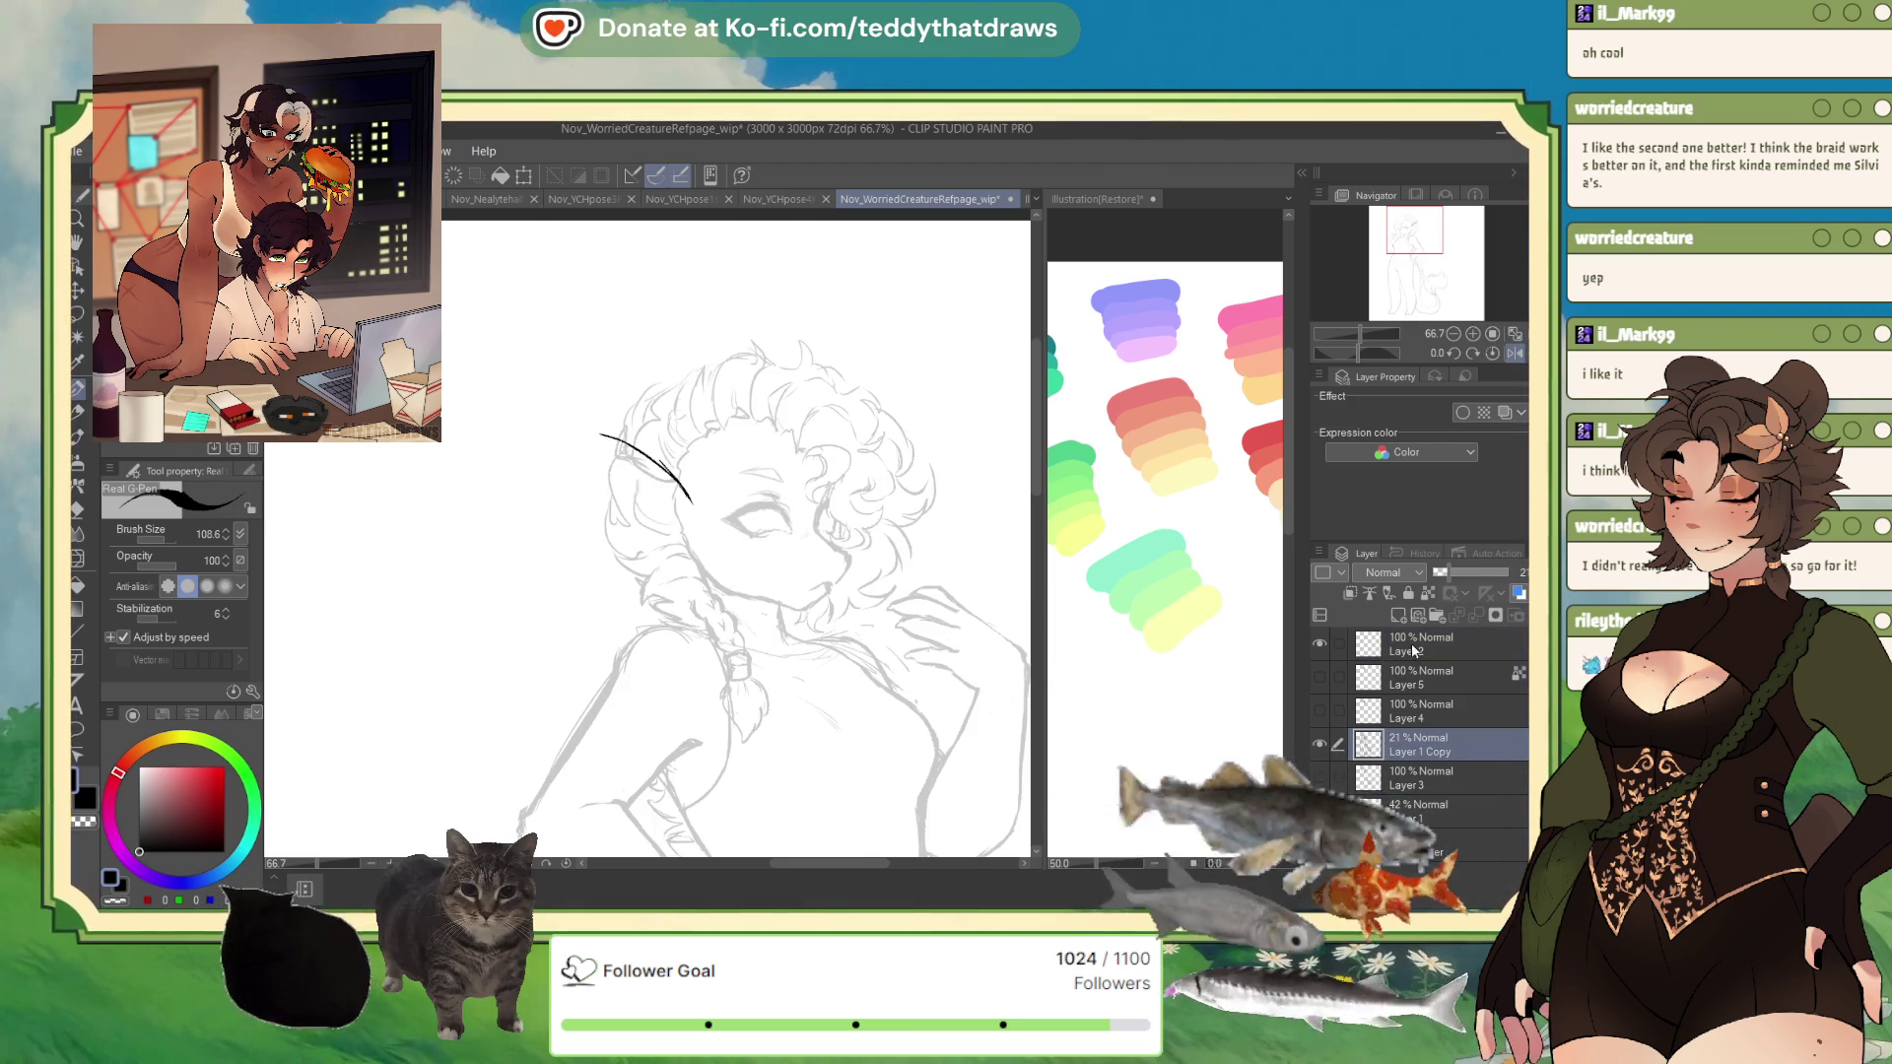
pyautogui.click(1409, 645)
pyautogui.moveTo(601, 435); pyautogui.dragTo(685, 498)
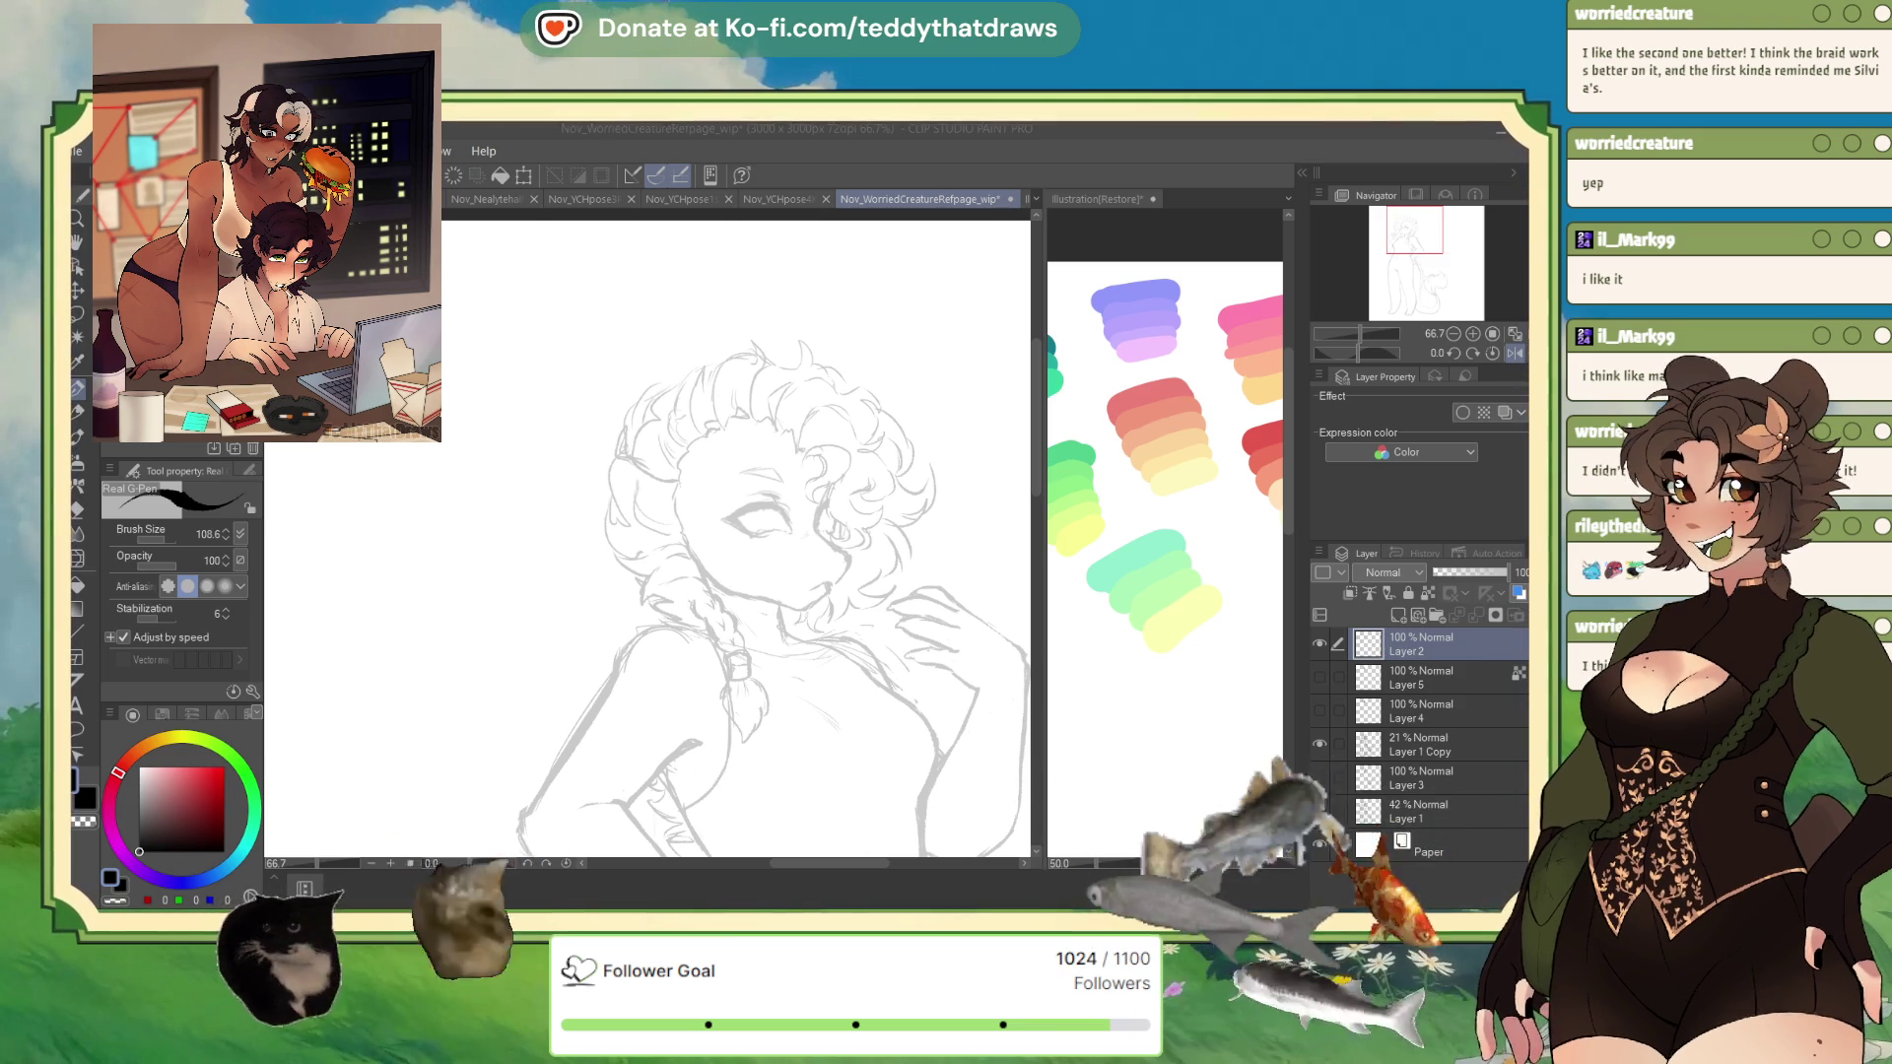
# - Compare the Layer 4 and Layer 5 horn versions and move Layer 2 below Layer 5
pyautogui.click(1321, 700)
pyautogui.click(1320, 709)
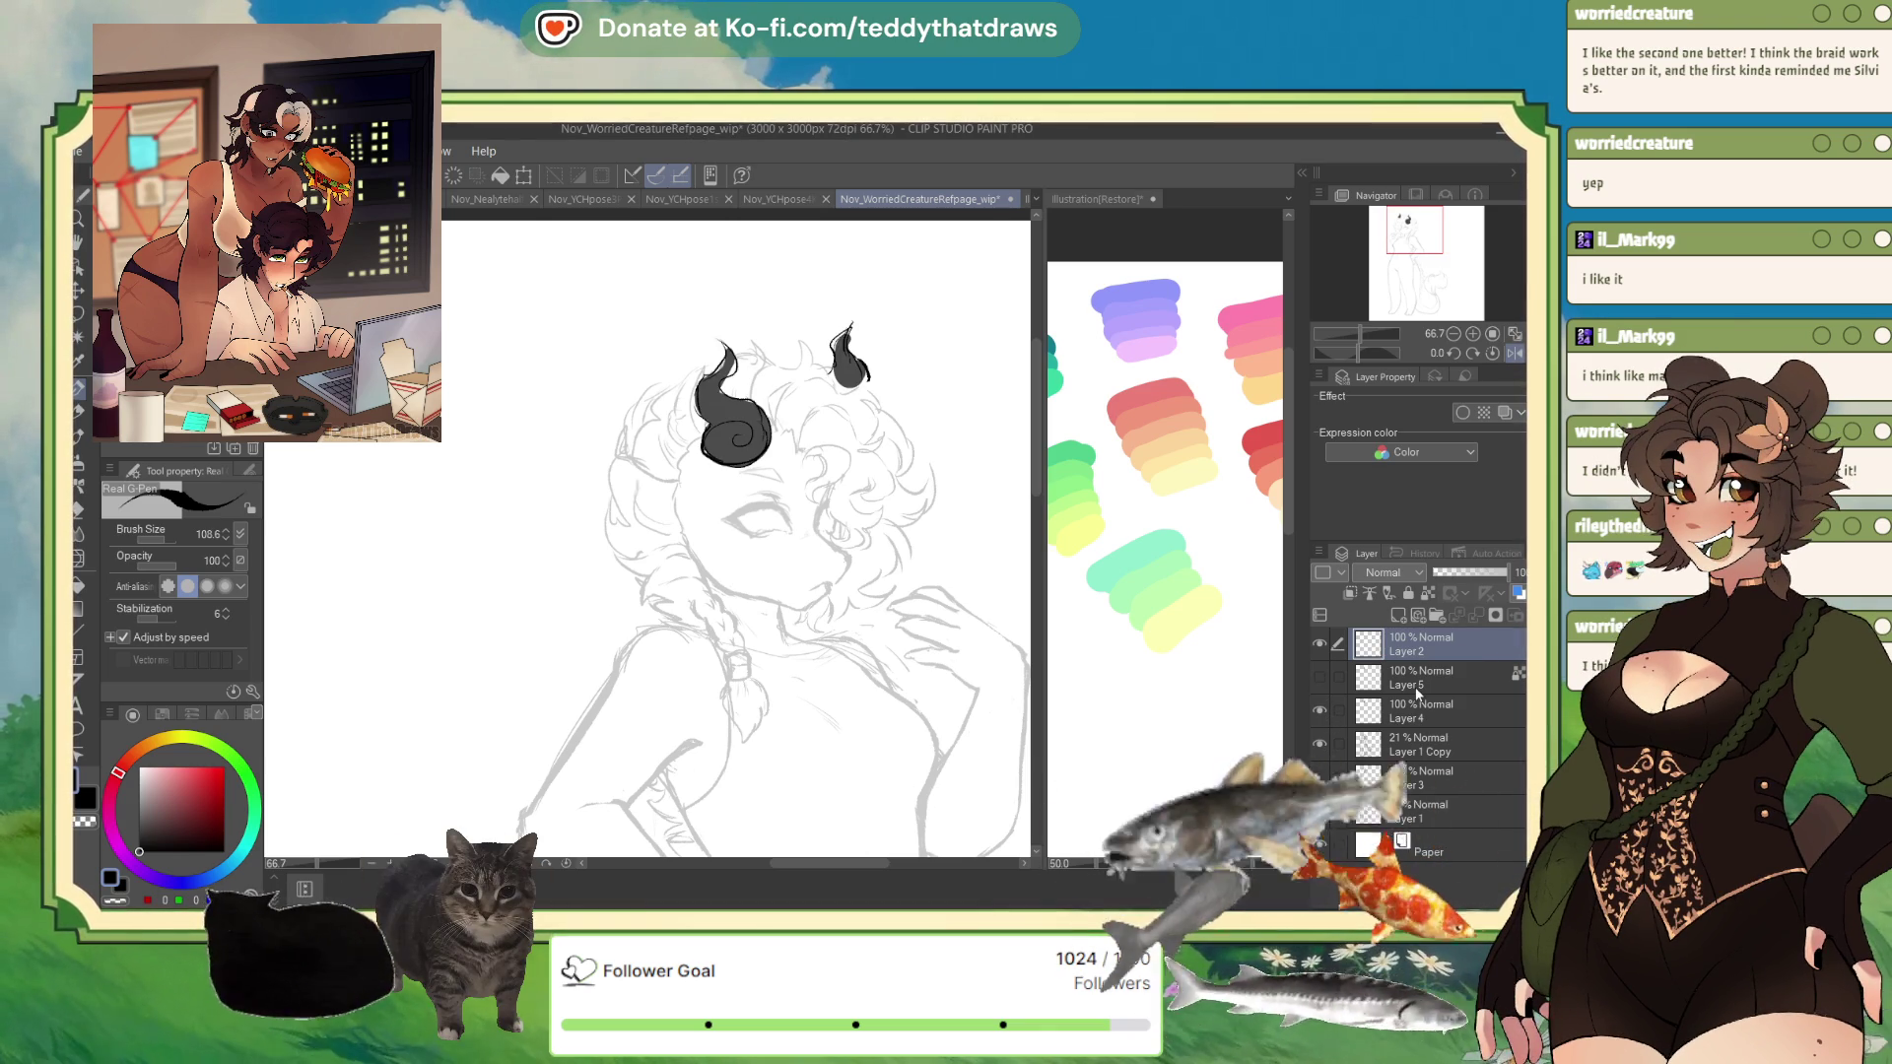
pyautogui.scroll(-3, 650, 592)
pyautogui.scroll(5, 794, 465)
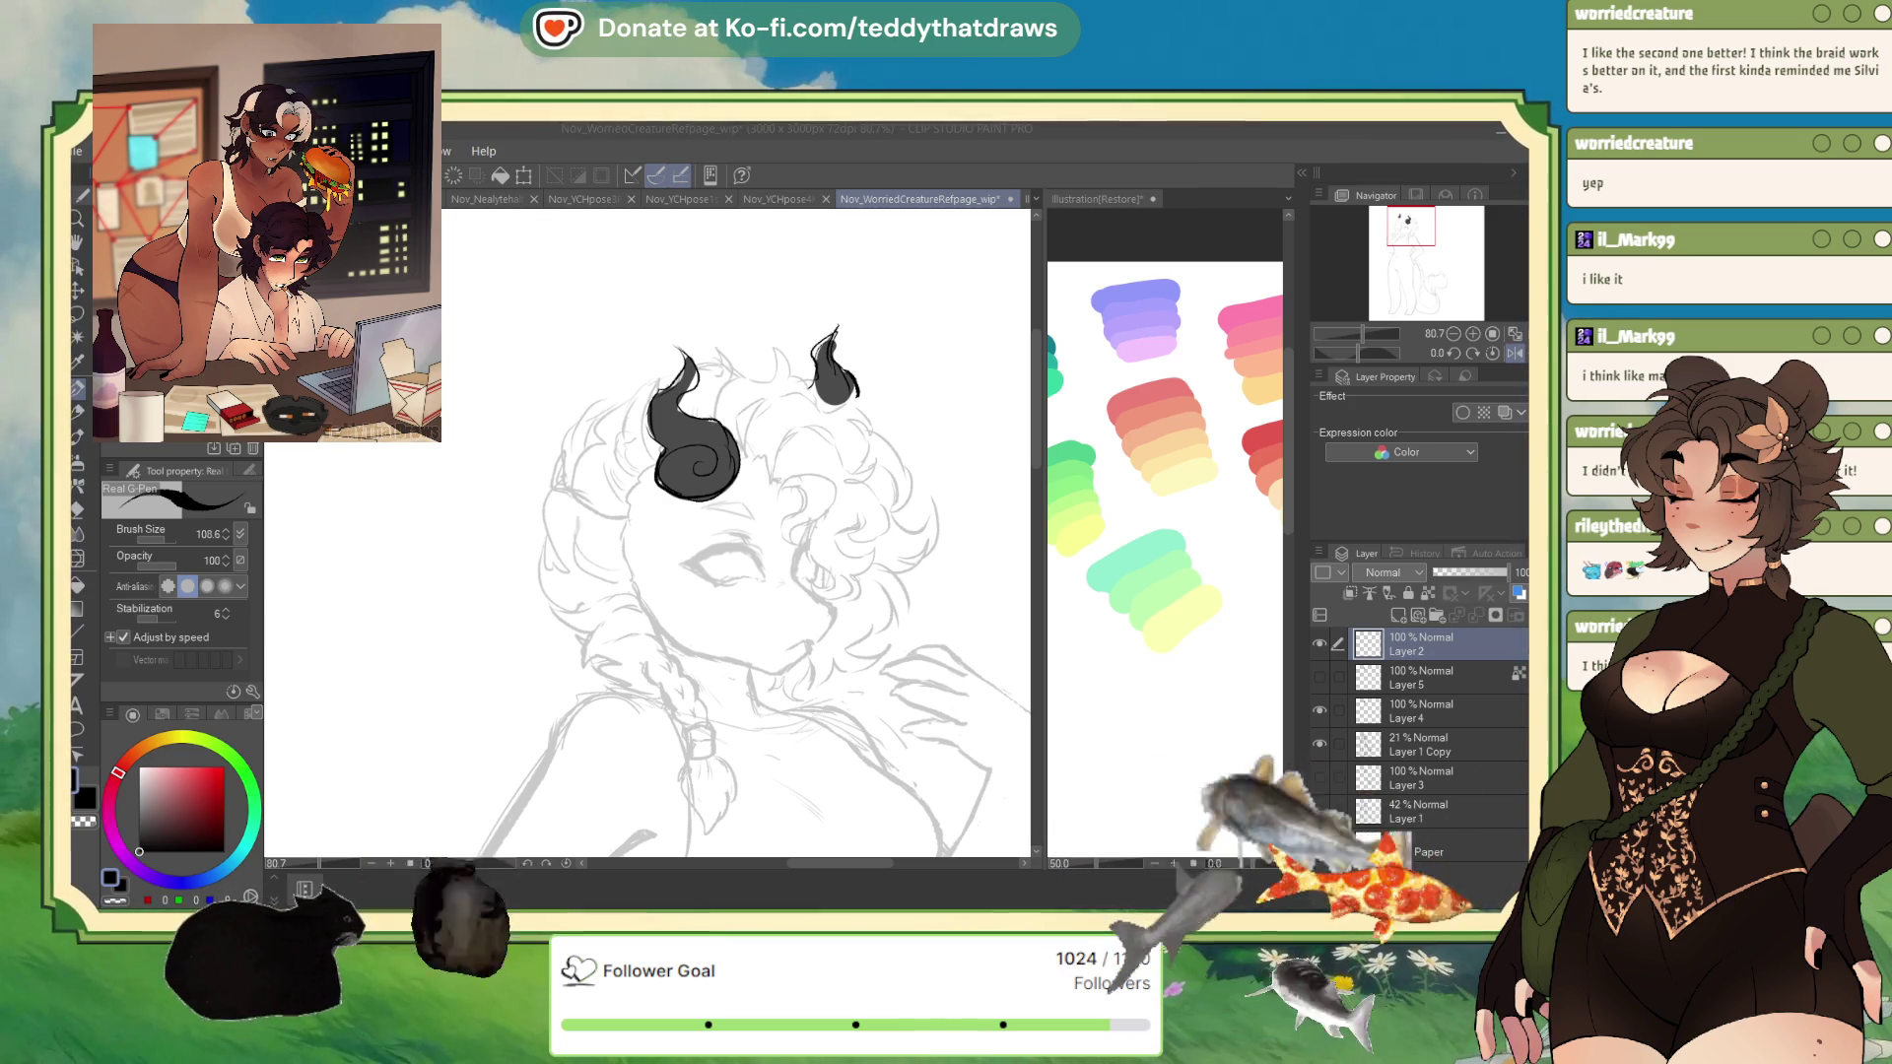
pyautogui.click(1323, 676)
pyautogui.click(1320, 676)
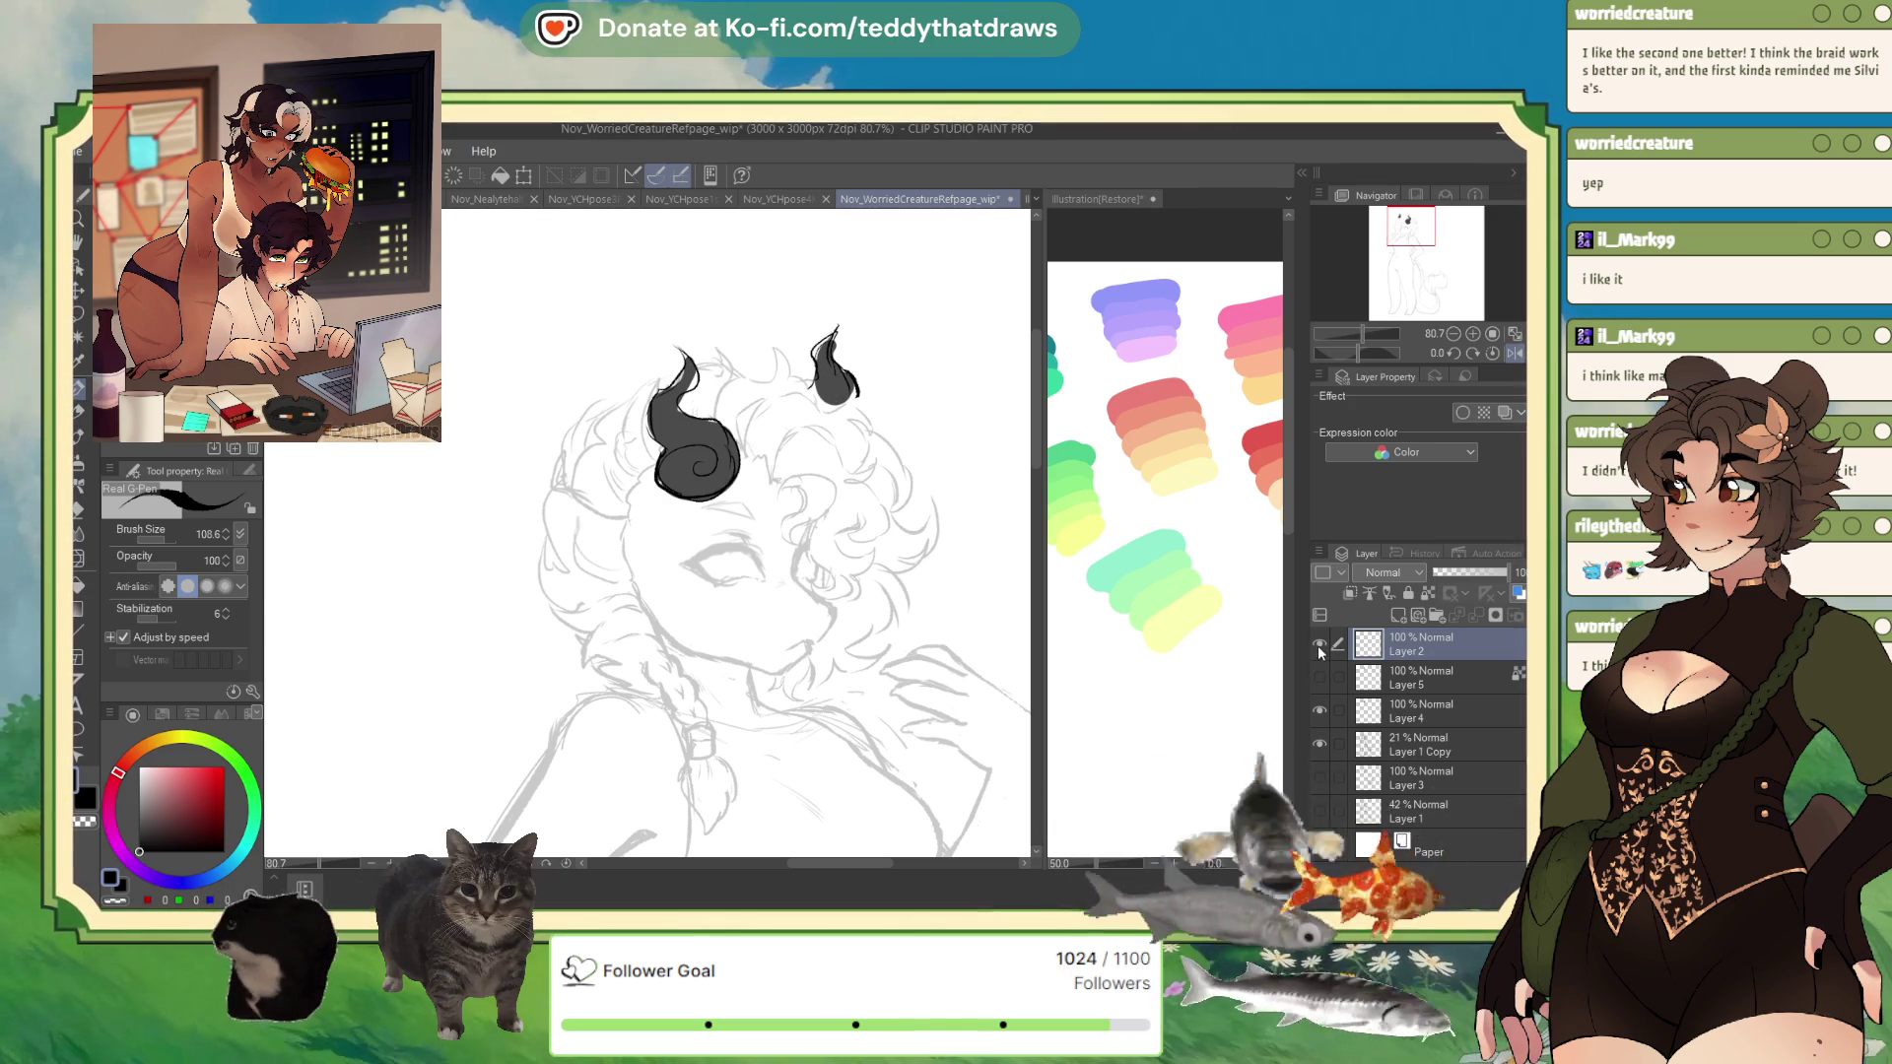
pyautogui.click(1320, 643)
pyautogui.click(1320, 642)
pyautogui.moveTo(1418, 647); pyautogui.dragTo(1435, 684)
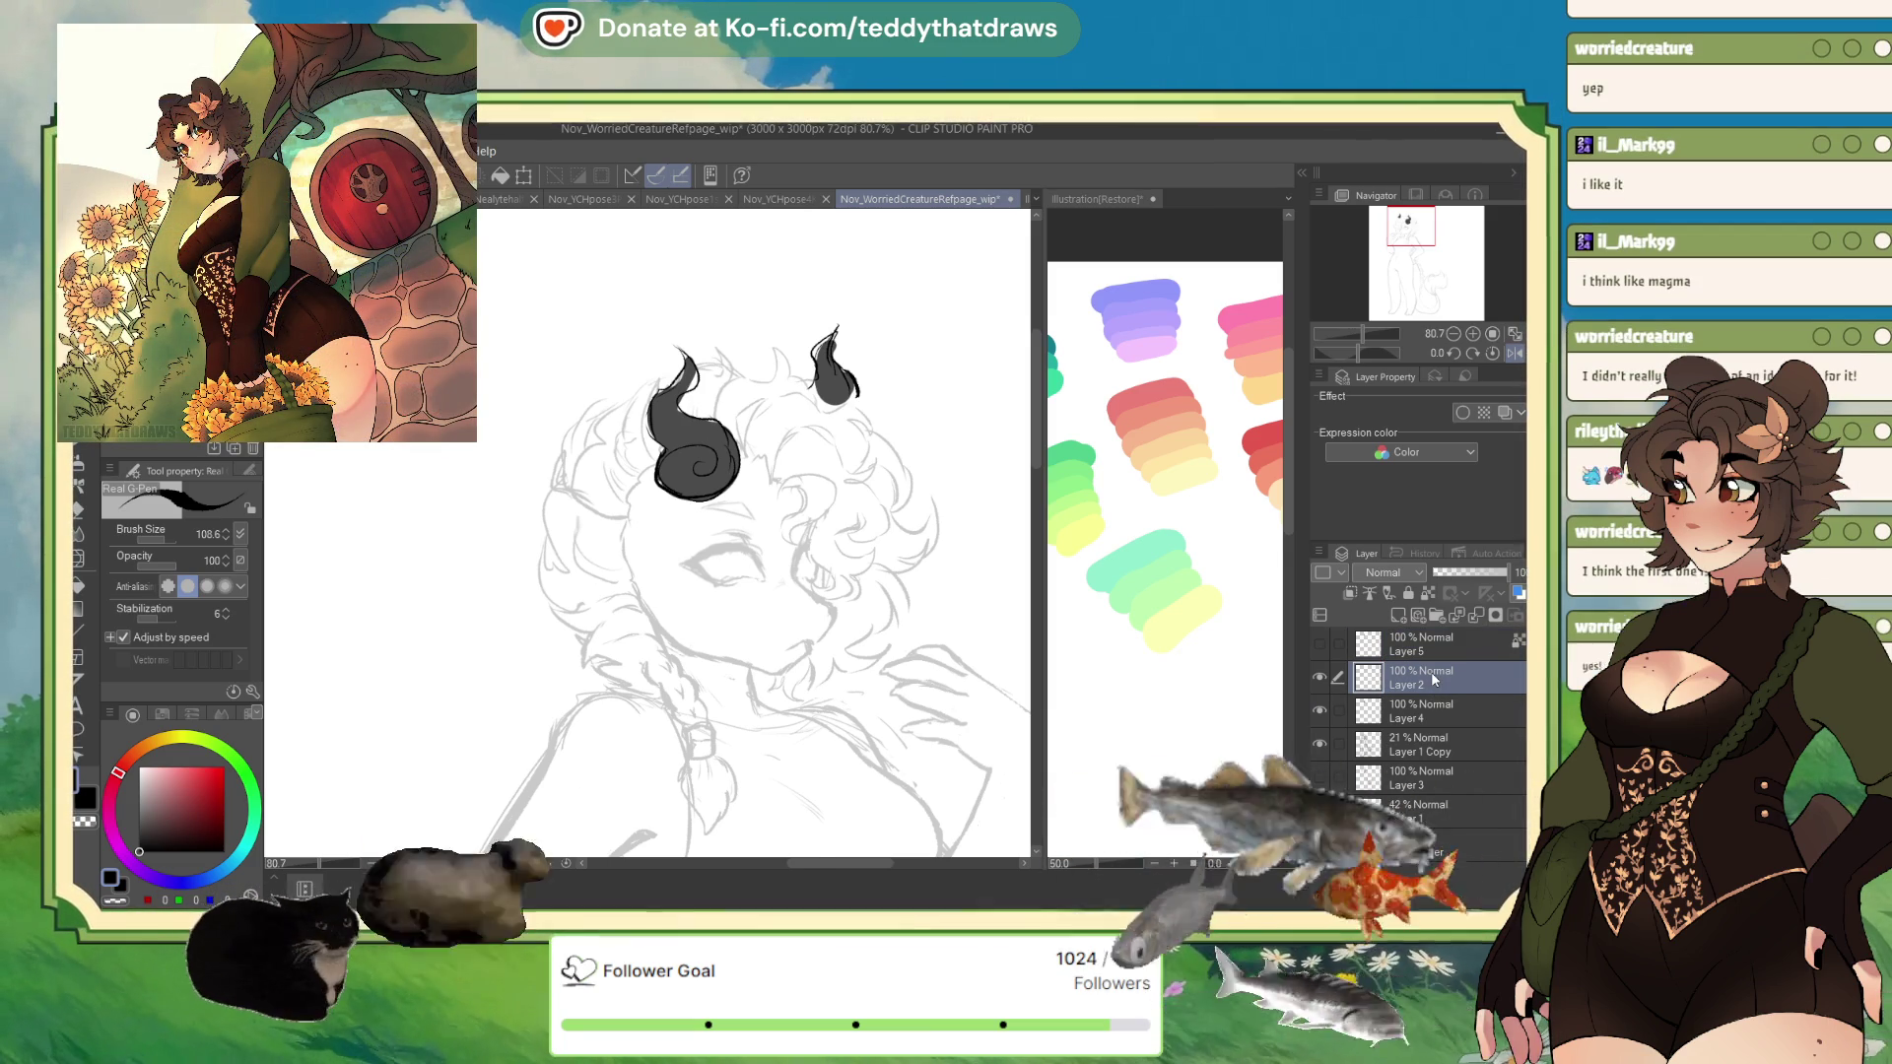
# - Delete Layer 2 and Layer 5, fade Layer 4 to 20%, and add a new layer
pyautogui.click(1515, 615)
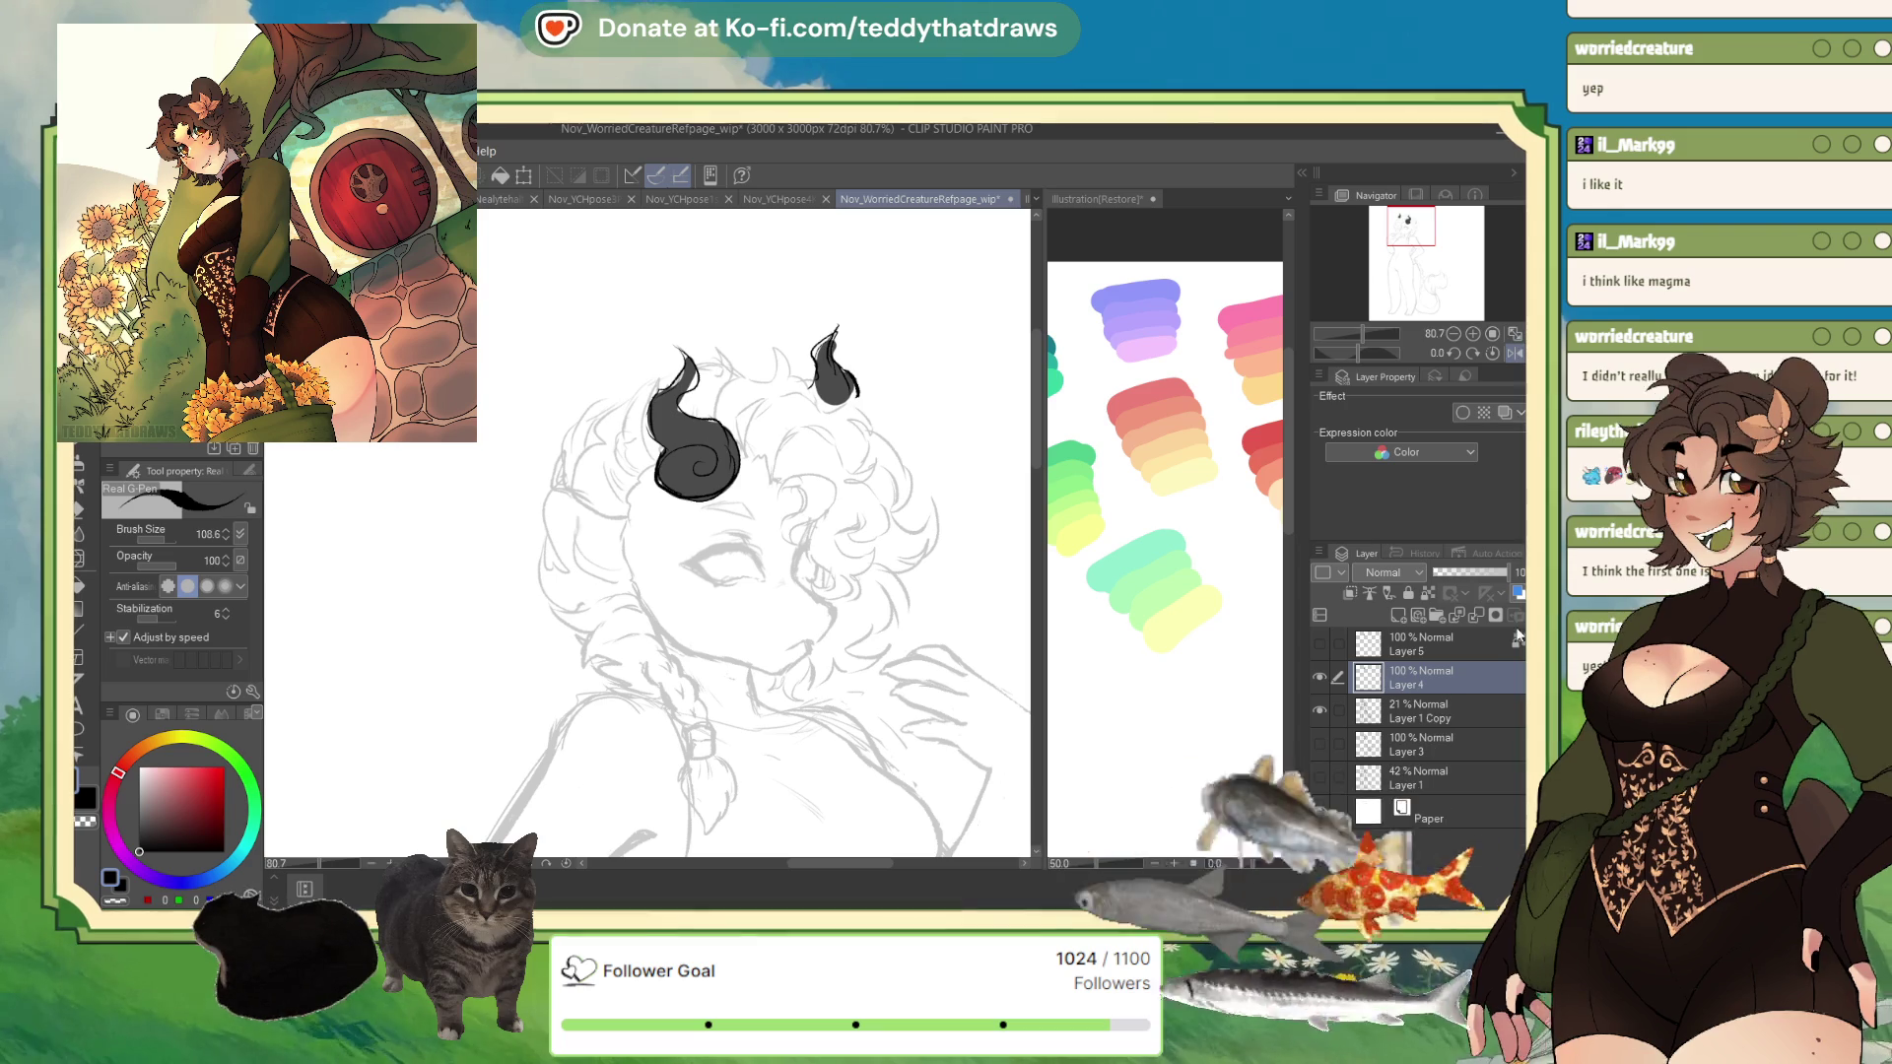
pyautogui.click(1515, 614)
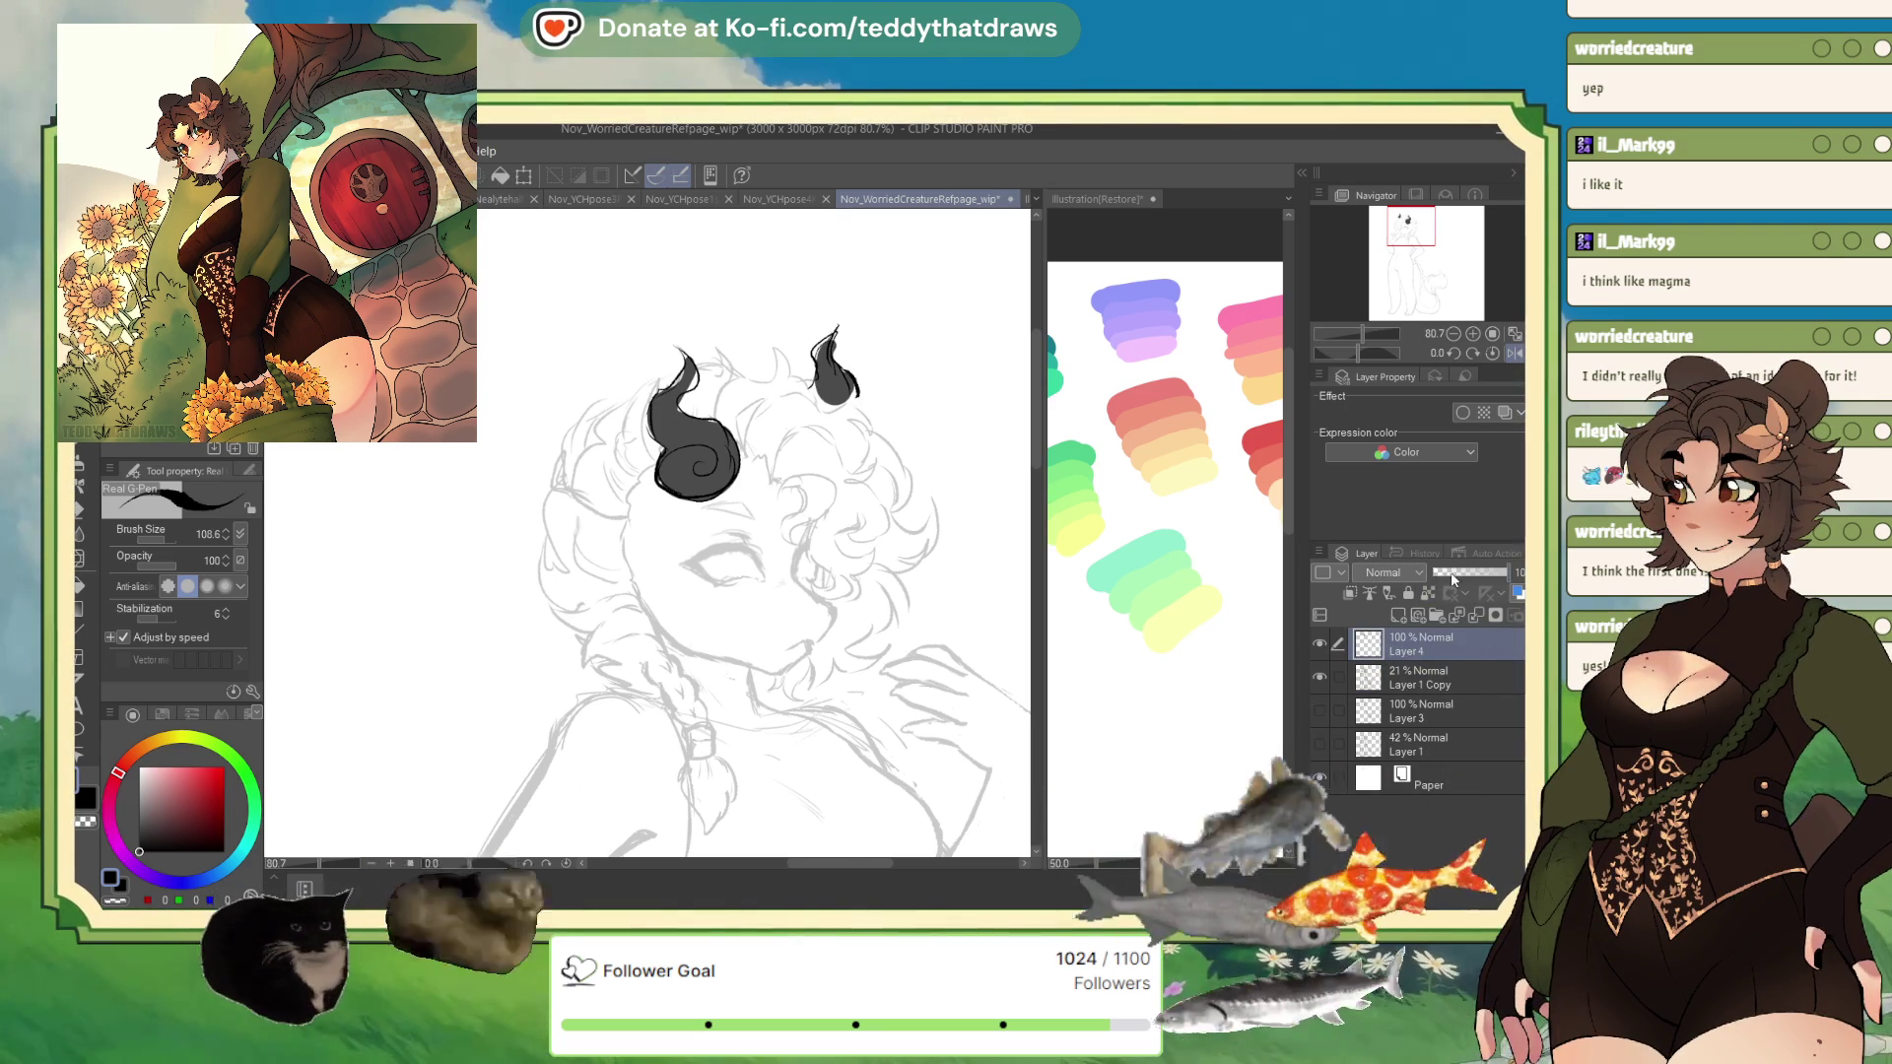
pyautogui.moveTo(1507, 571); pyautogui.dragTo(1440, 571)
pyautogui.click(1395, 616)
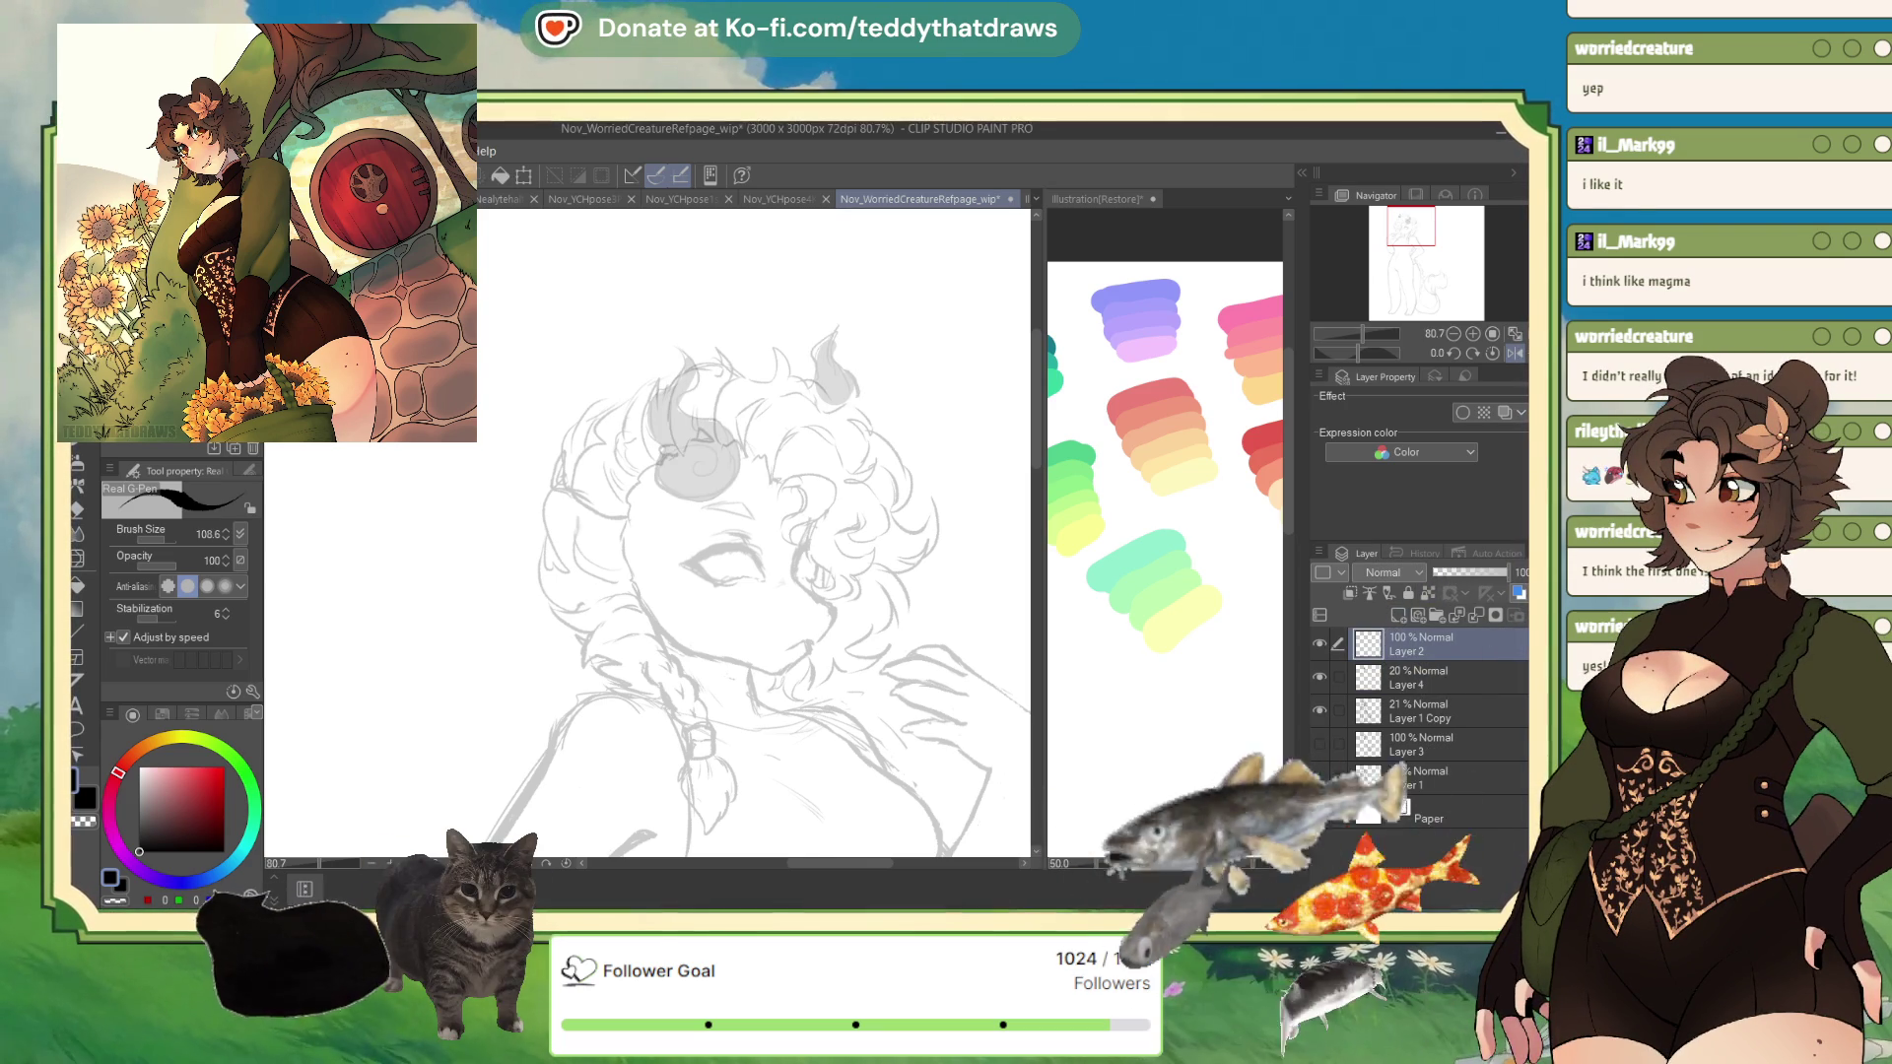
# - Ink a flame outline with a V base and spiral on the forehead, then pick dark grey-brown
pyautogui.moveTo(694, 479)
pyautogui.mouseDown()
pyautogui.moveTo(762, 473)
pyautogui.moveTo(704, 436)
pyautogui.mouseUp()
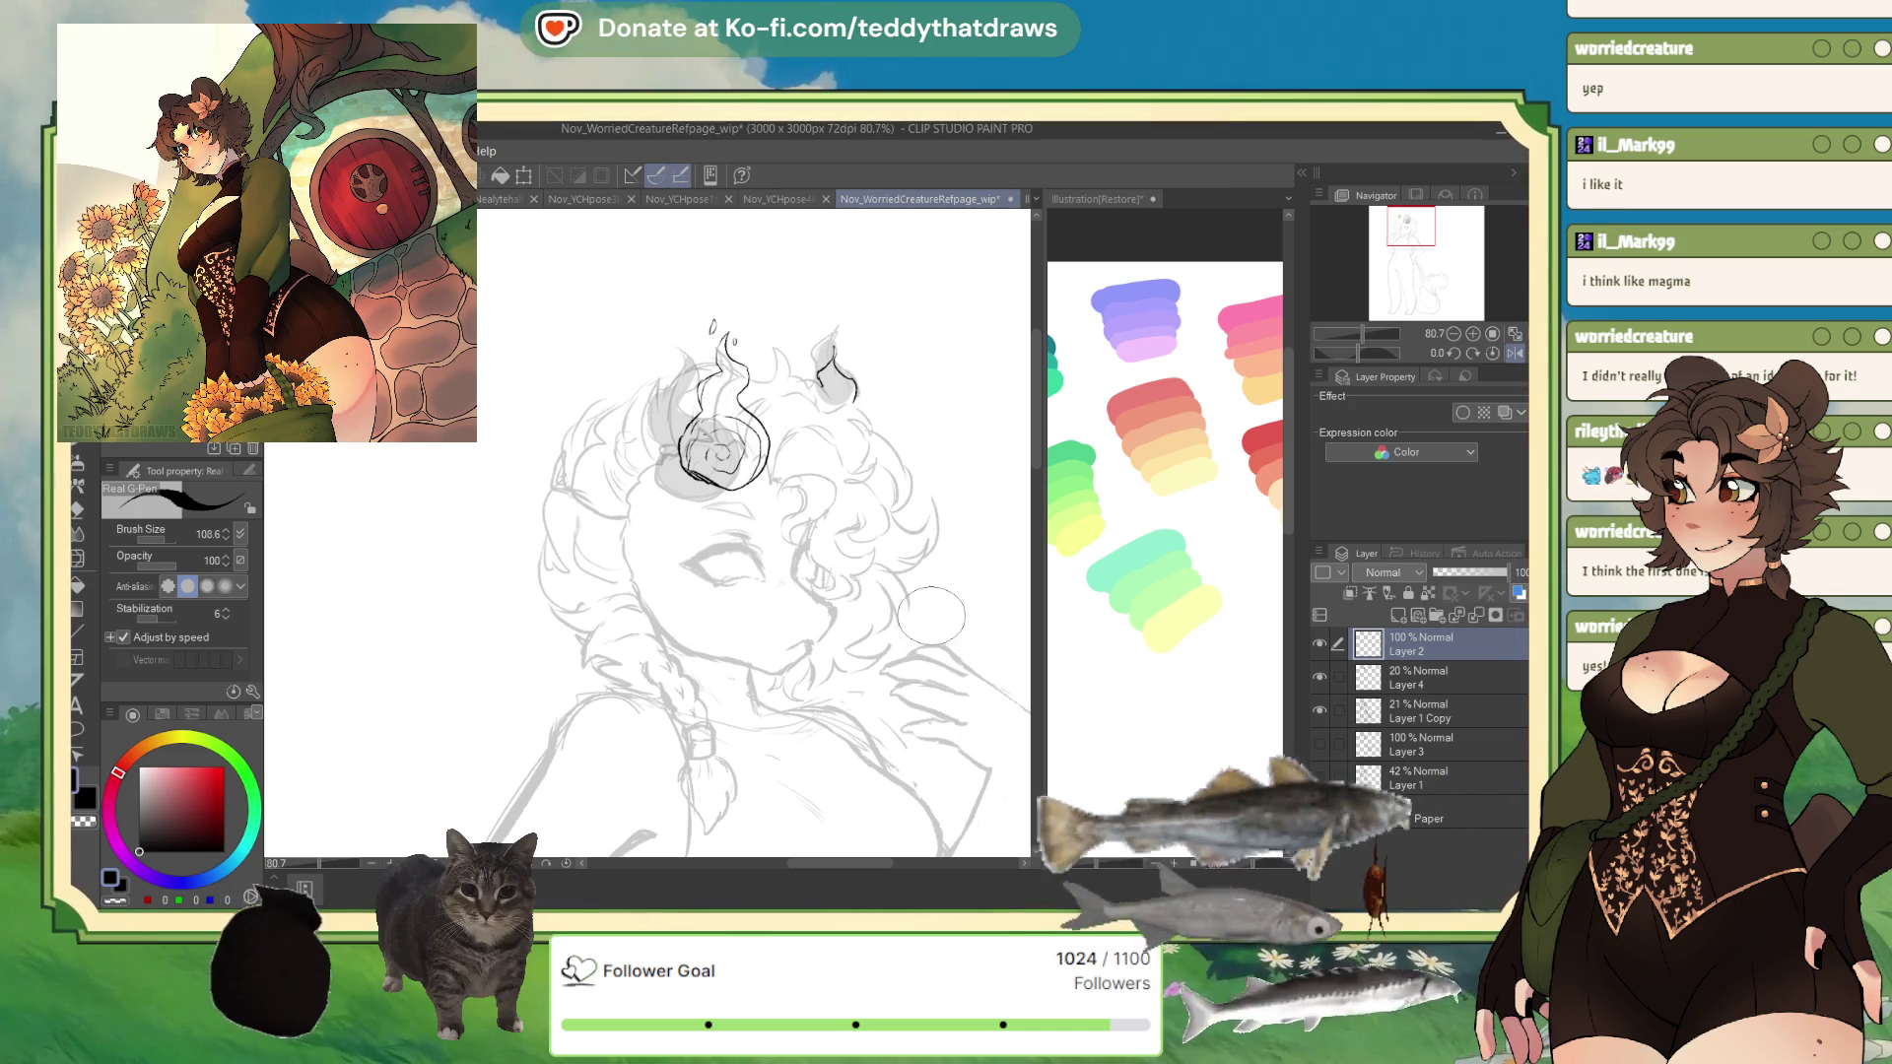
pyautogui.moveTo(695, 473); pyautogui.dragTo(759, 458)
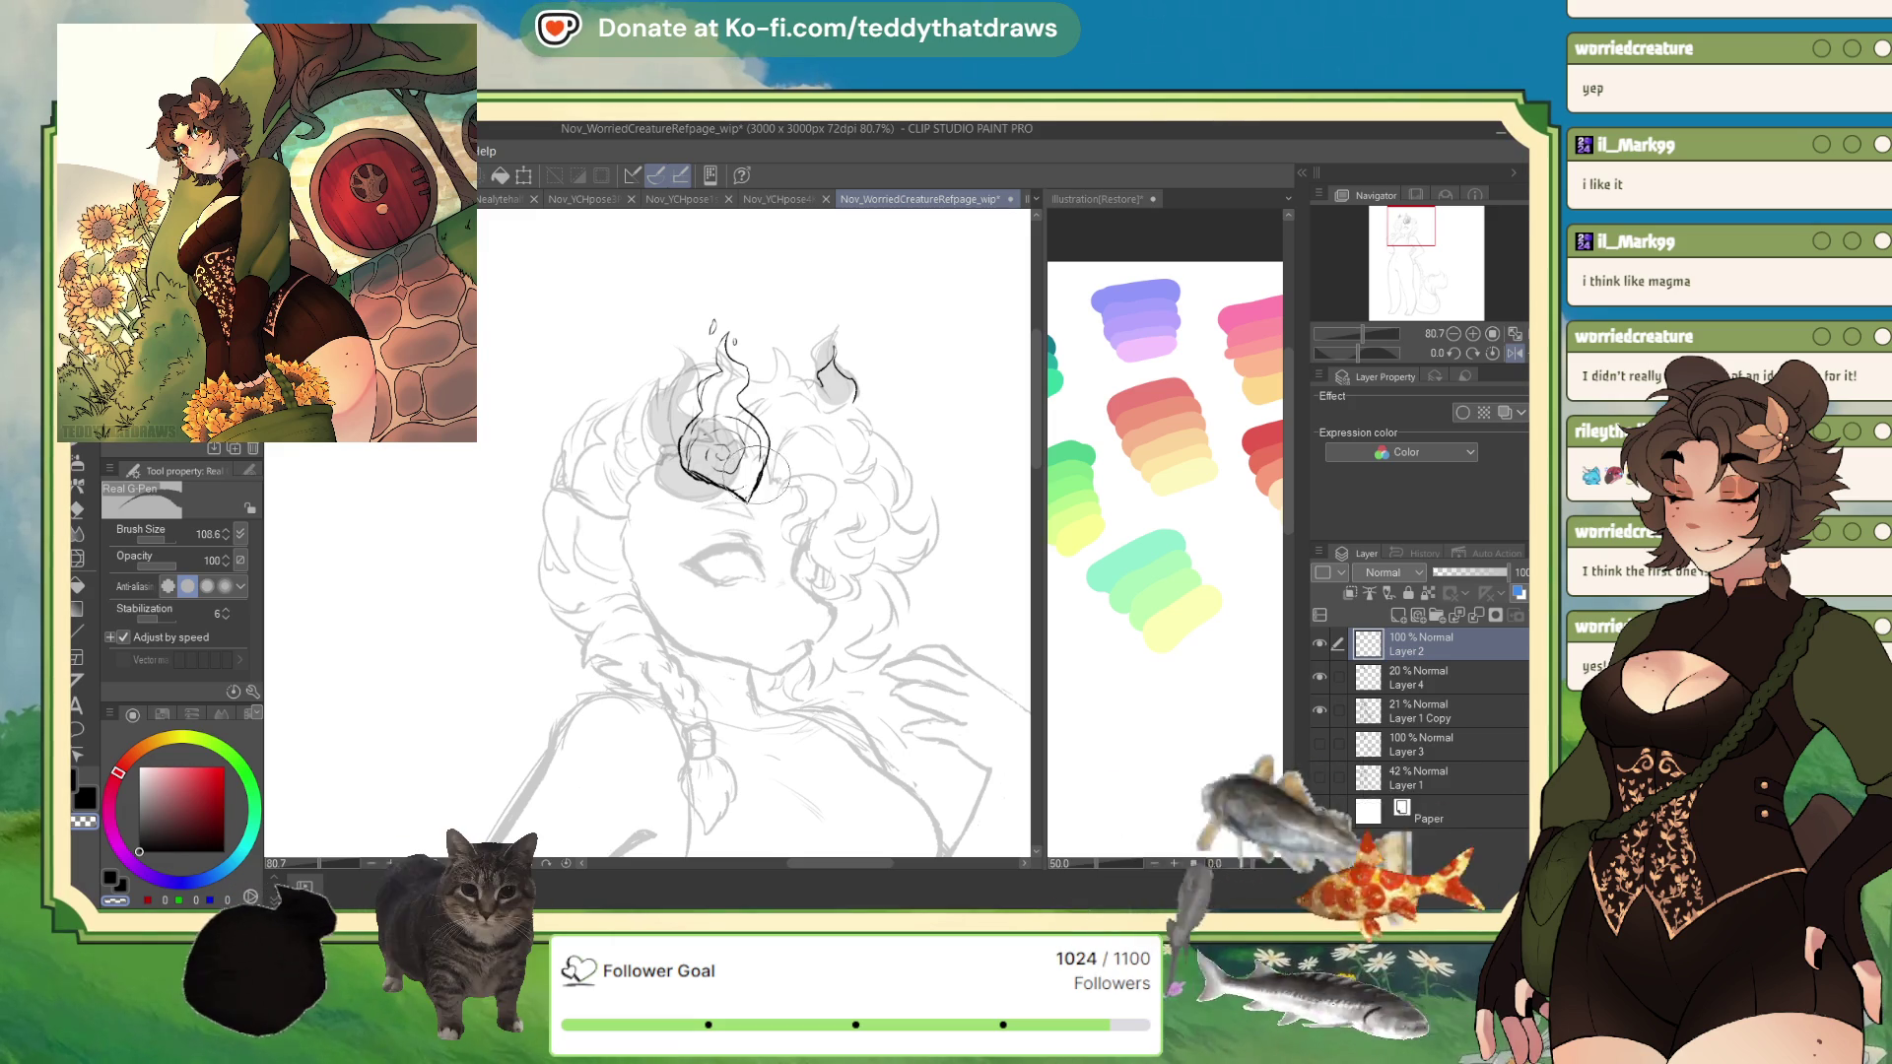
pyautogui.click(150, 828)
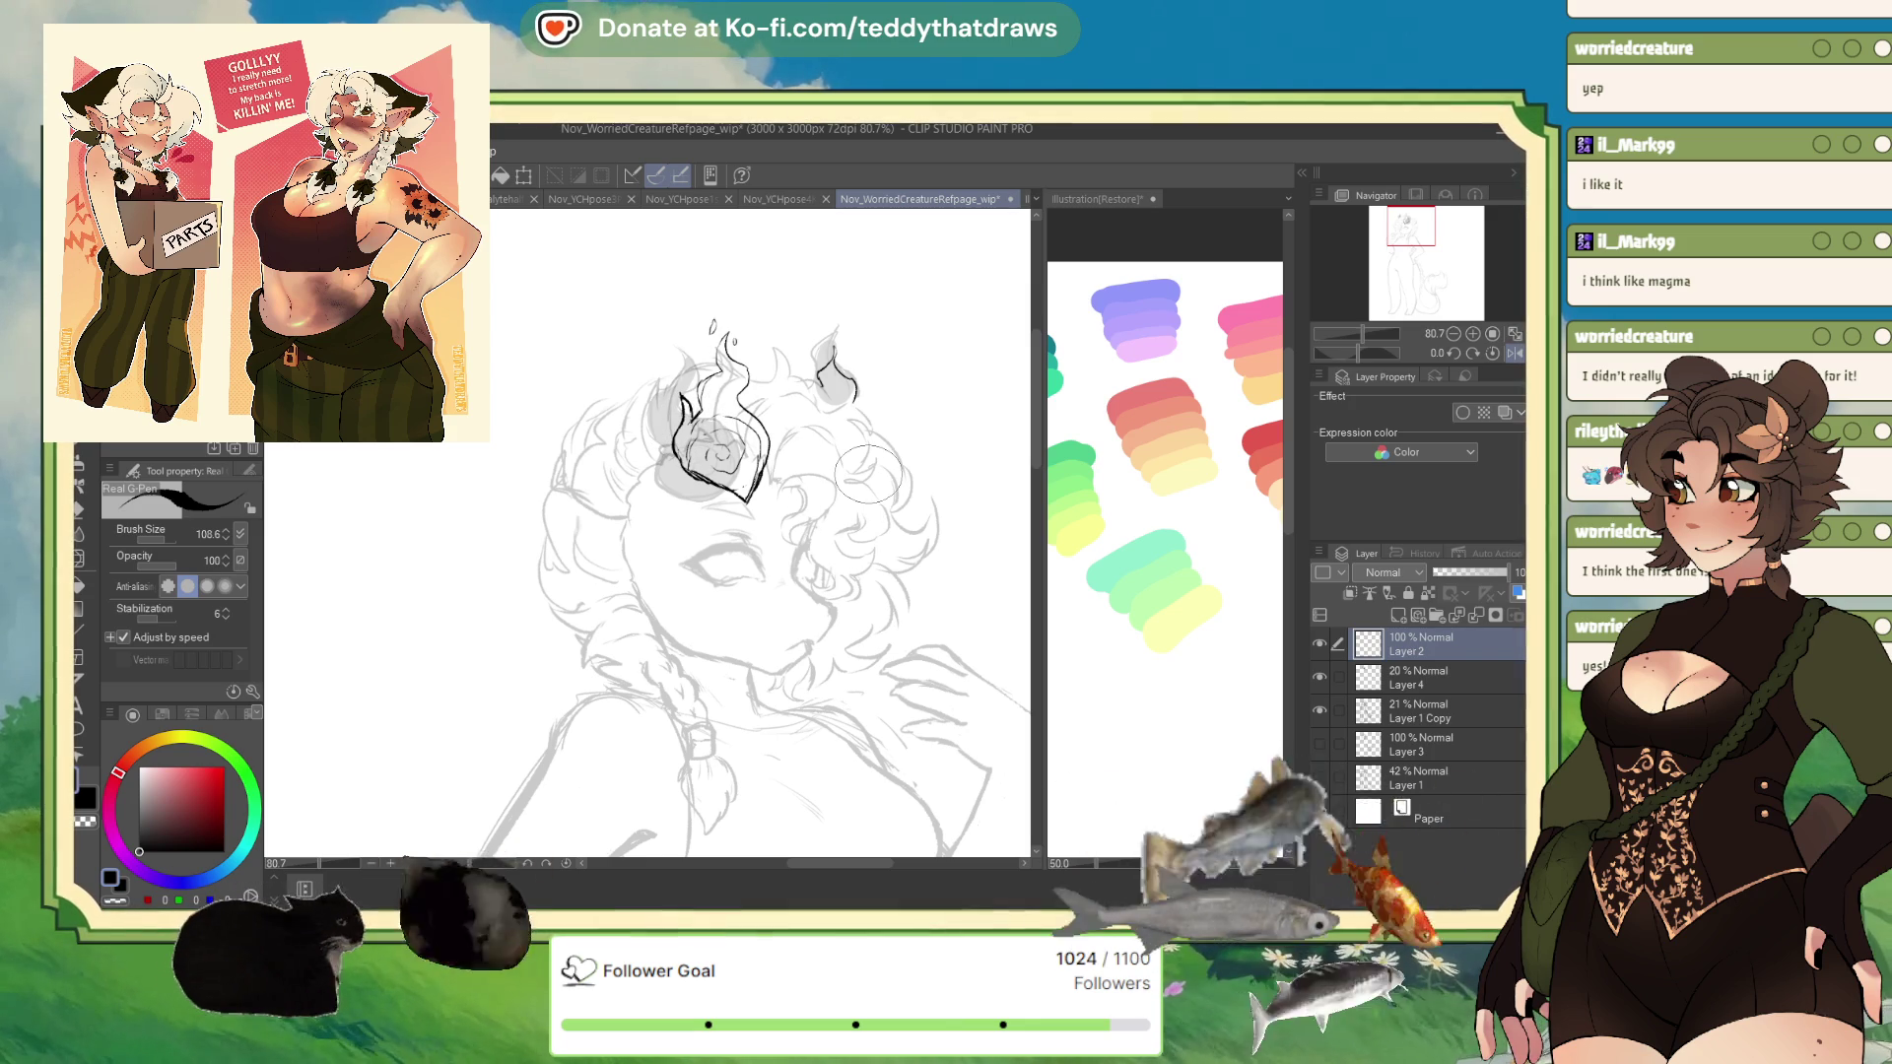
# - Lasso the flame mark and scale and rotate it into place
pyautogui.press('m')
pyautogui.moveTo(767, 343)
pyautogui.mouseDown()
pyautogui.moveTo(695, 317)
pyautogui.moveTo(645, 440)
pyautogui.moveTo(765, 505)
pyautogui.mouseUp()
pyautogui.hotkey('ctrl', 't')
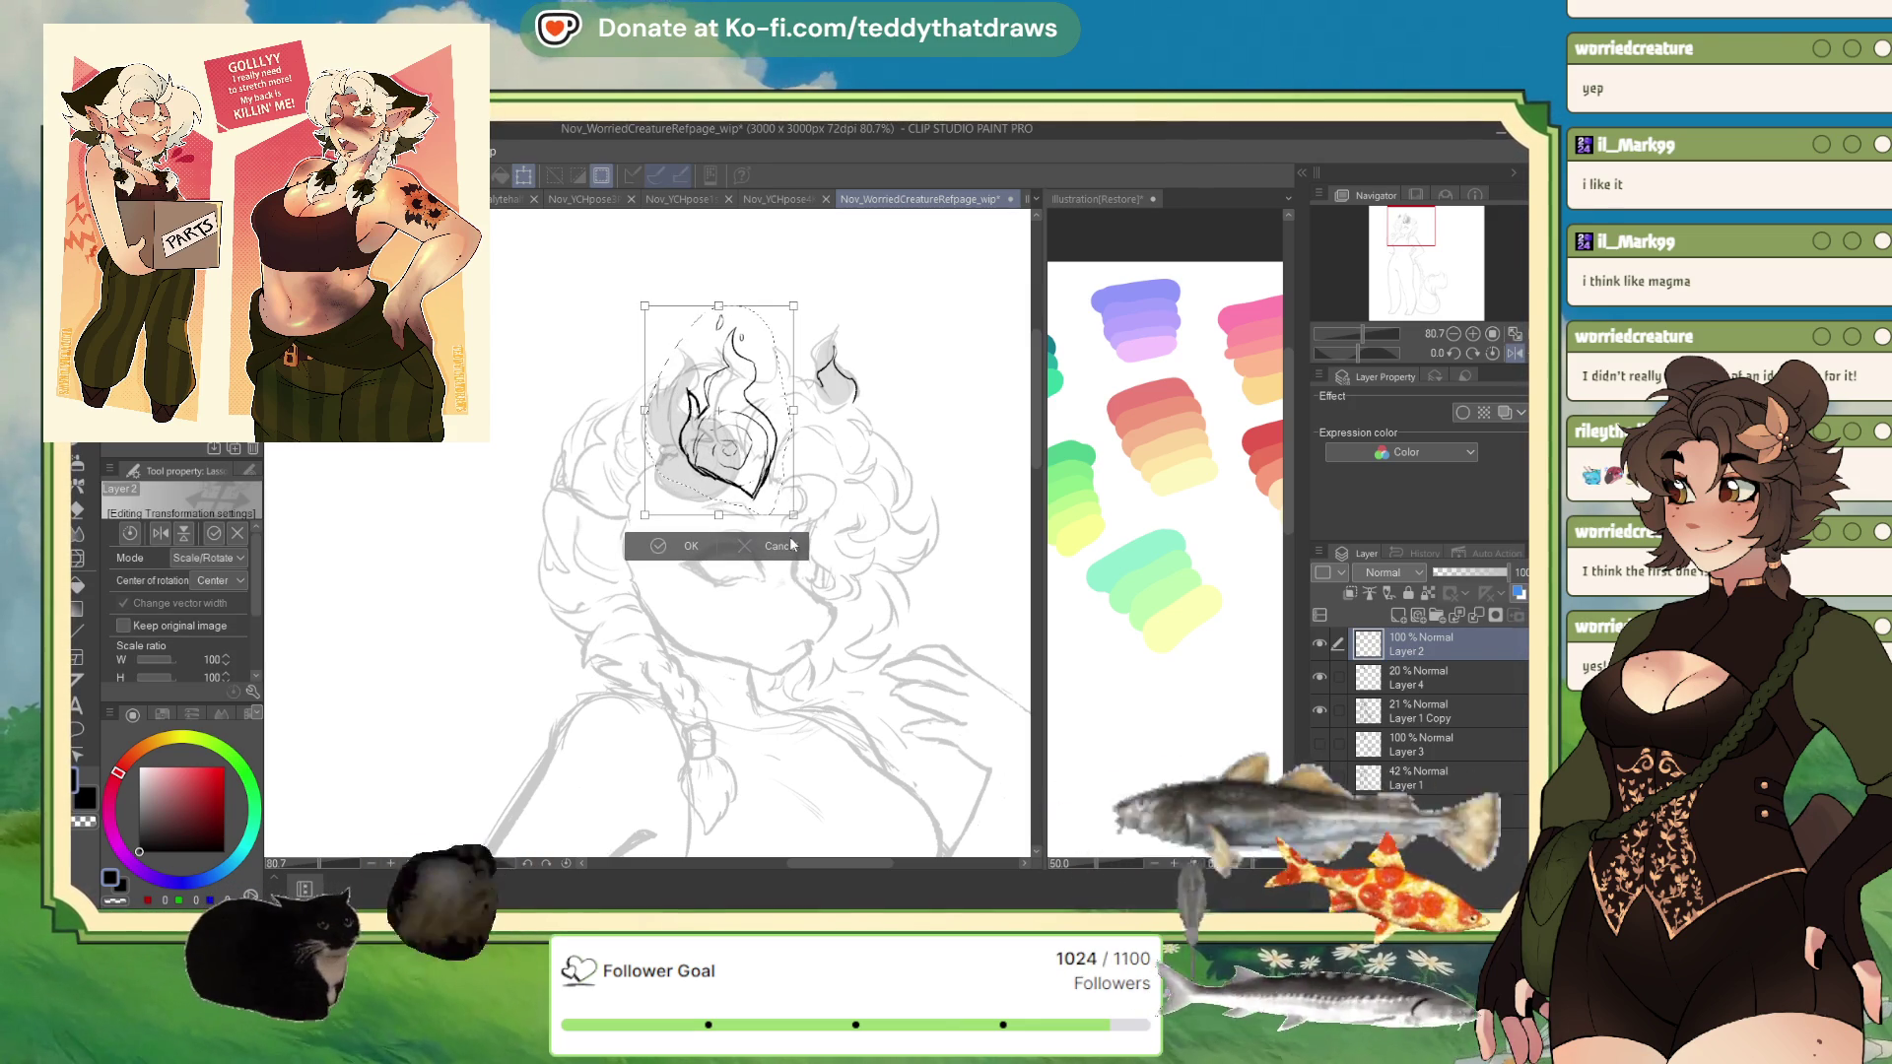
pyautogui.press('Return')
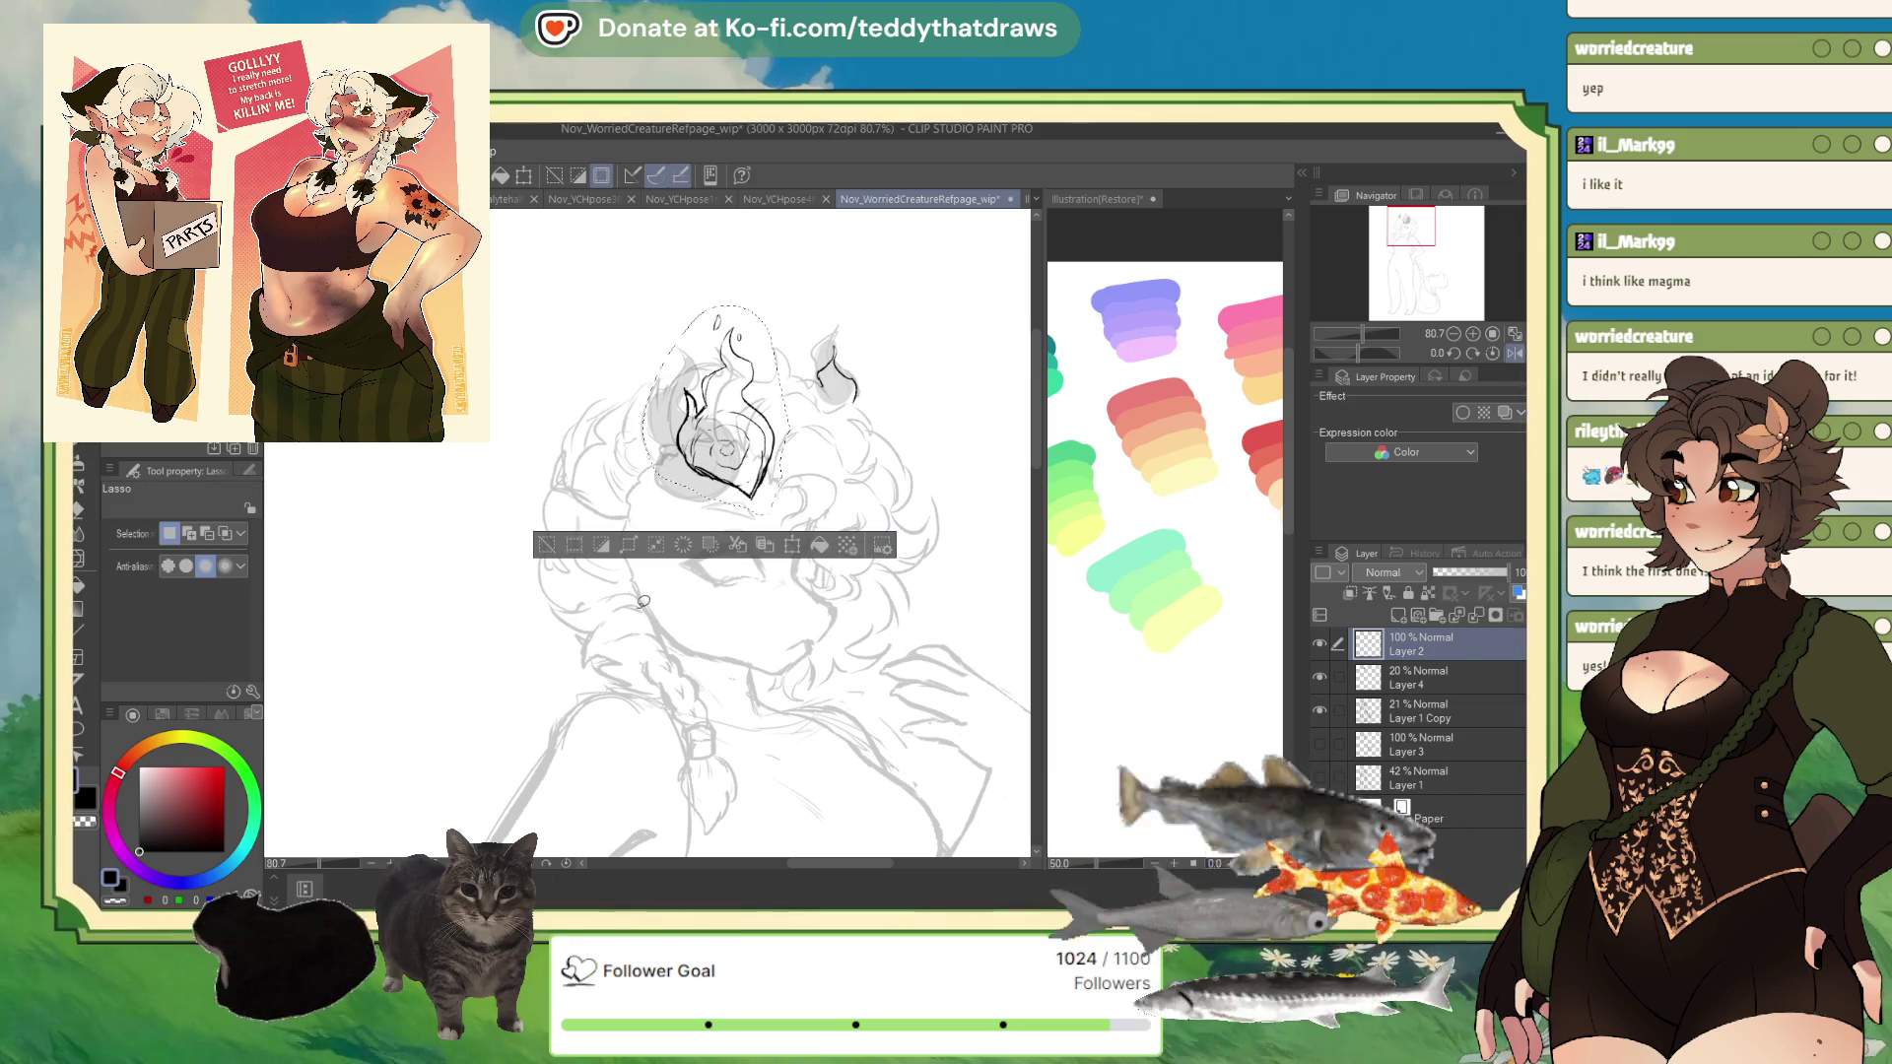
# - Hide and delete the faded Layer 4 horn sketch
pyautogui.click(1409, 680)
pyautogui.click(1320, 677)
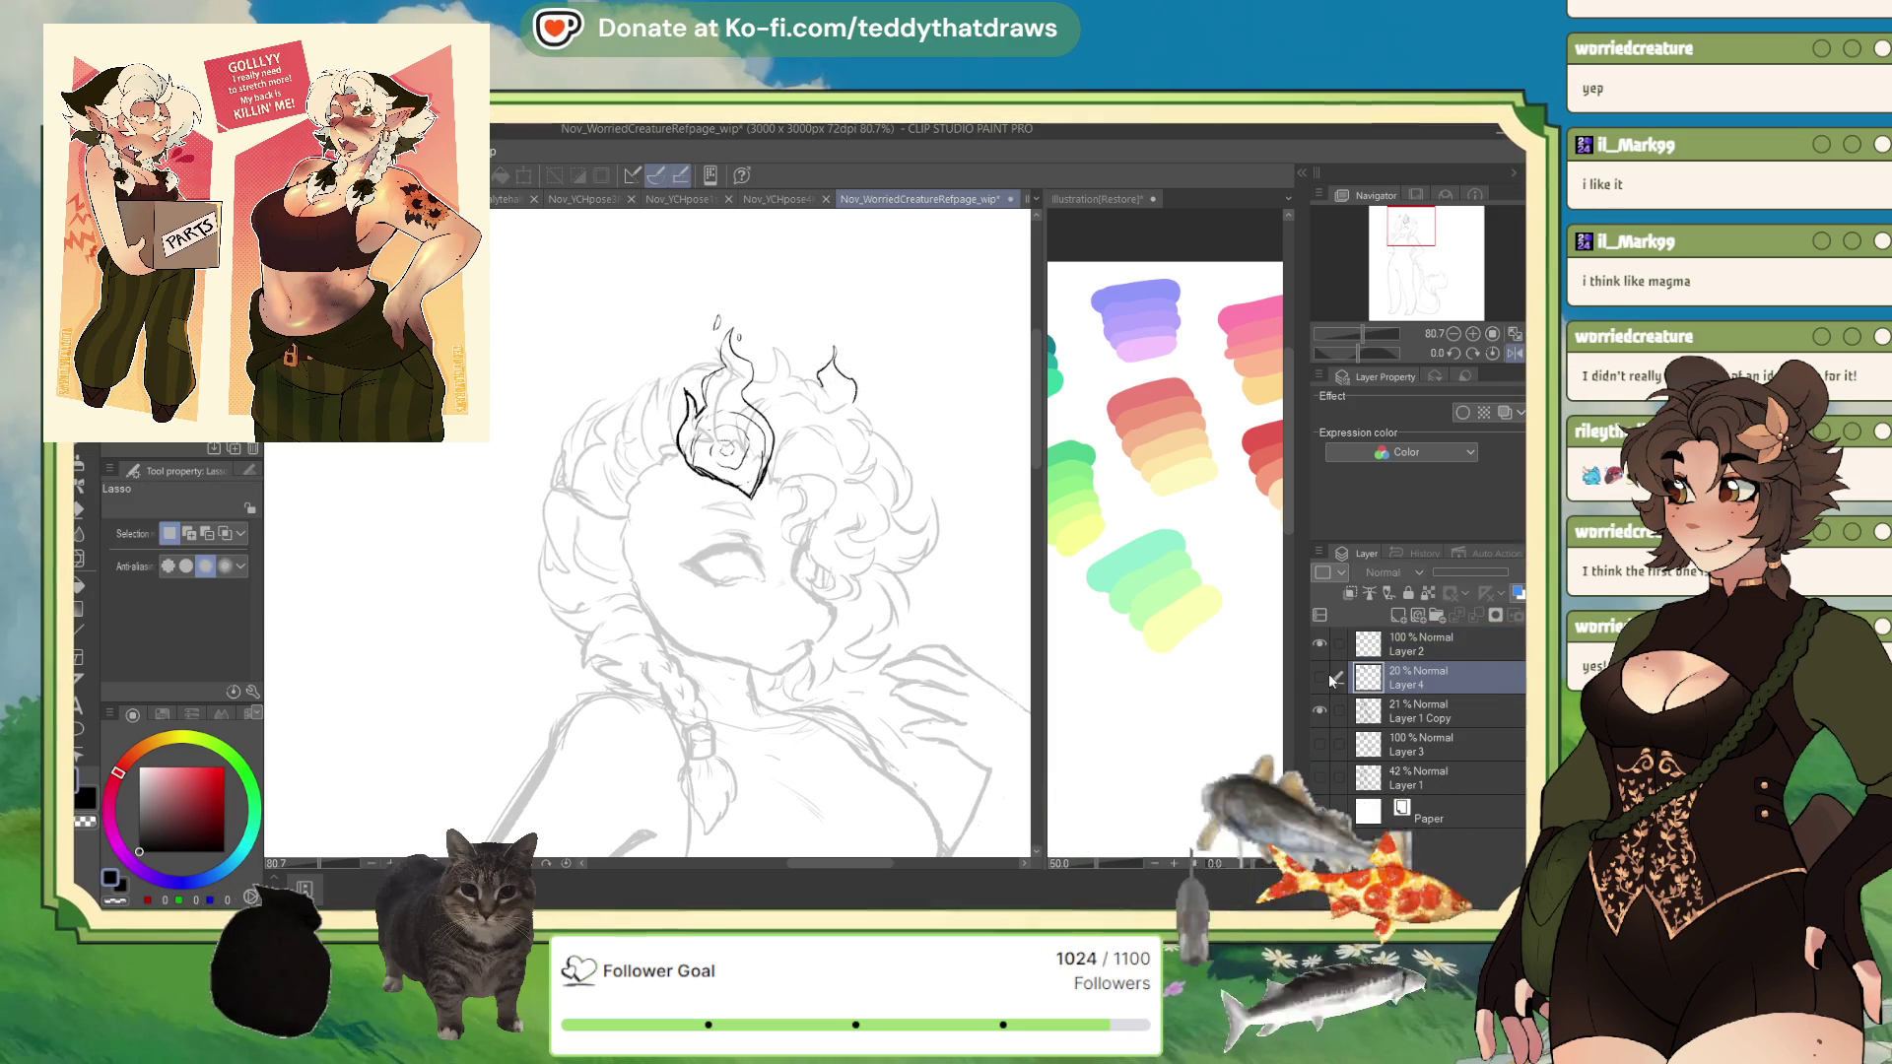
pyautogui.click(1448, 592)
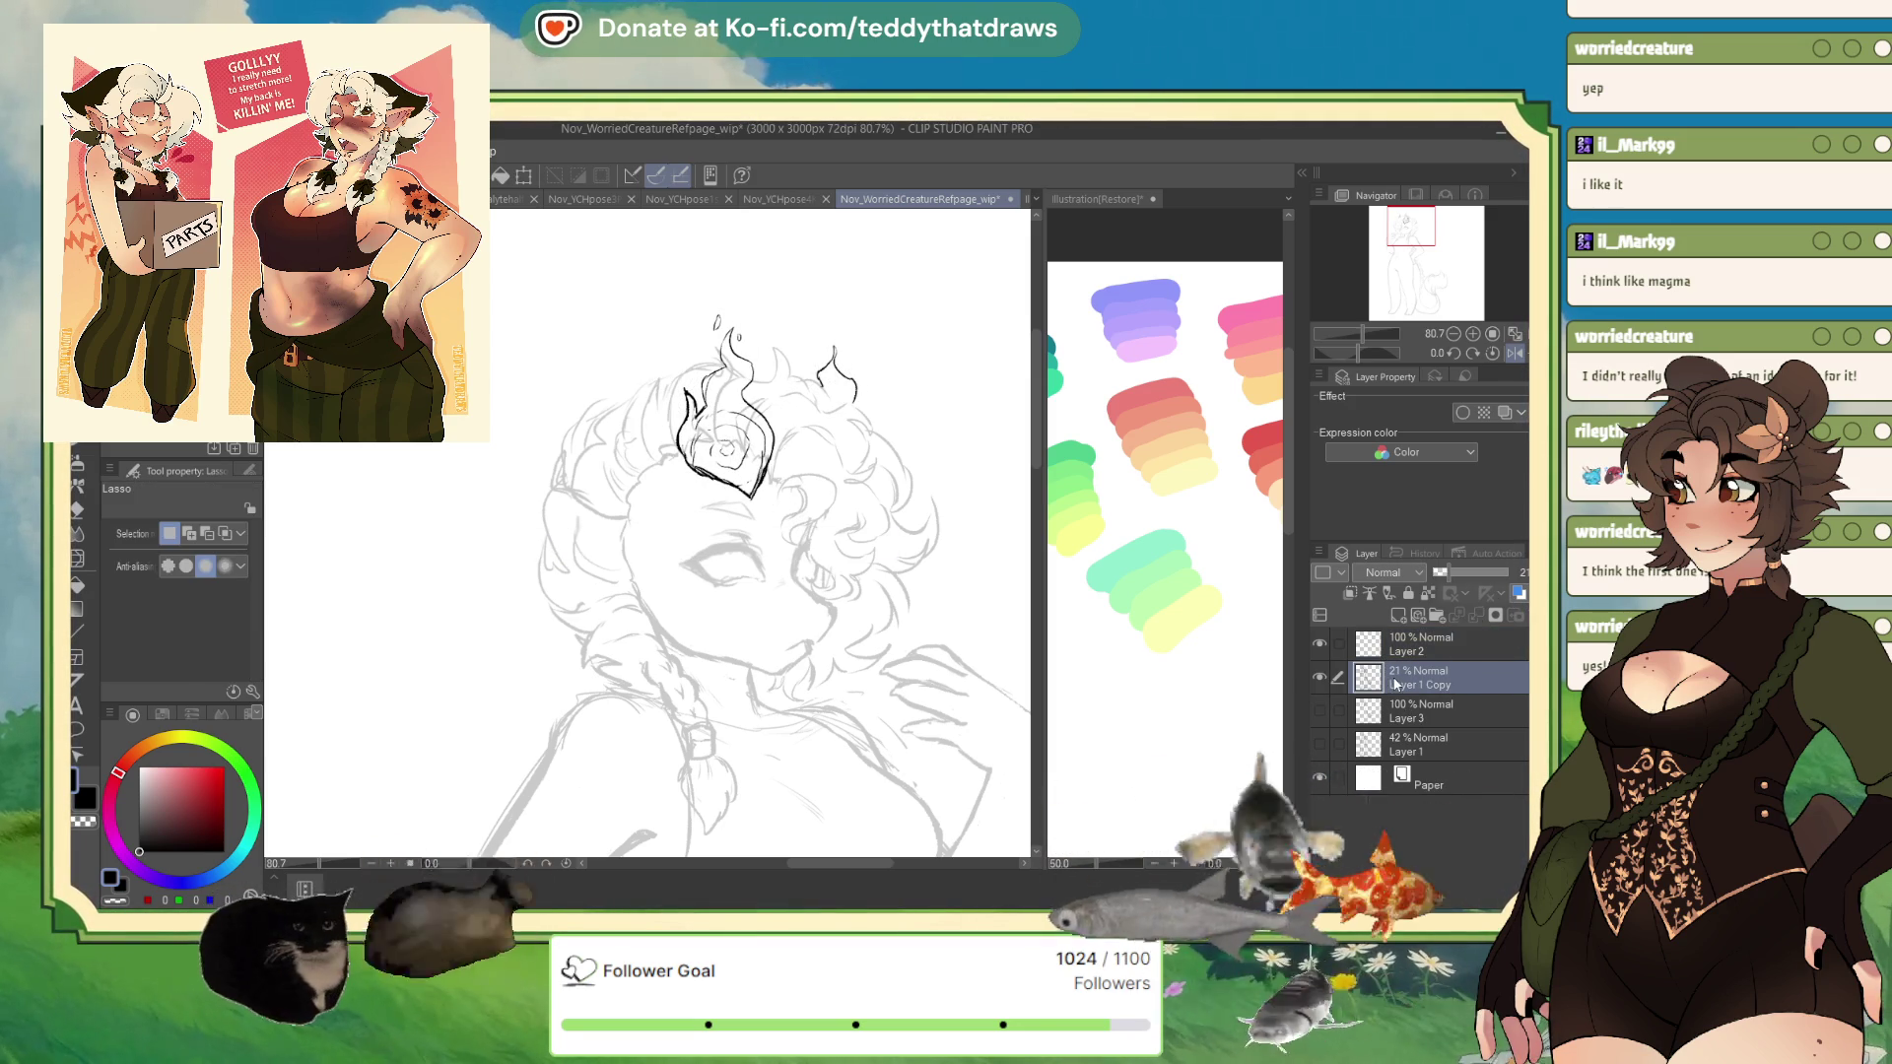
# - Redraw a darker spiral inside the flame and raise Layer 1 Copy opacity to 41%
pyautogui.press('p')
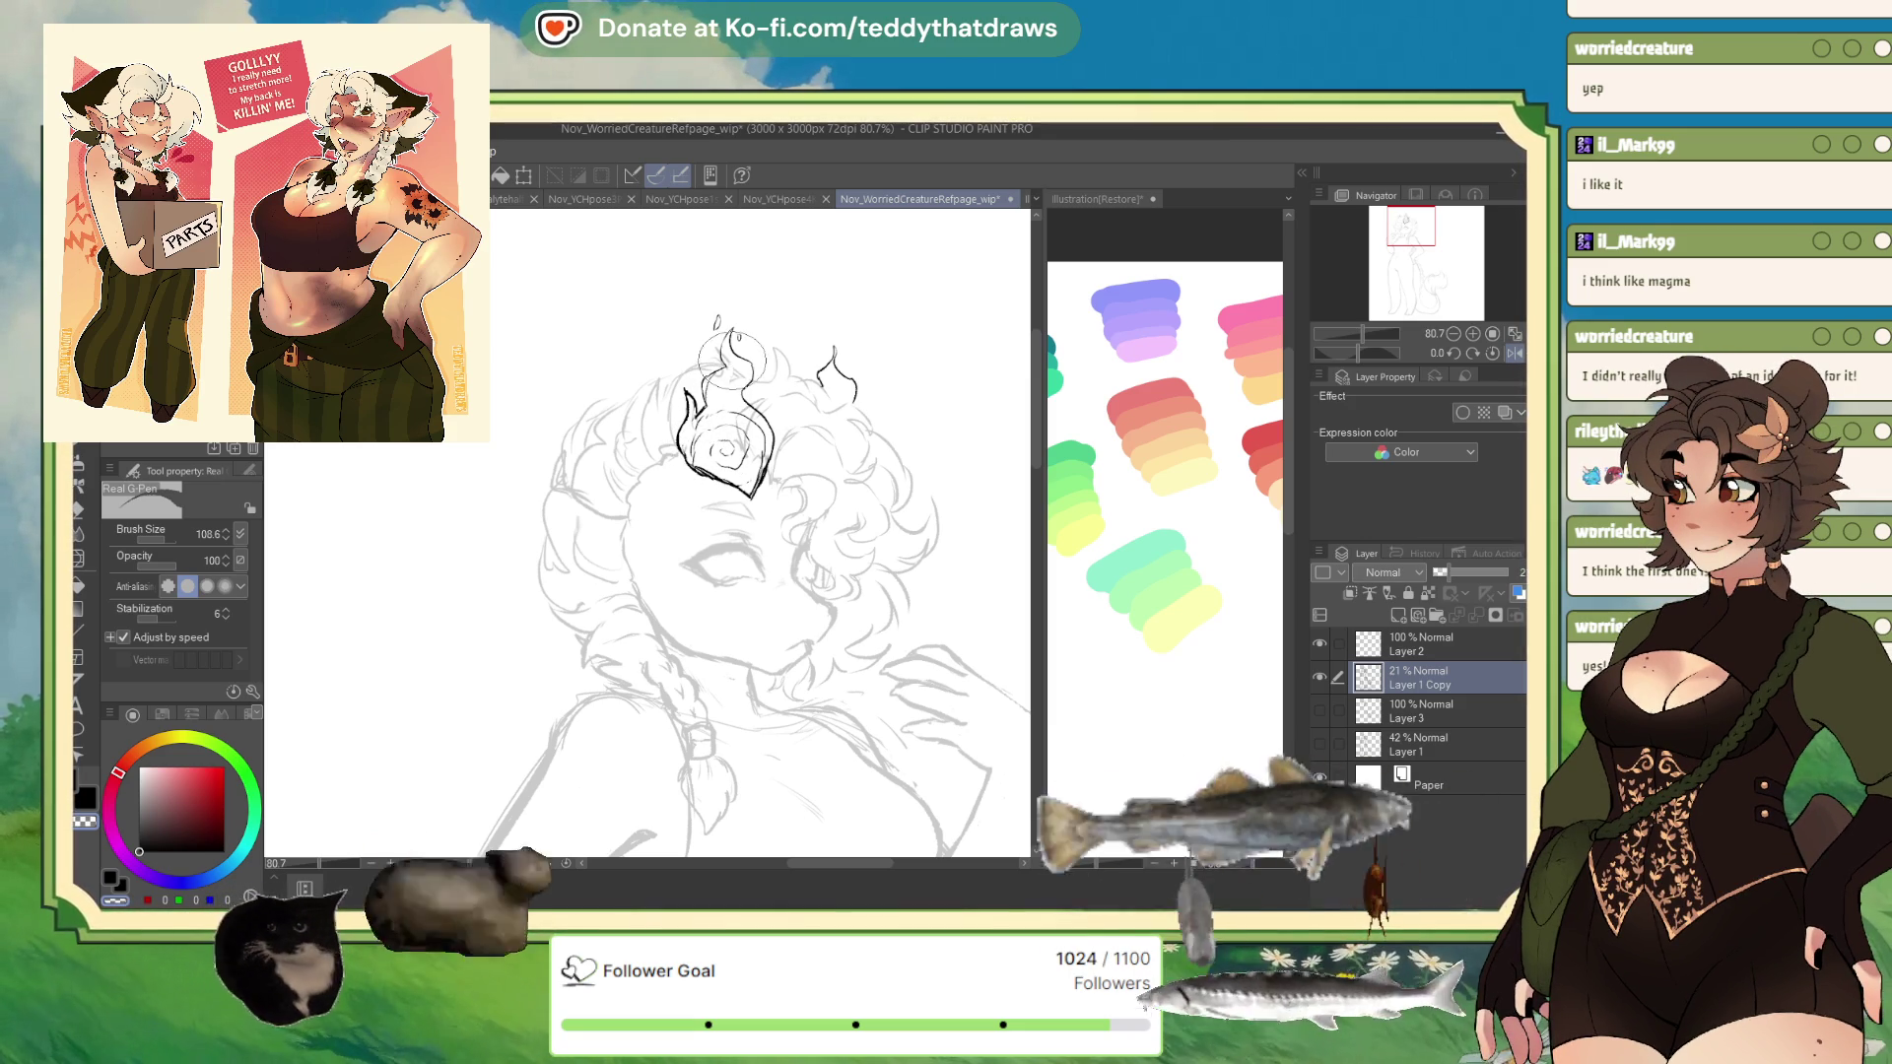
pyautogui.moveTo(711, 471)
pyautogui.mouseDown()
pyautogui.moveTo(766, 461)
pyautogui.moveTo(714, 445)
pyautogui.moveTo(745, 433)
pyautogui.mouseUp()
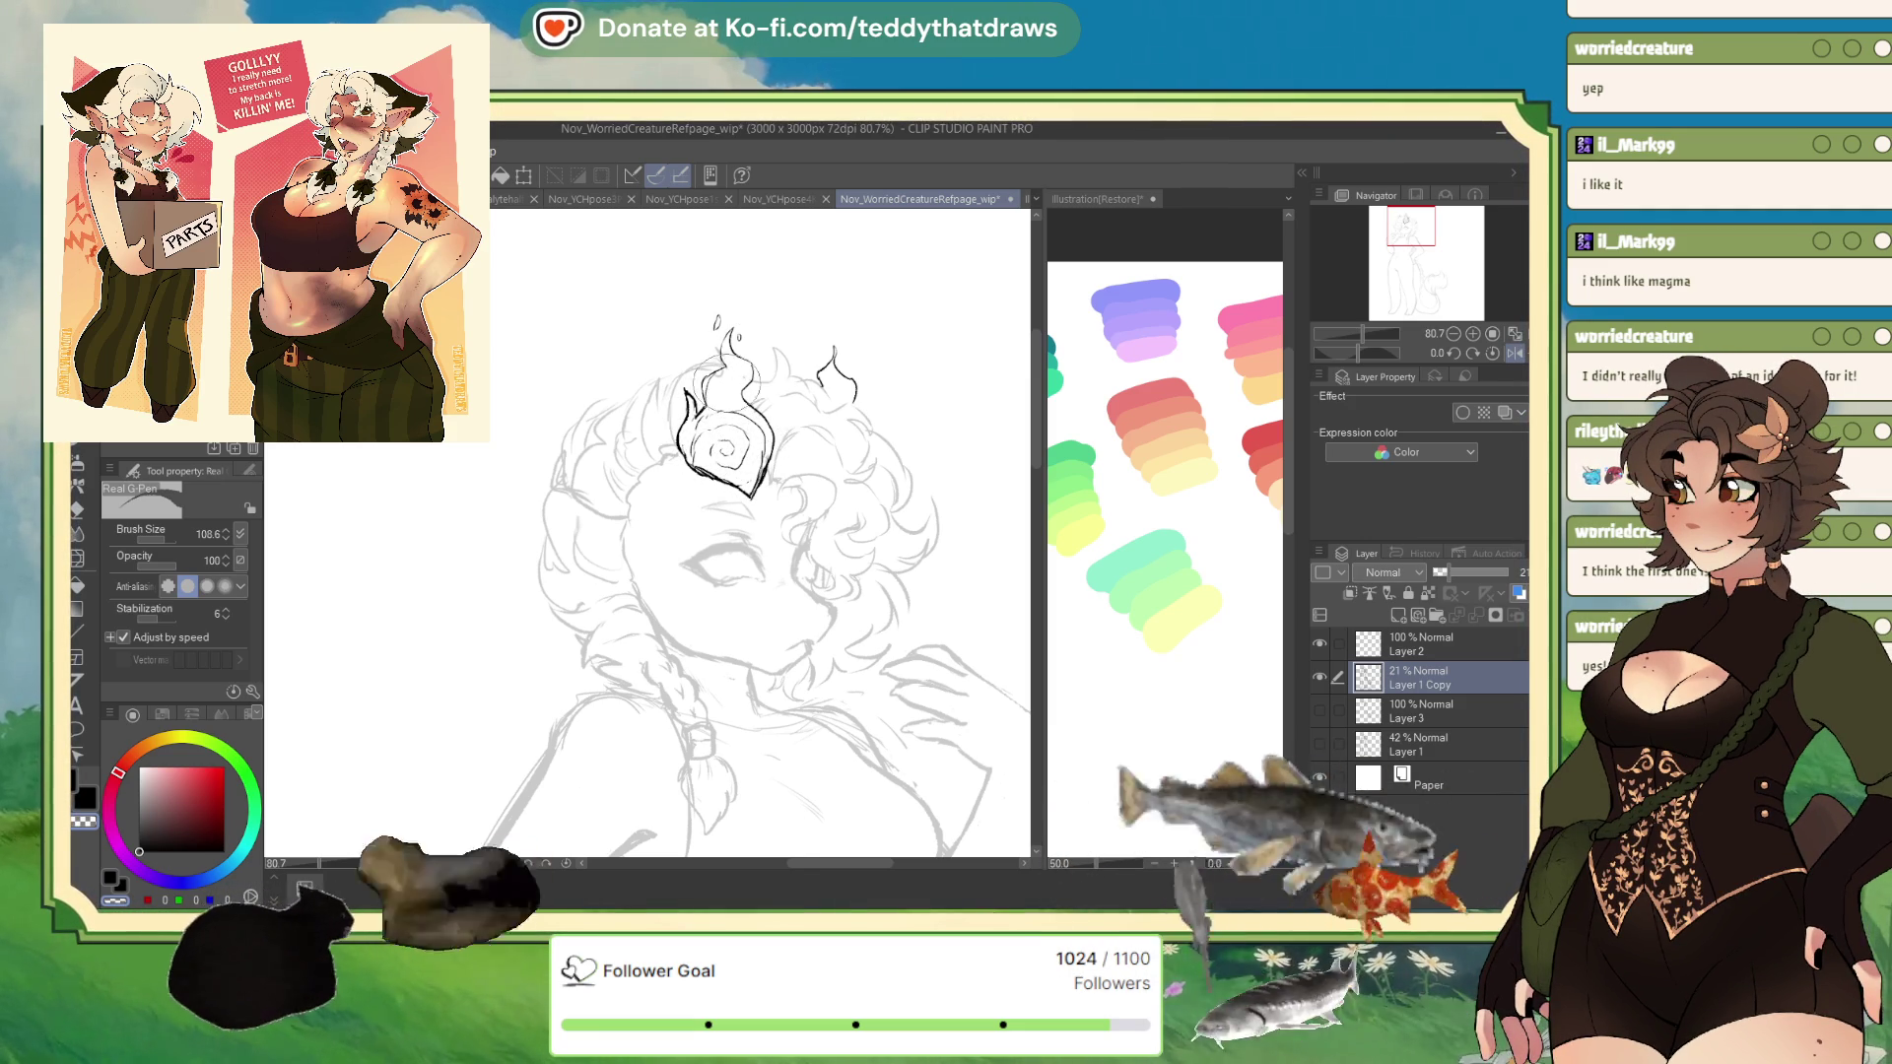
pyautogui.hotkey('ctrl', 'z')
pyautogui.hotkey('ctrl', 'z')
pyautogui.moveTo(727, 452); pyautogui.dragTo(745, 434)
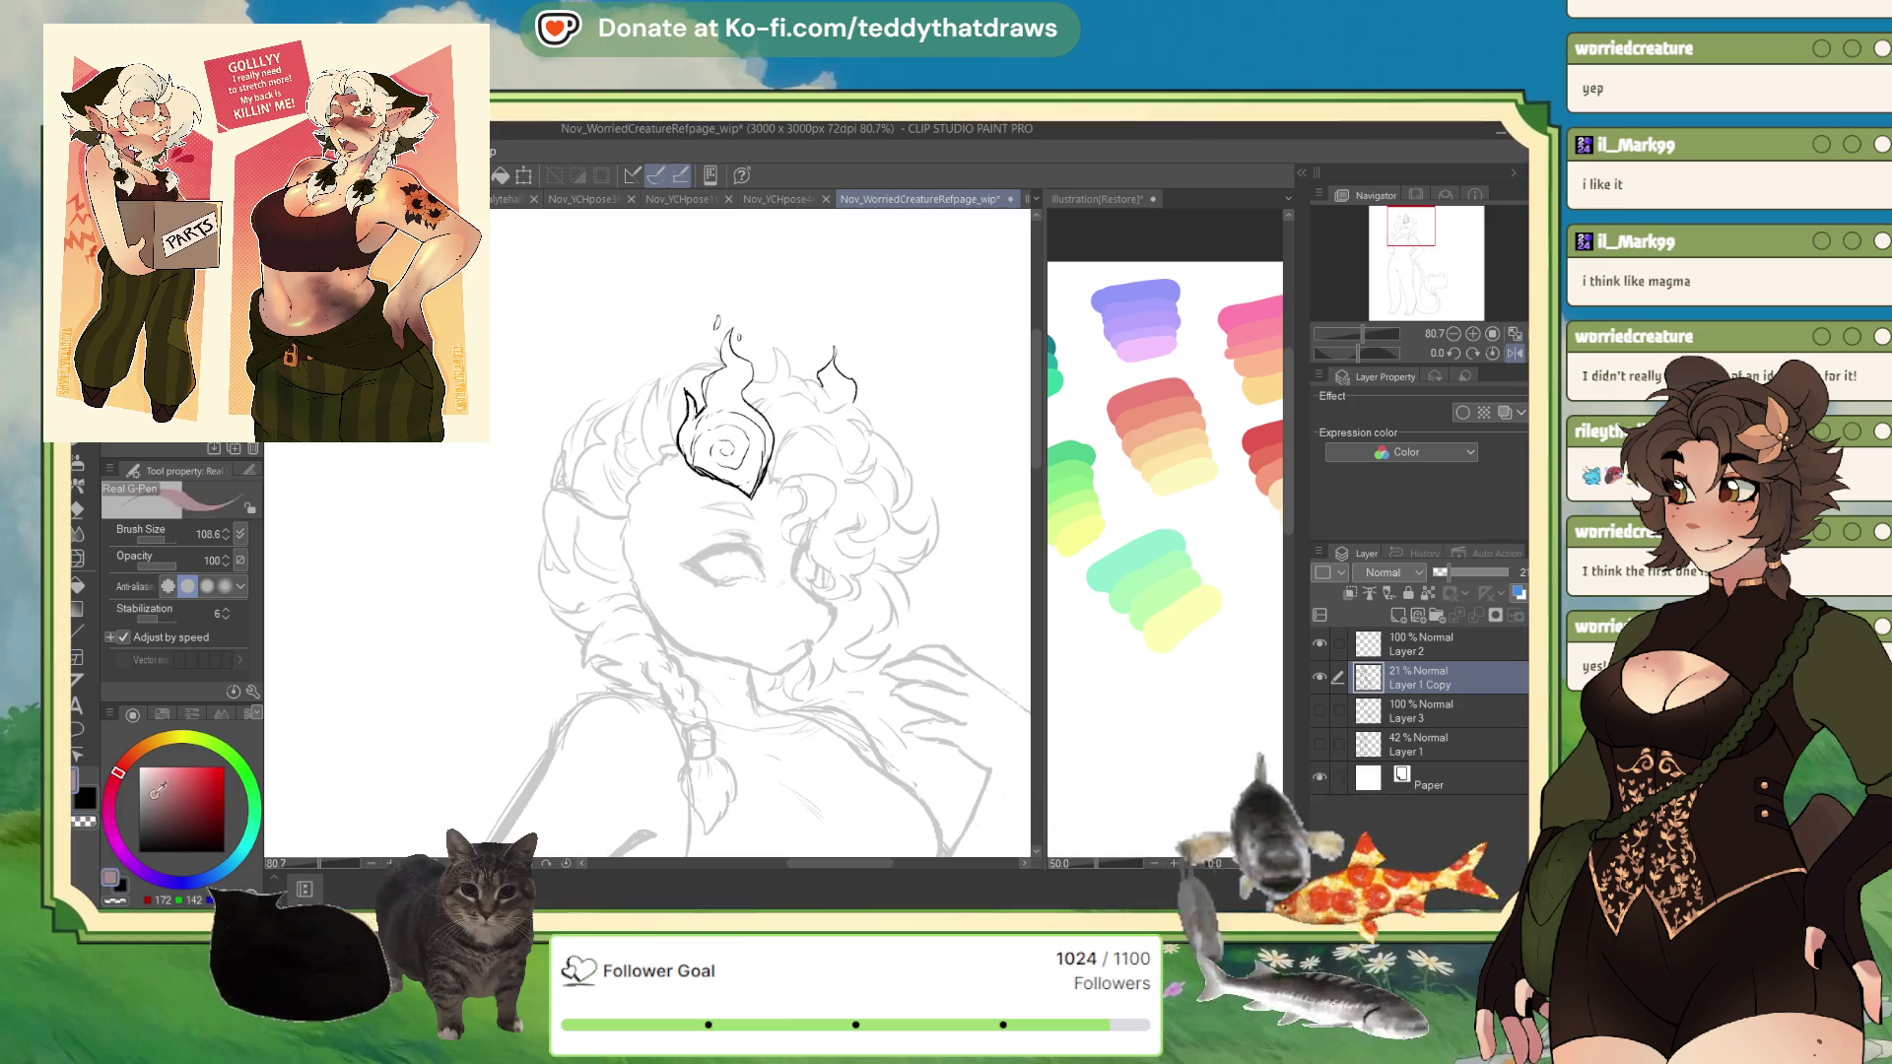
pyautogui.scroll(-2, 640, 493)
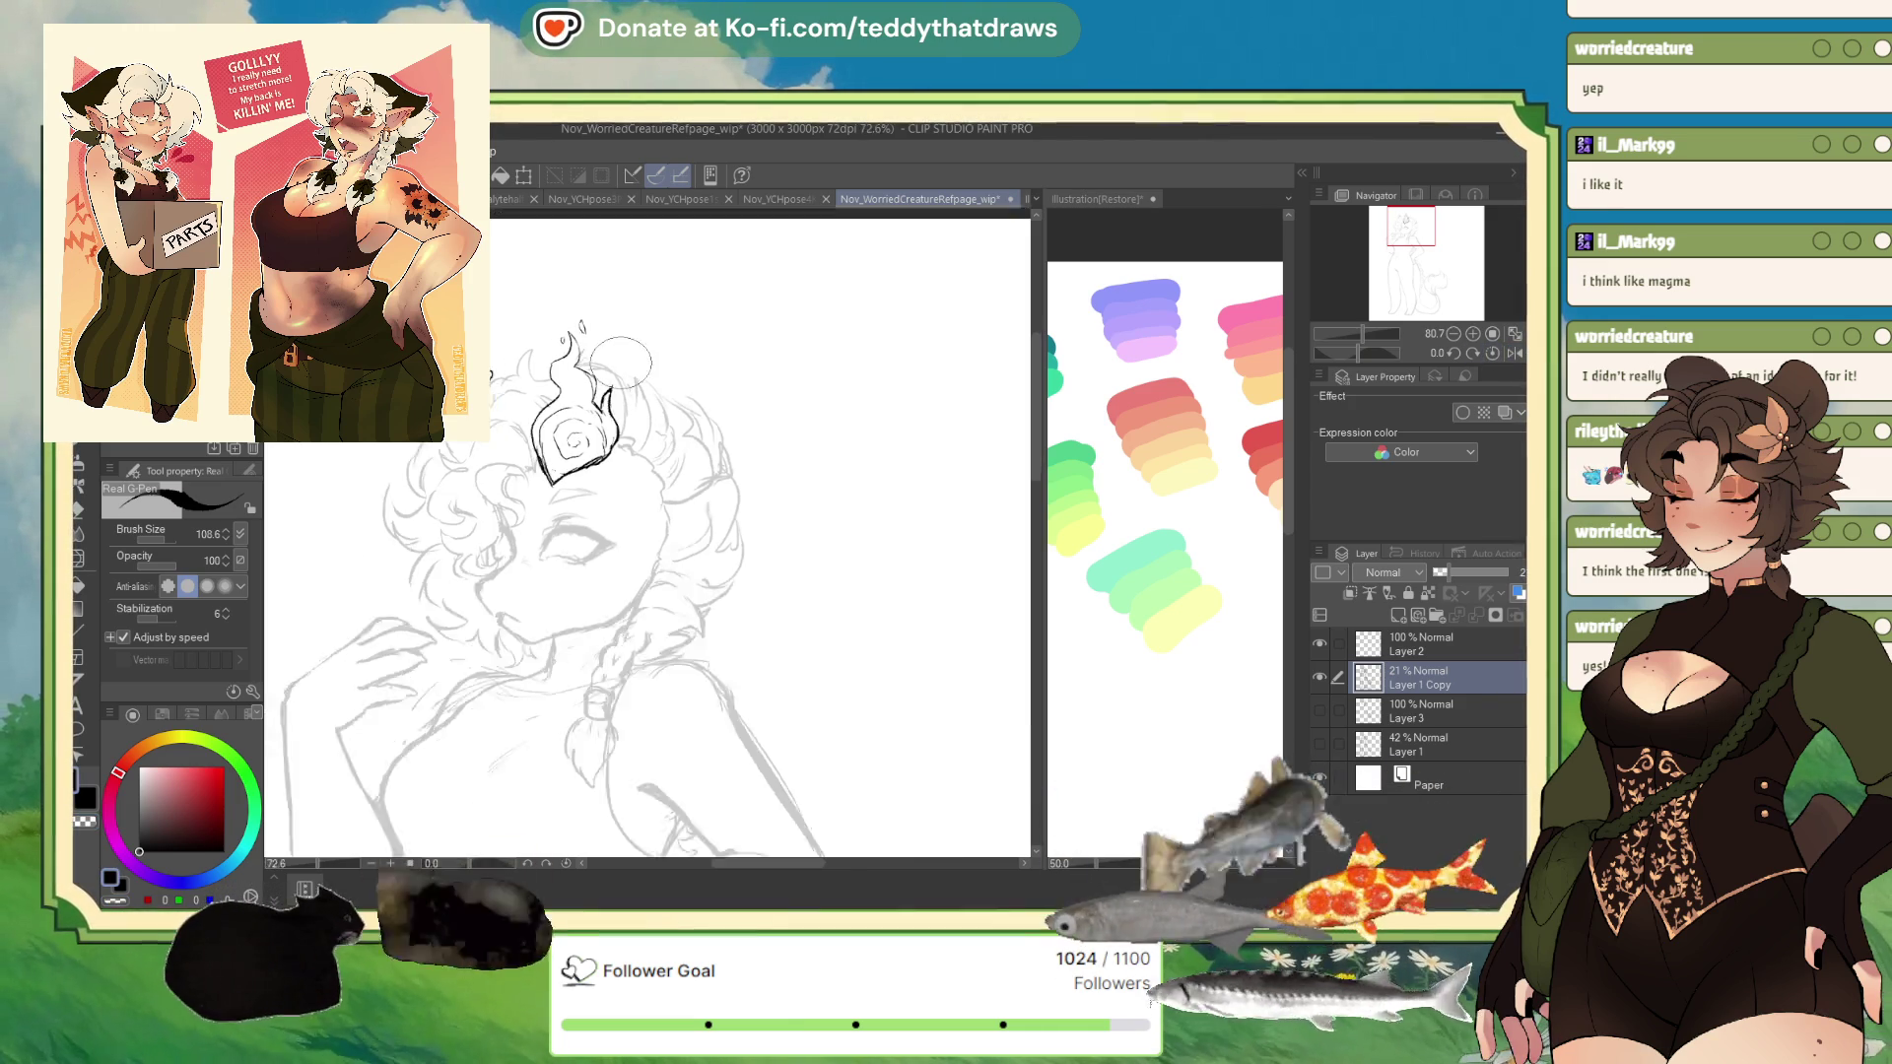
pyautogui.scroll(1, 598, 335)
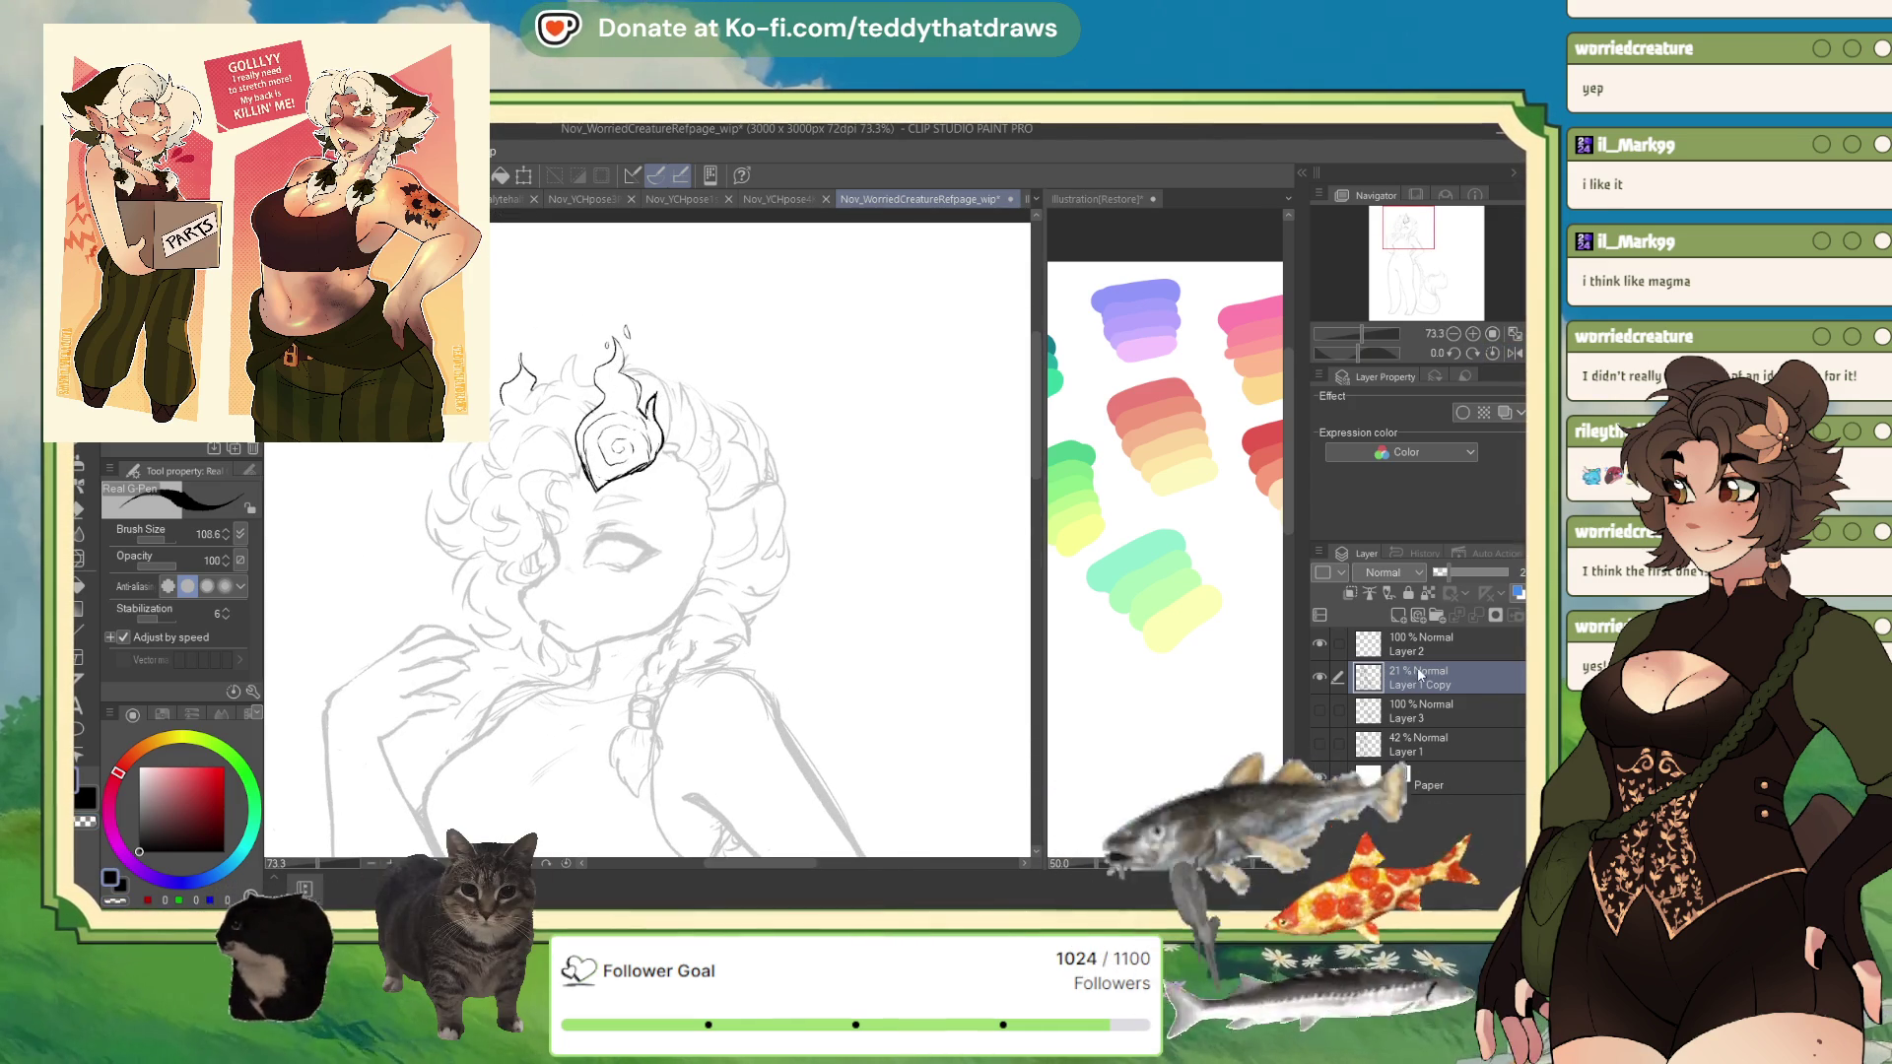
pyautogui.moveTo(1449, 573); pyautogui.dragTo(1512, 576)
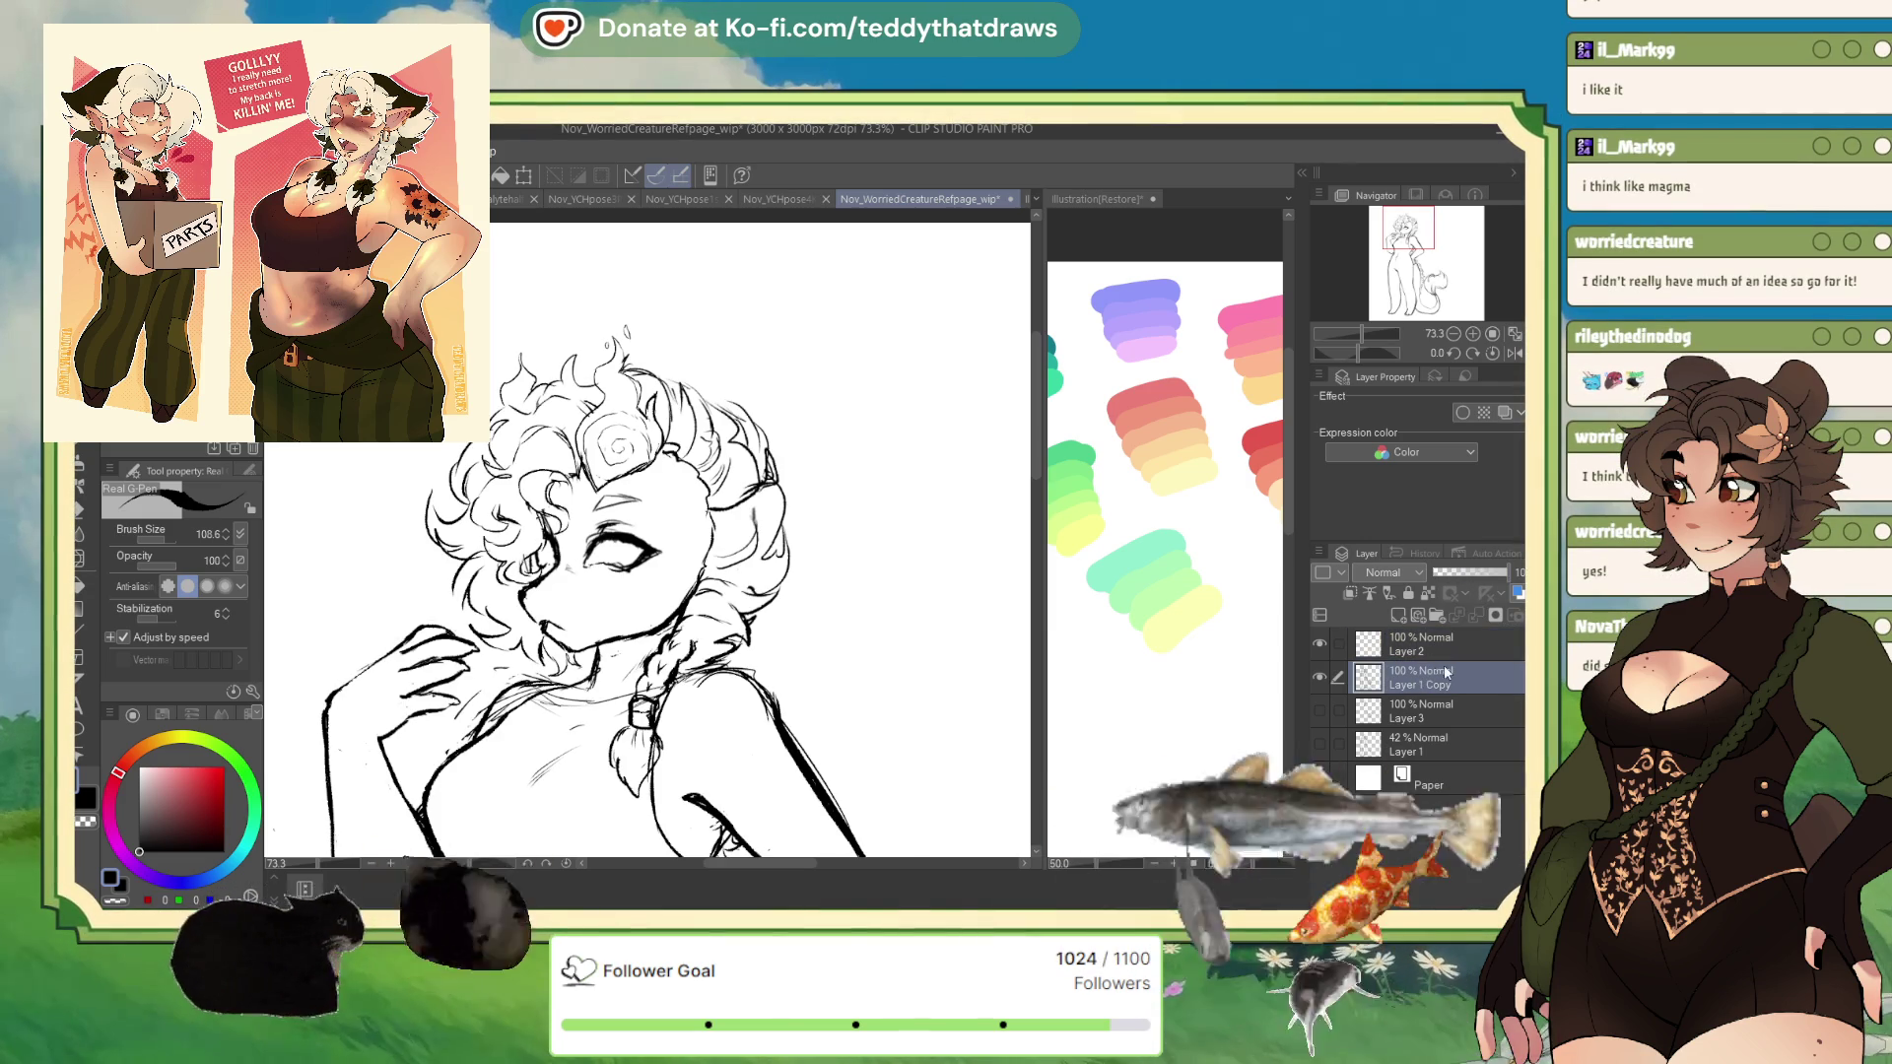
# - Set Layer 1 Copy to 100% opacity, delete flame Layer 2, and flip the view horizontally
pyautogui.click(1485, 631)
pyautogui.click(1481, 623)
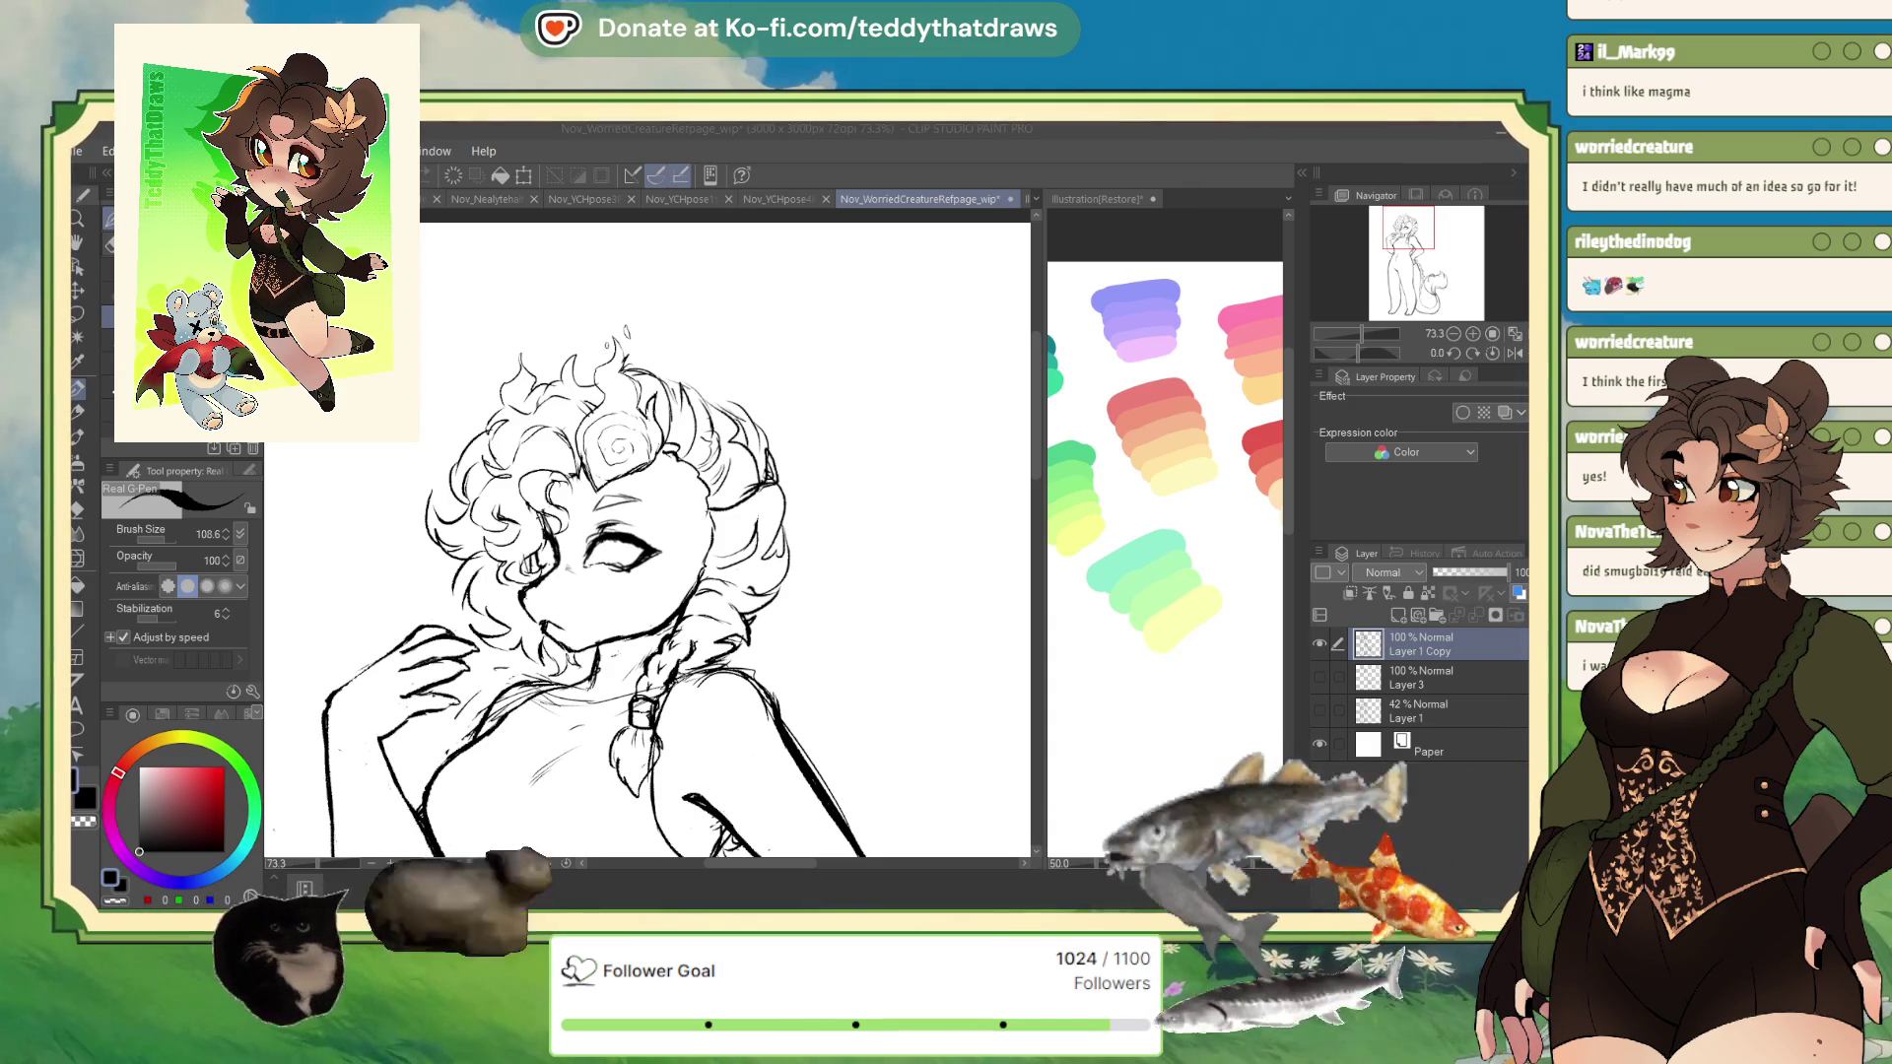
pyautogui.click(1514, 354)
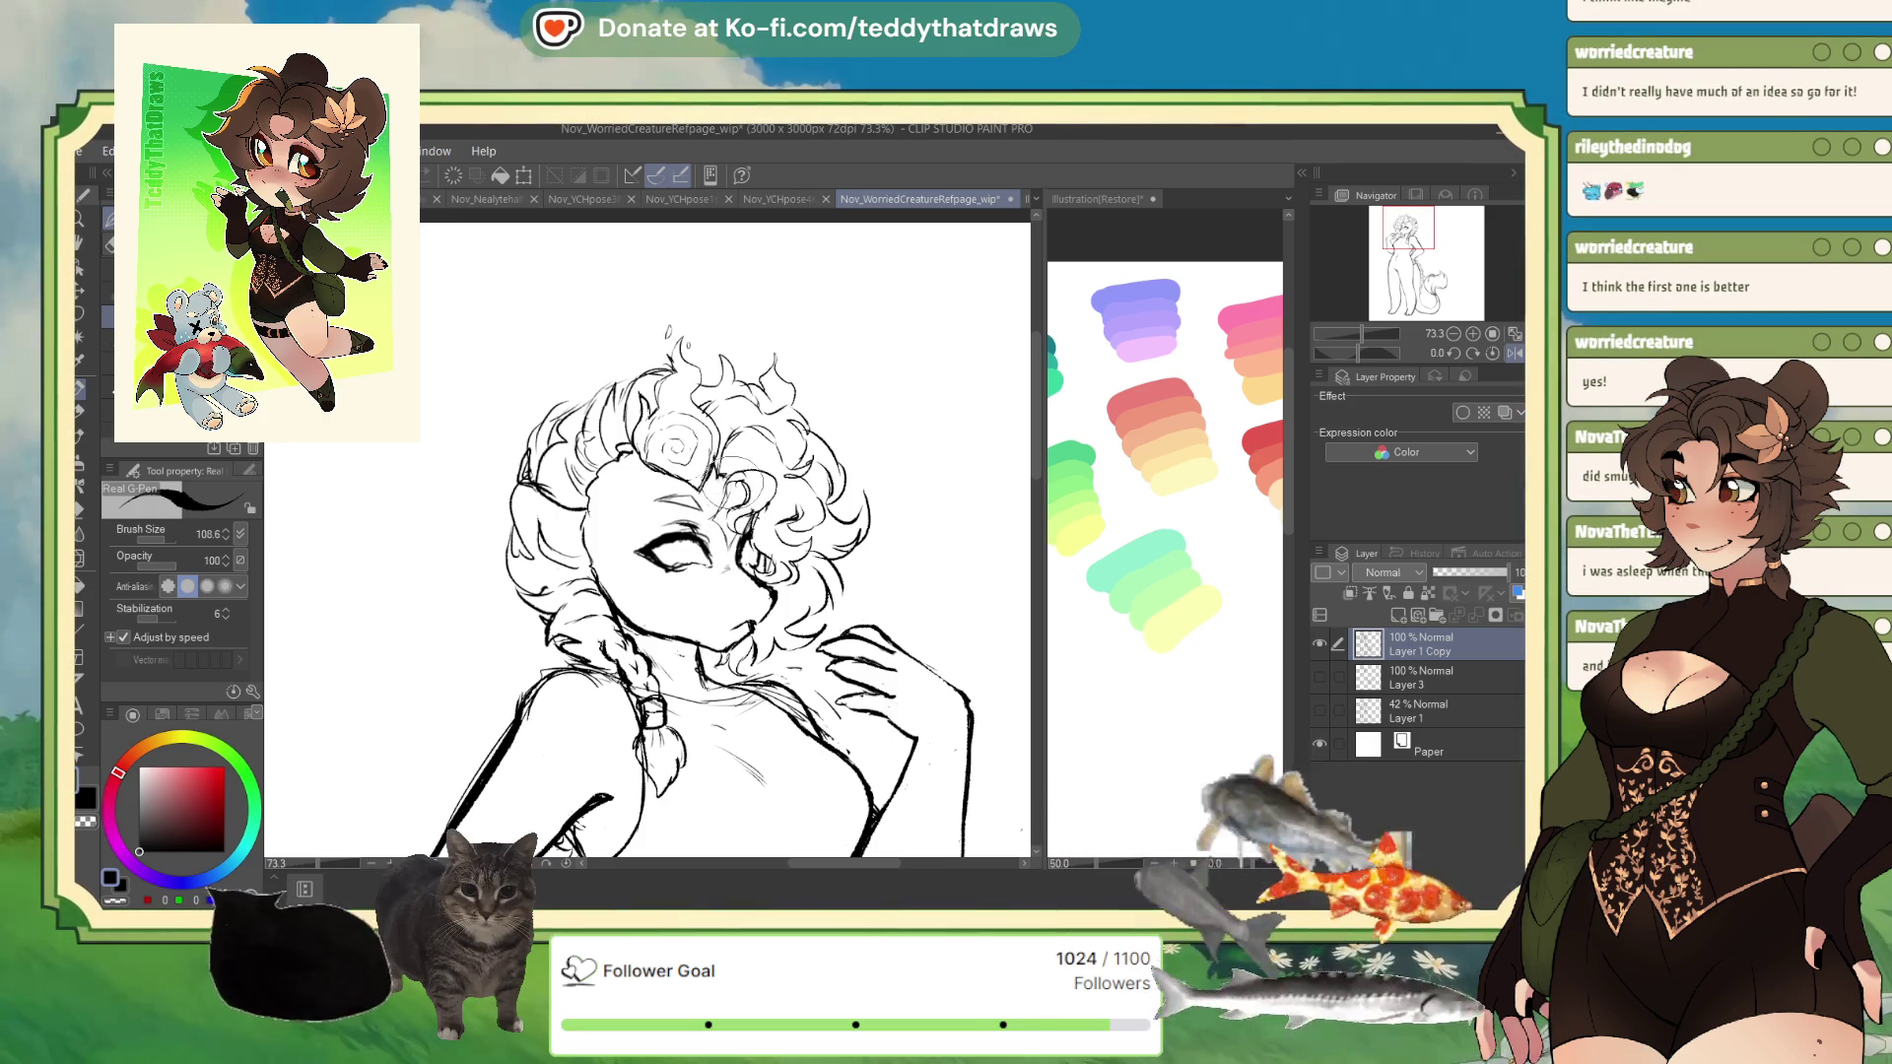
pyautogui.scroll(-3, 764, 575)
pyautogui.scroll(2, 778, 561)
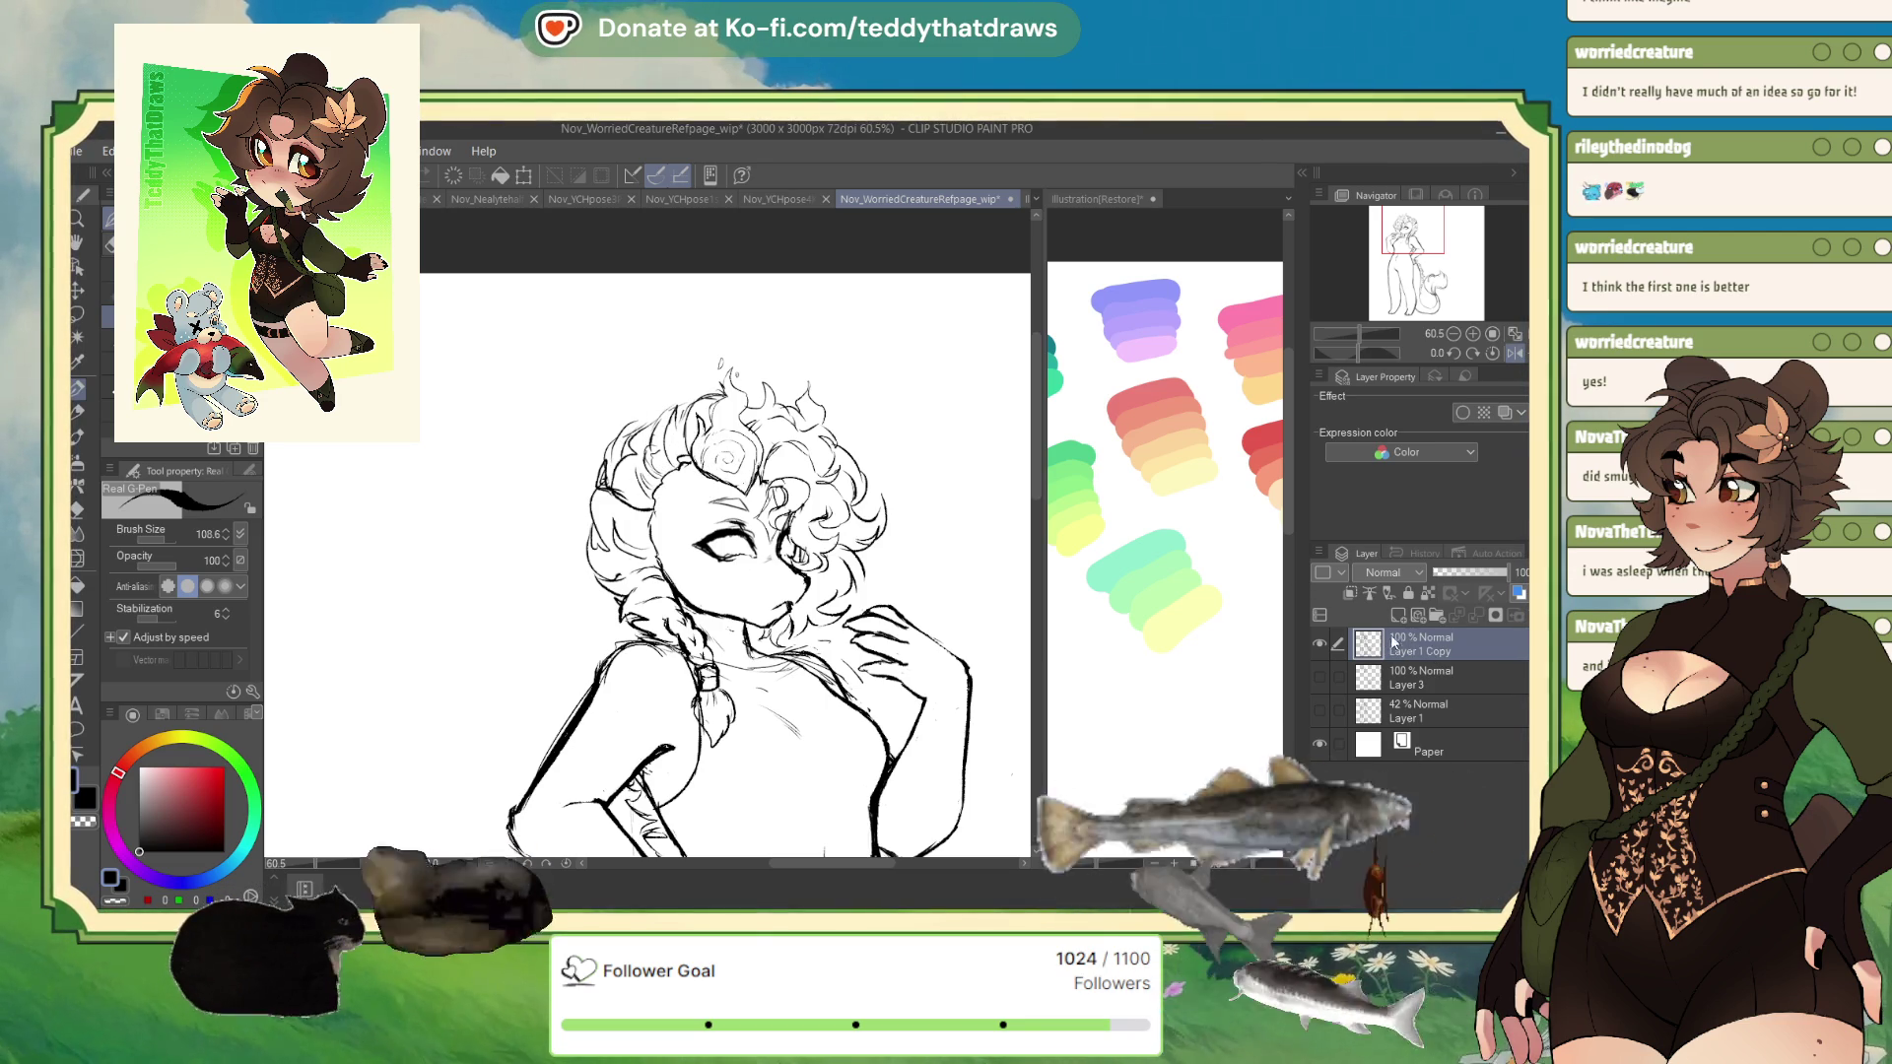
# - On a new Layer 2, draw an iris in the eye, compare it, then undo it
pyautogui.click(1398, 615)
pyautogui.click(1377, 673)
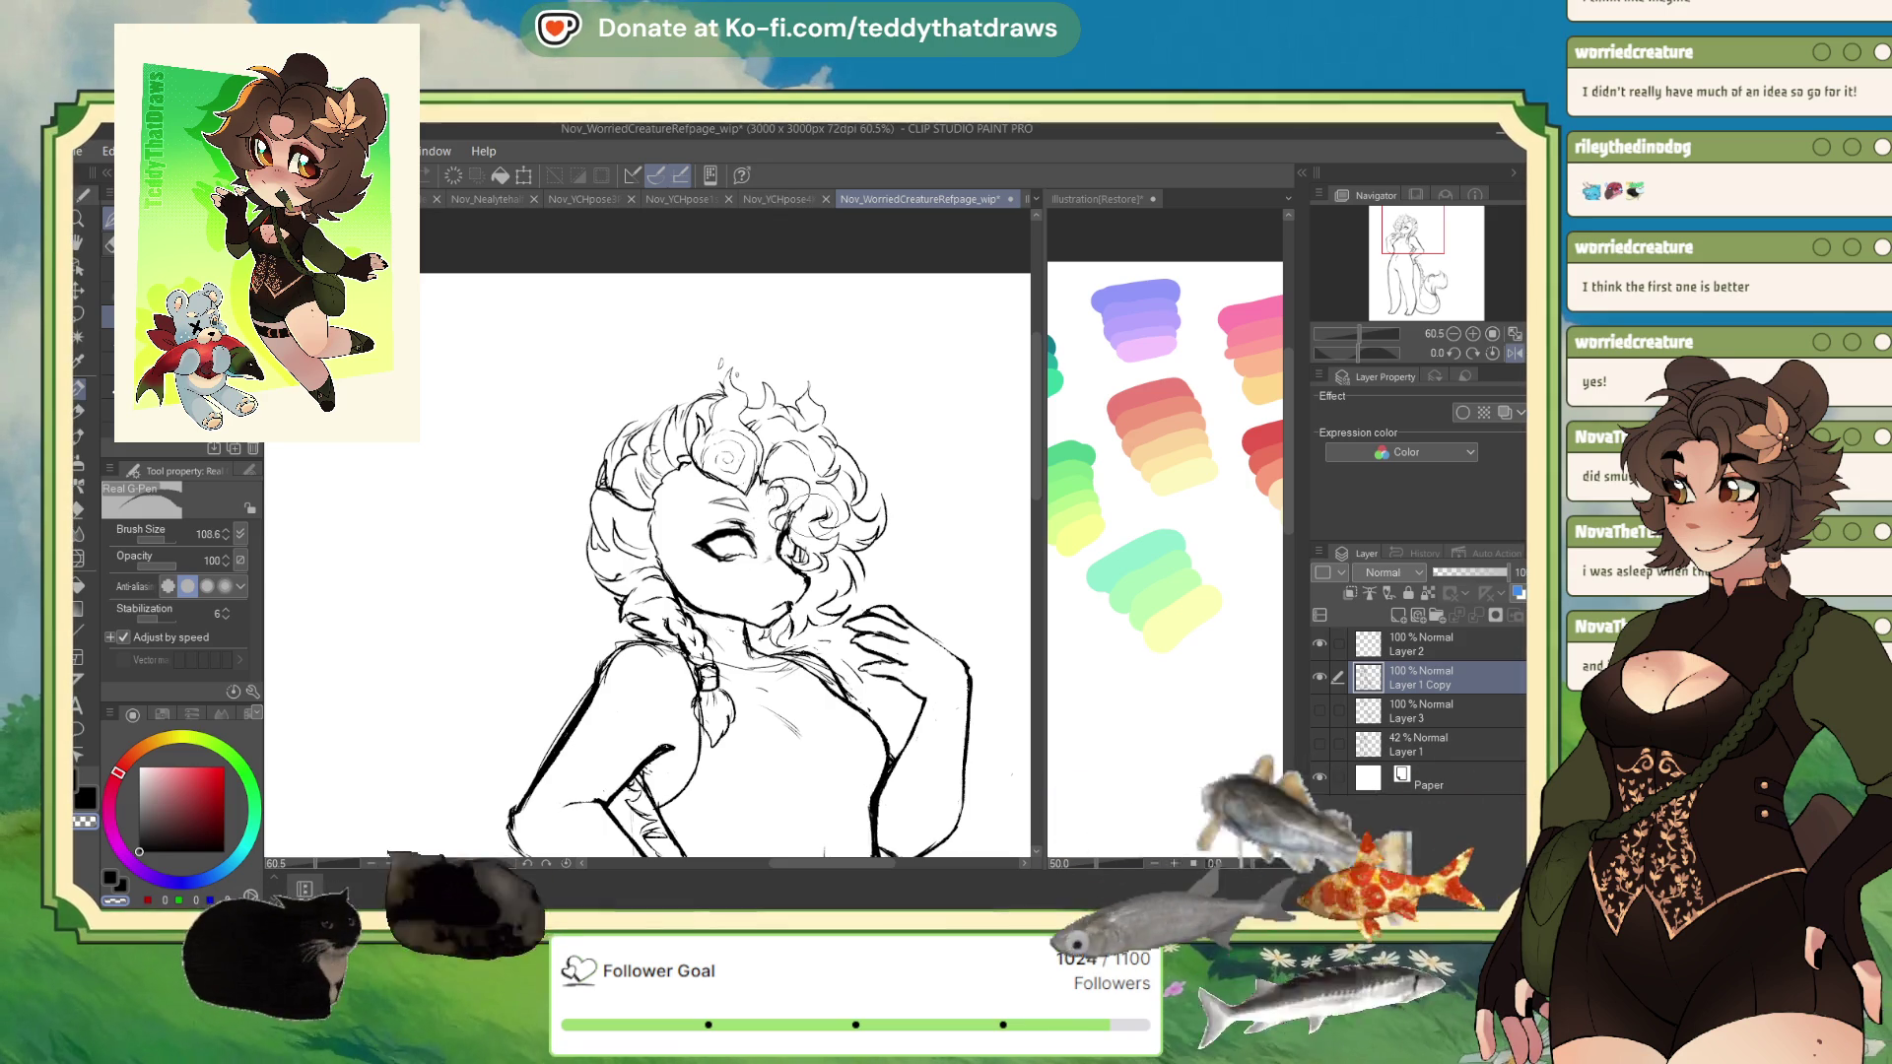
pyautogui.click(1403, 647)
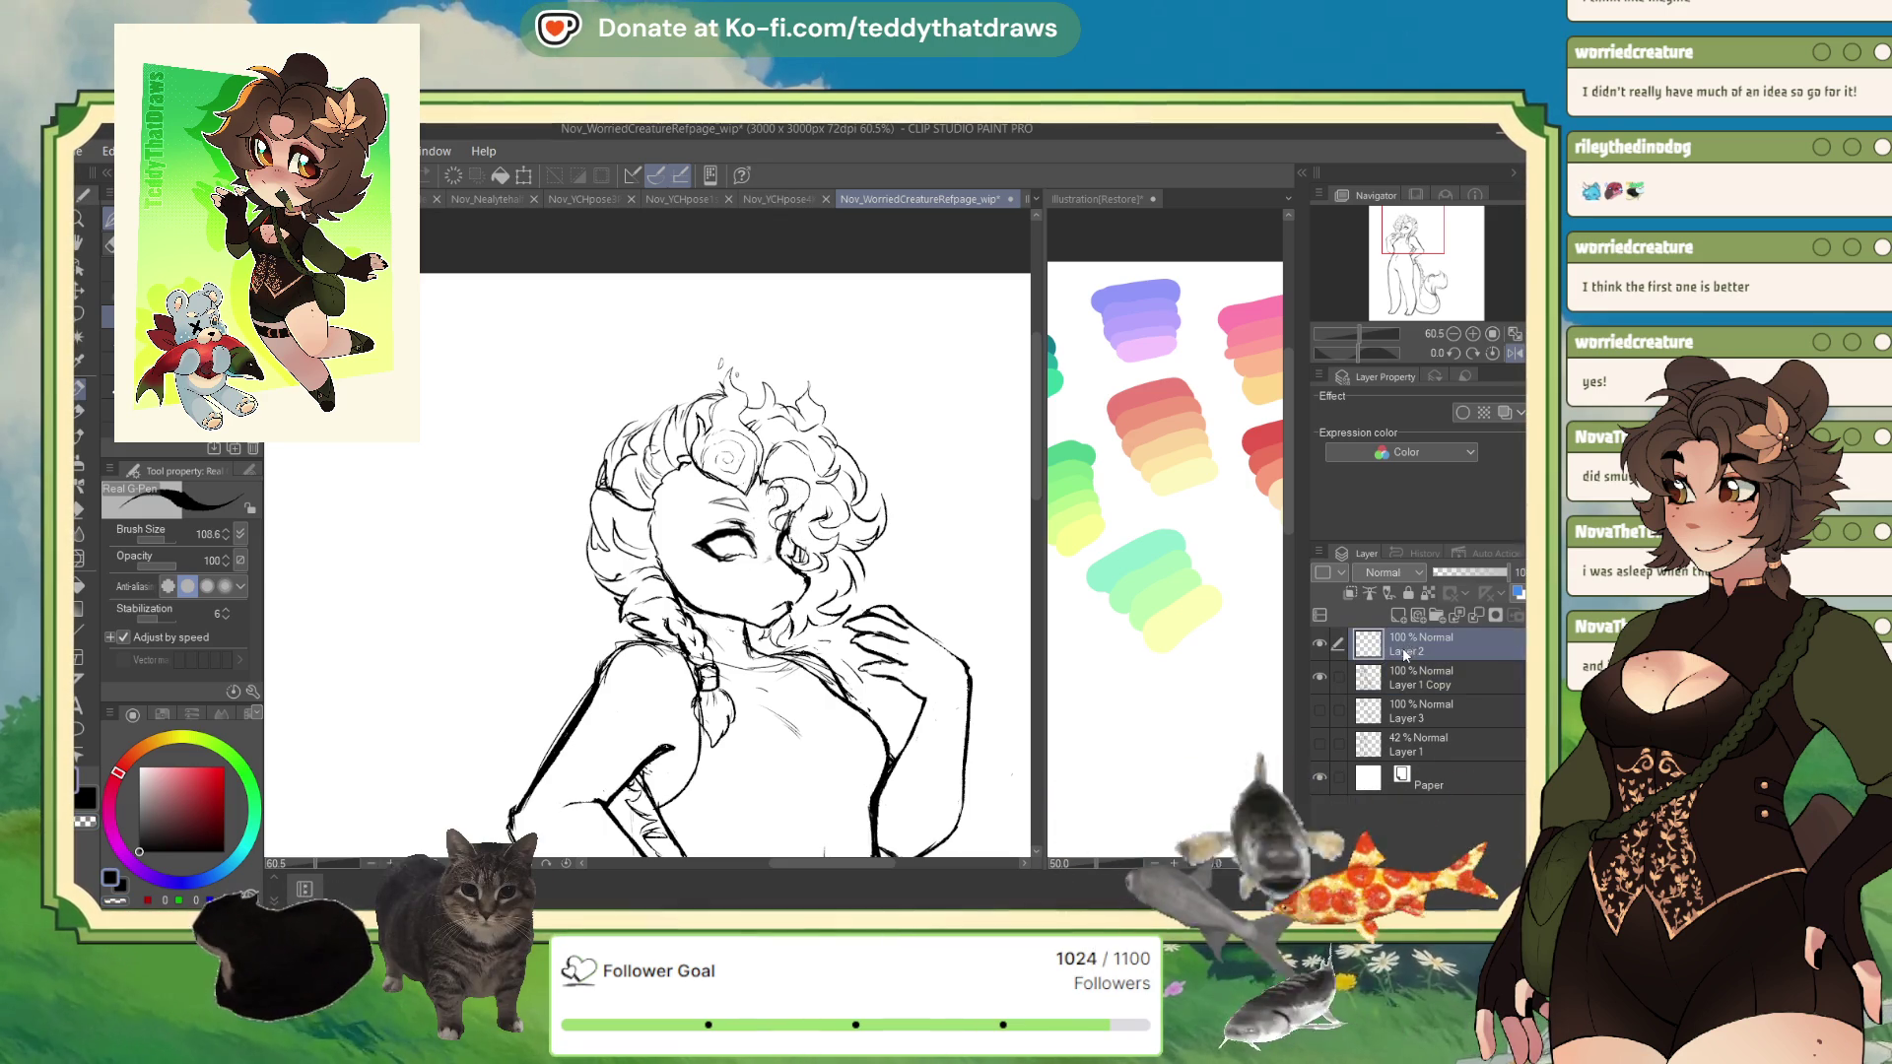
pyautogui.moveTo(717, 537); pyautogui.dragTo(741, 547)
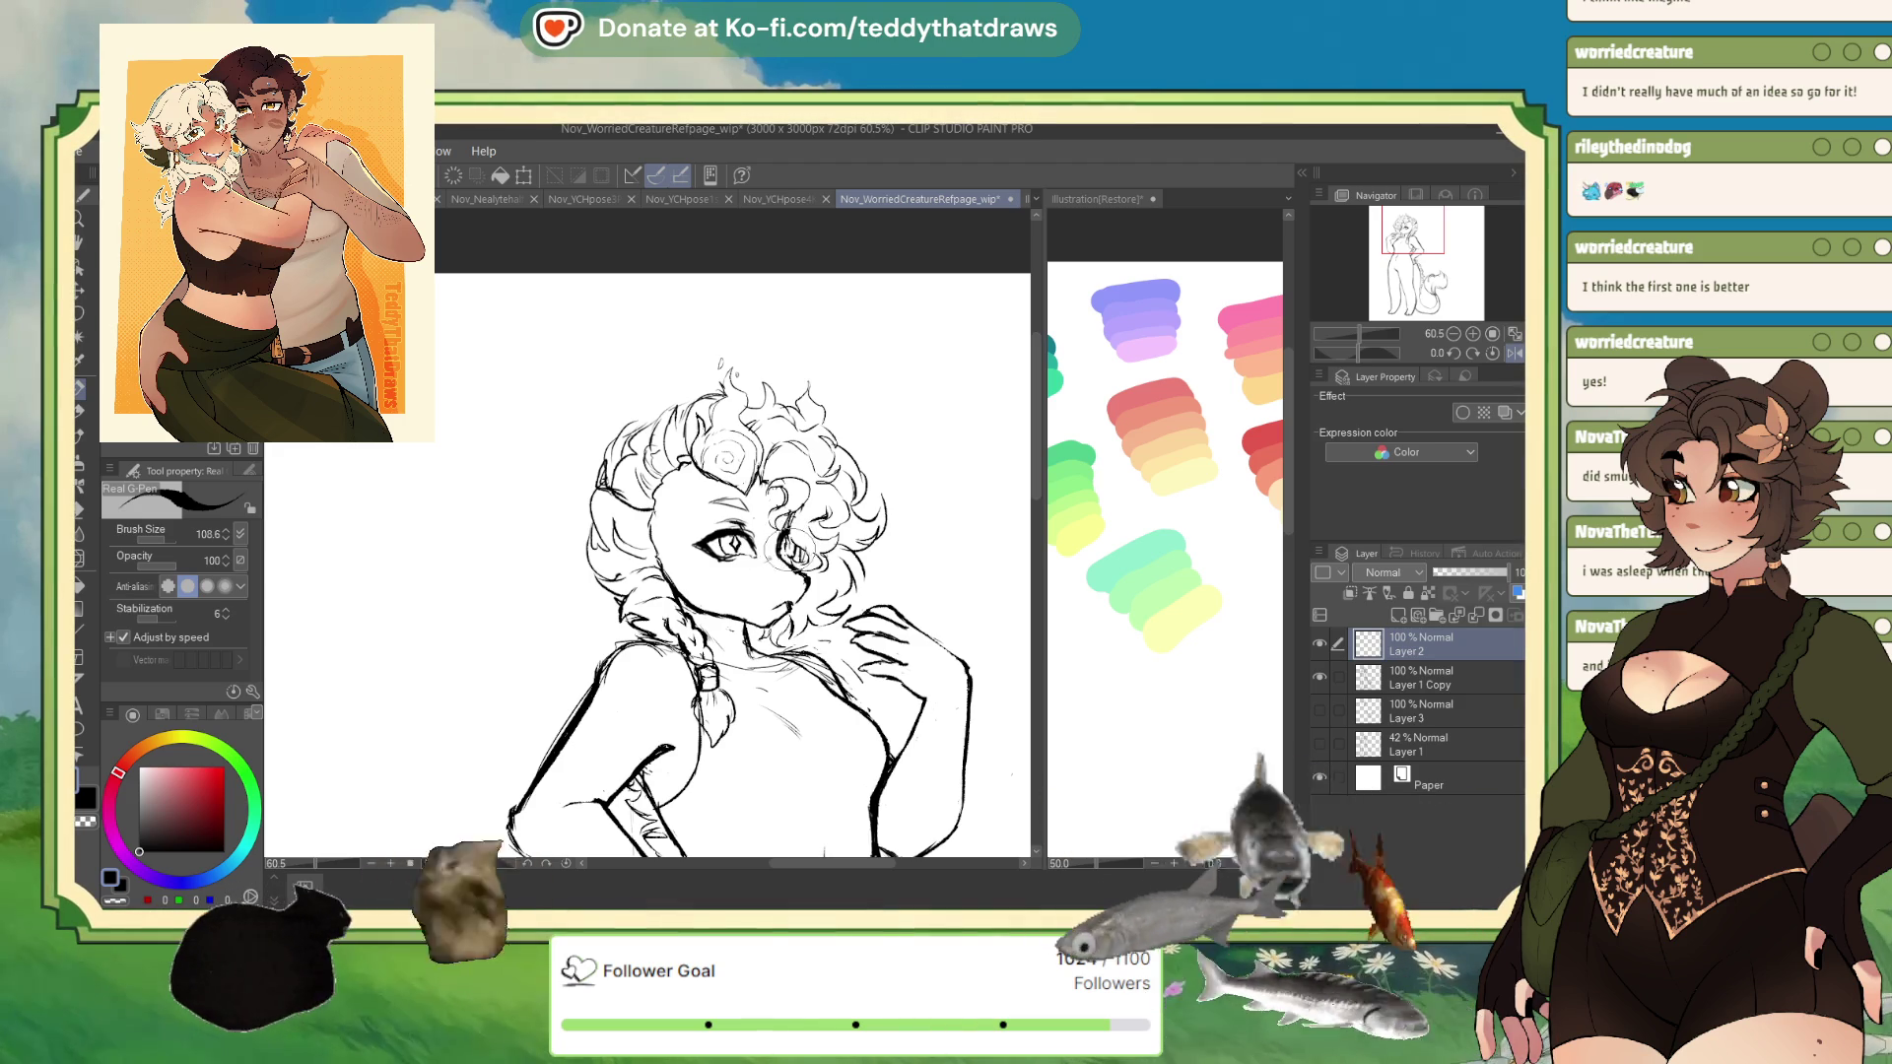
pyautogui.click(1321, 643)
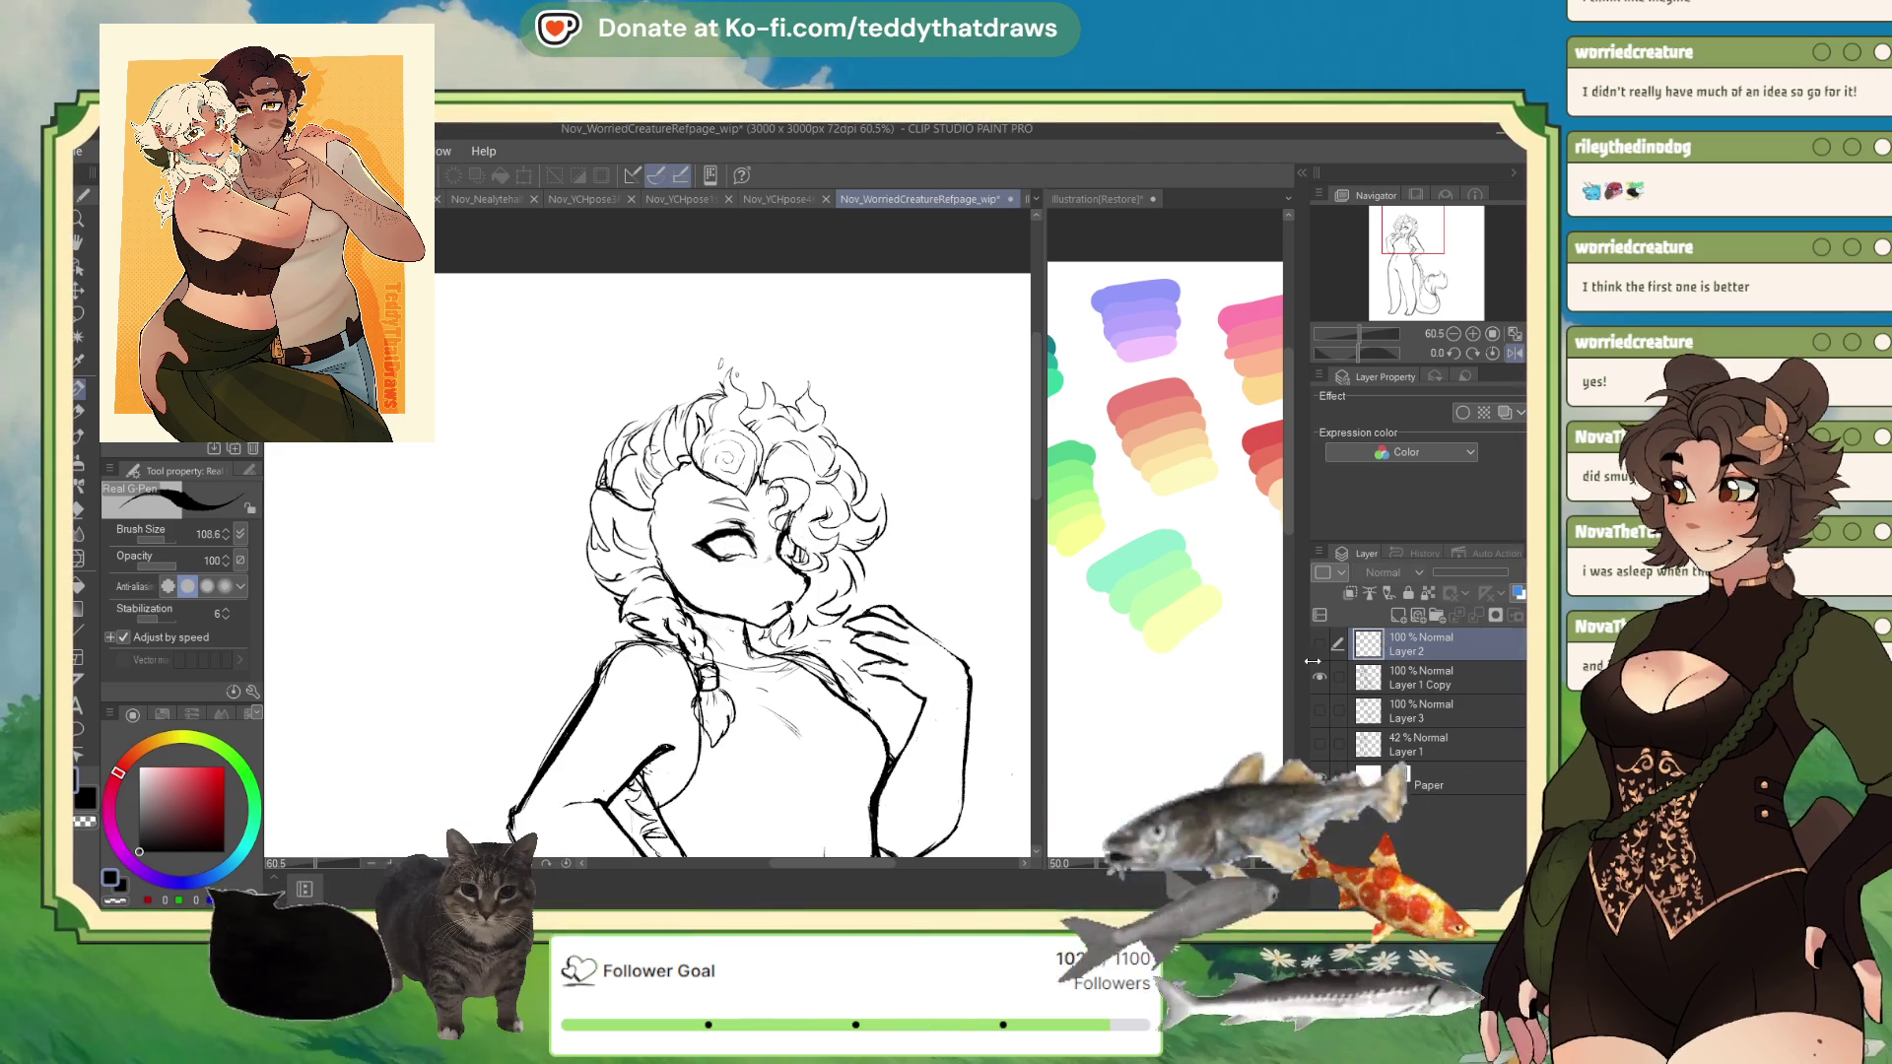
pyautogui.click(1320, 644)
pyautogui.hotkey('ctrl', 'z')
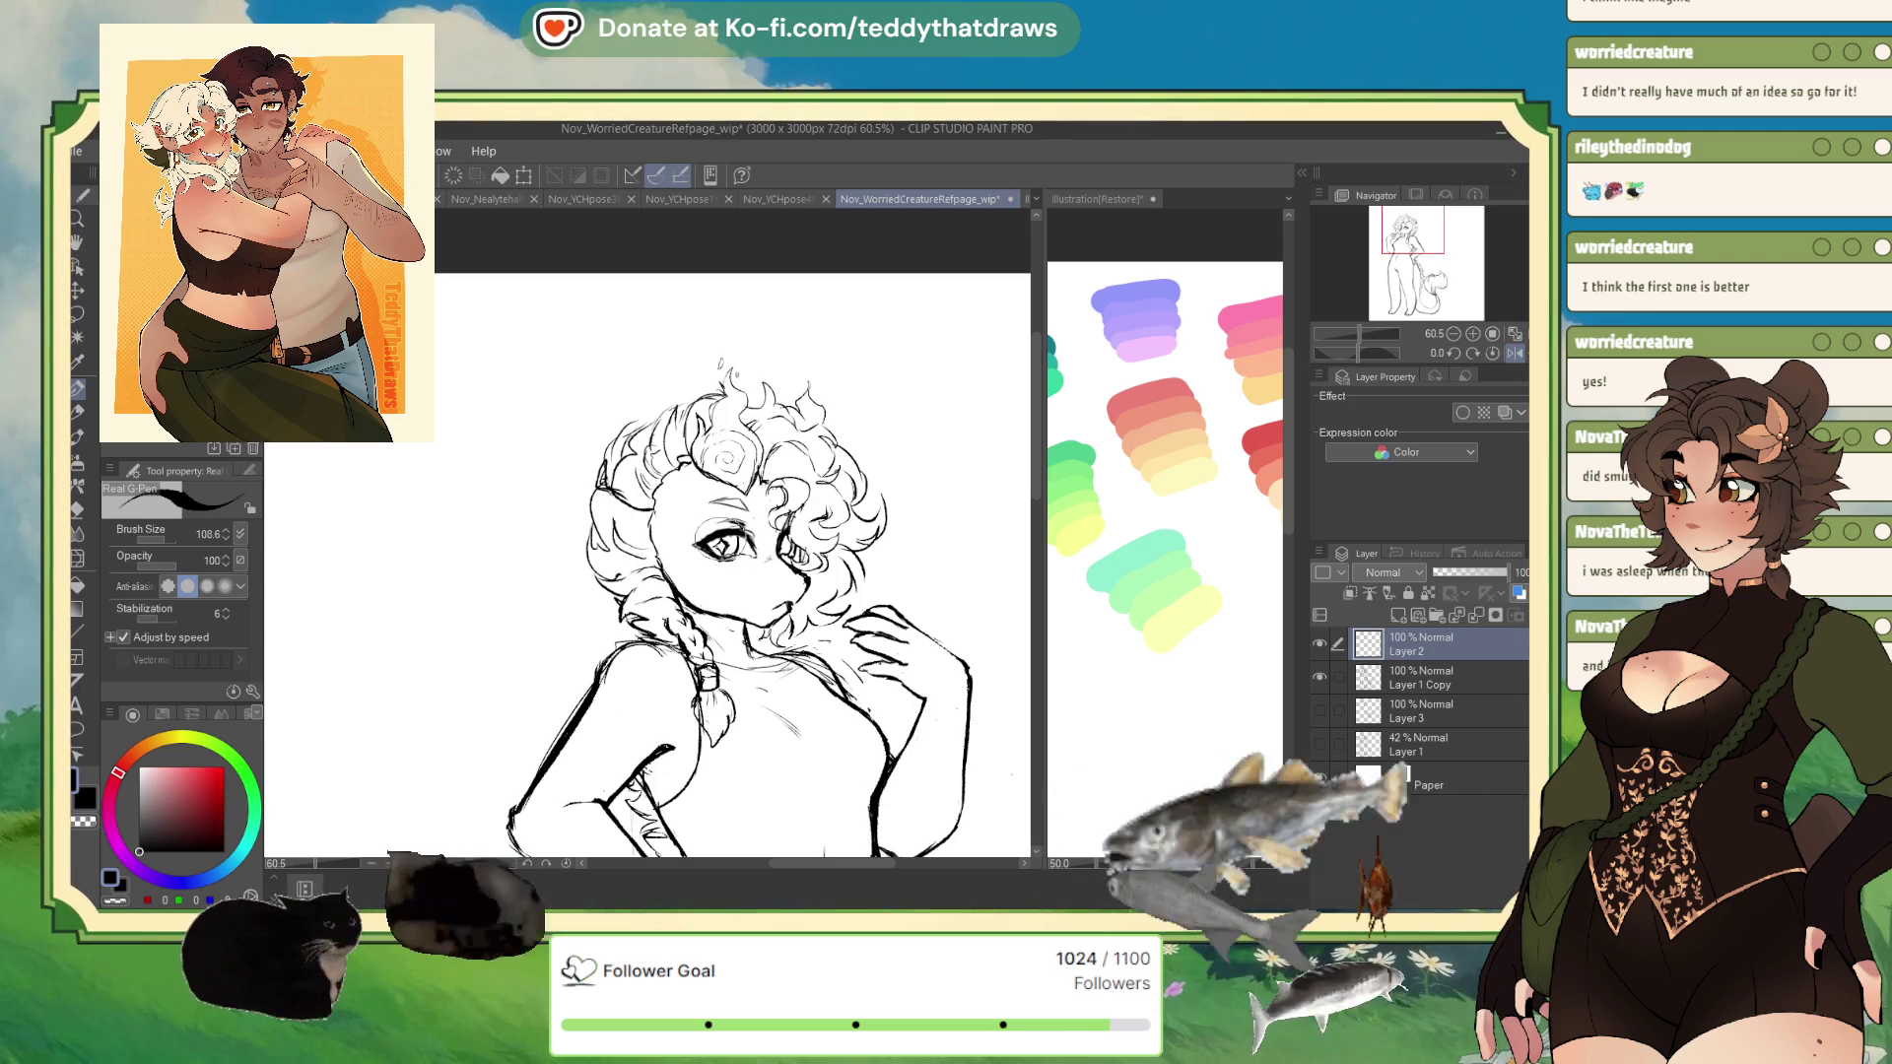
# - Sketch faint strokes near the right eye and chin, doodle a gum bubble, and swap back to black
pyautogui.moveTo(761, 566); pyautogui.dragTo(810, 515)
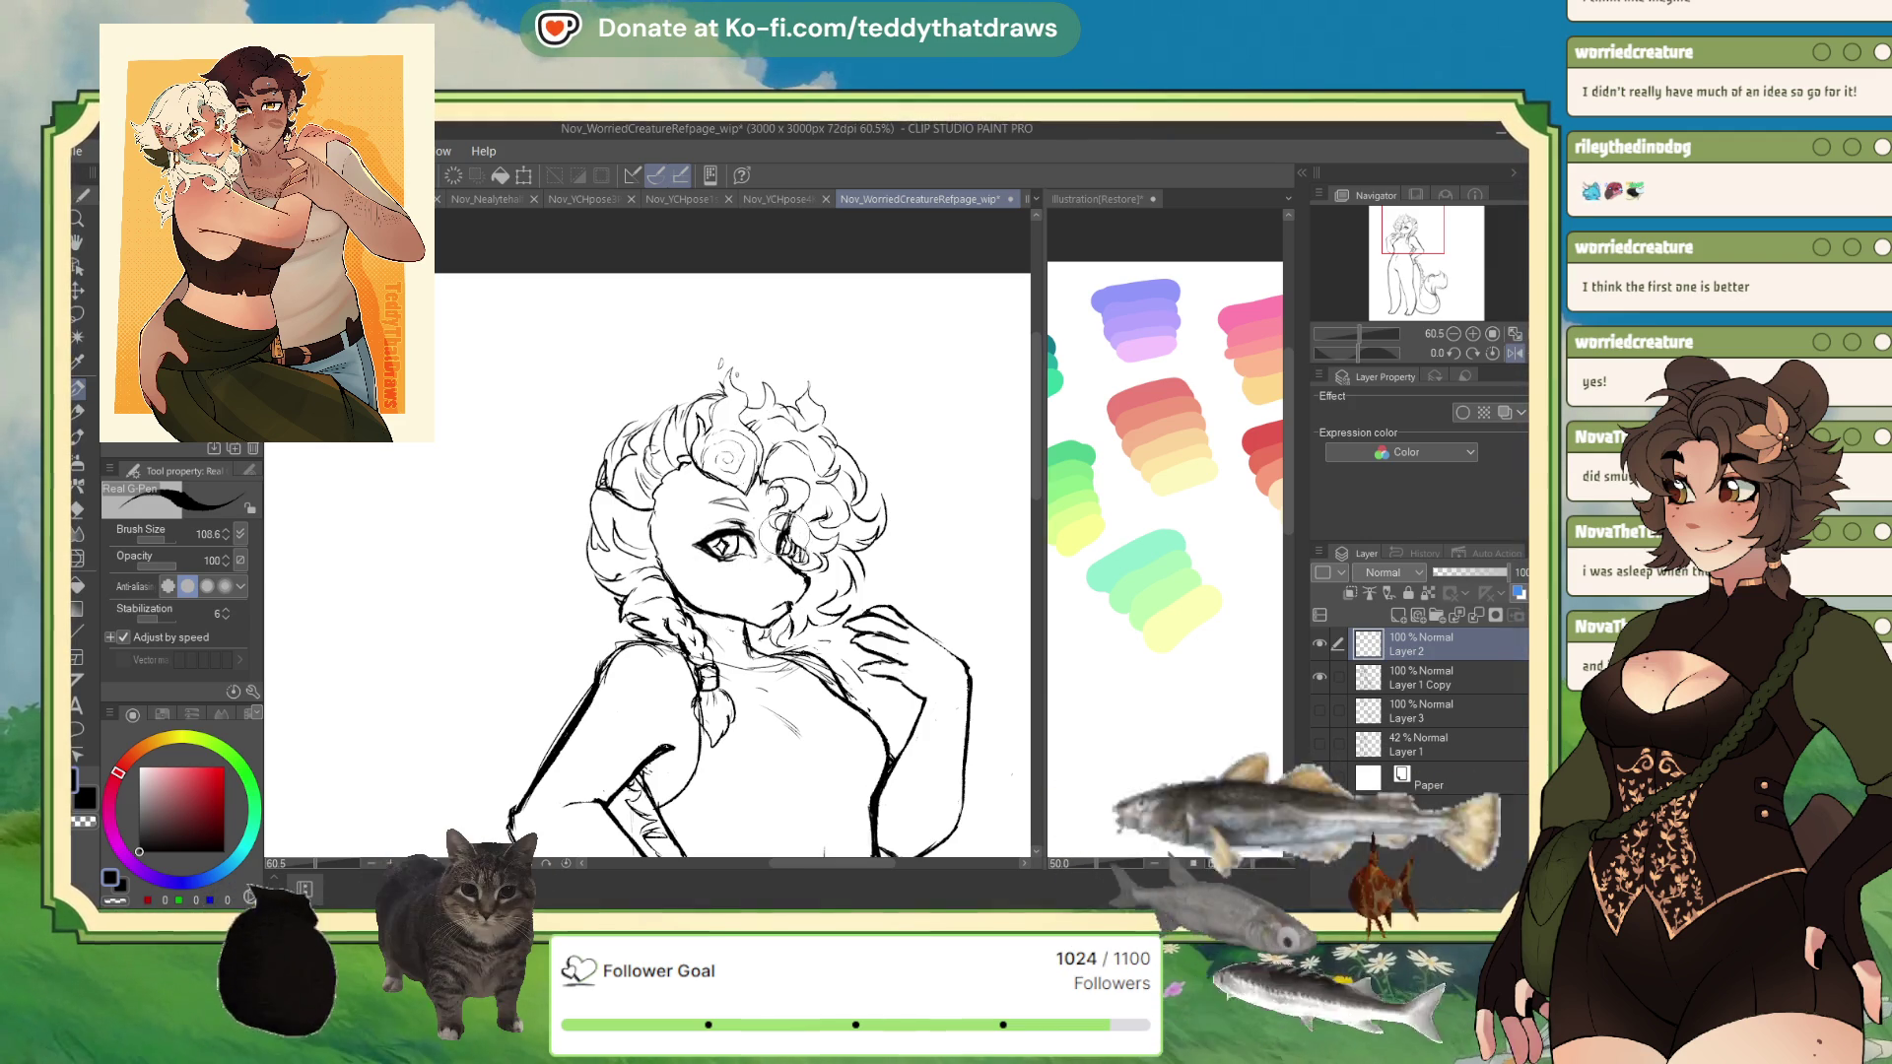
pyautogui.moveTo(778, 591); pyautogui.dragTo(800, 613)
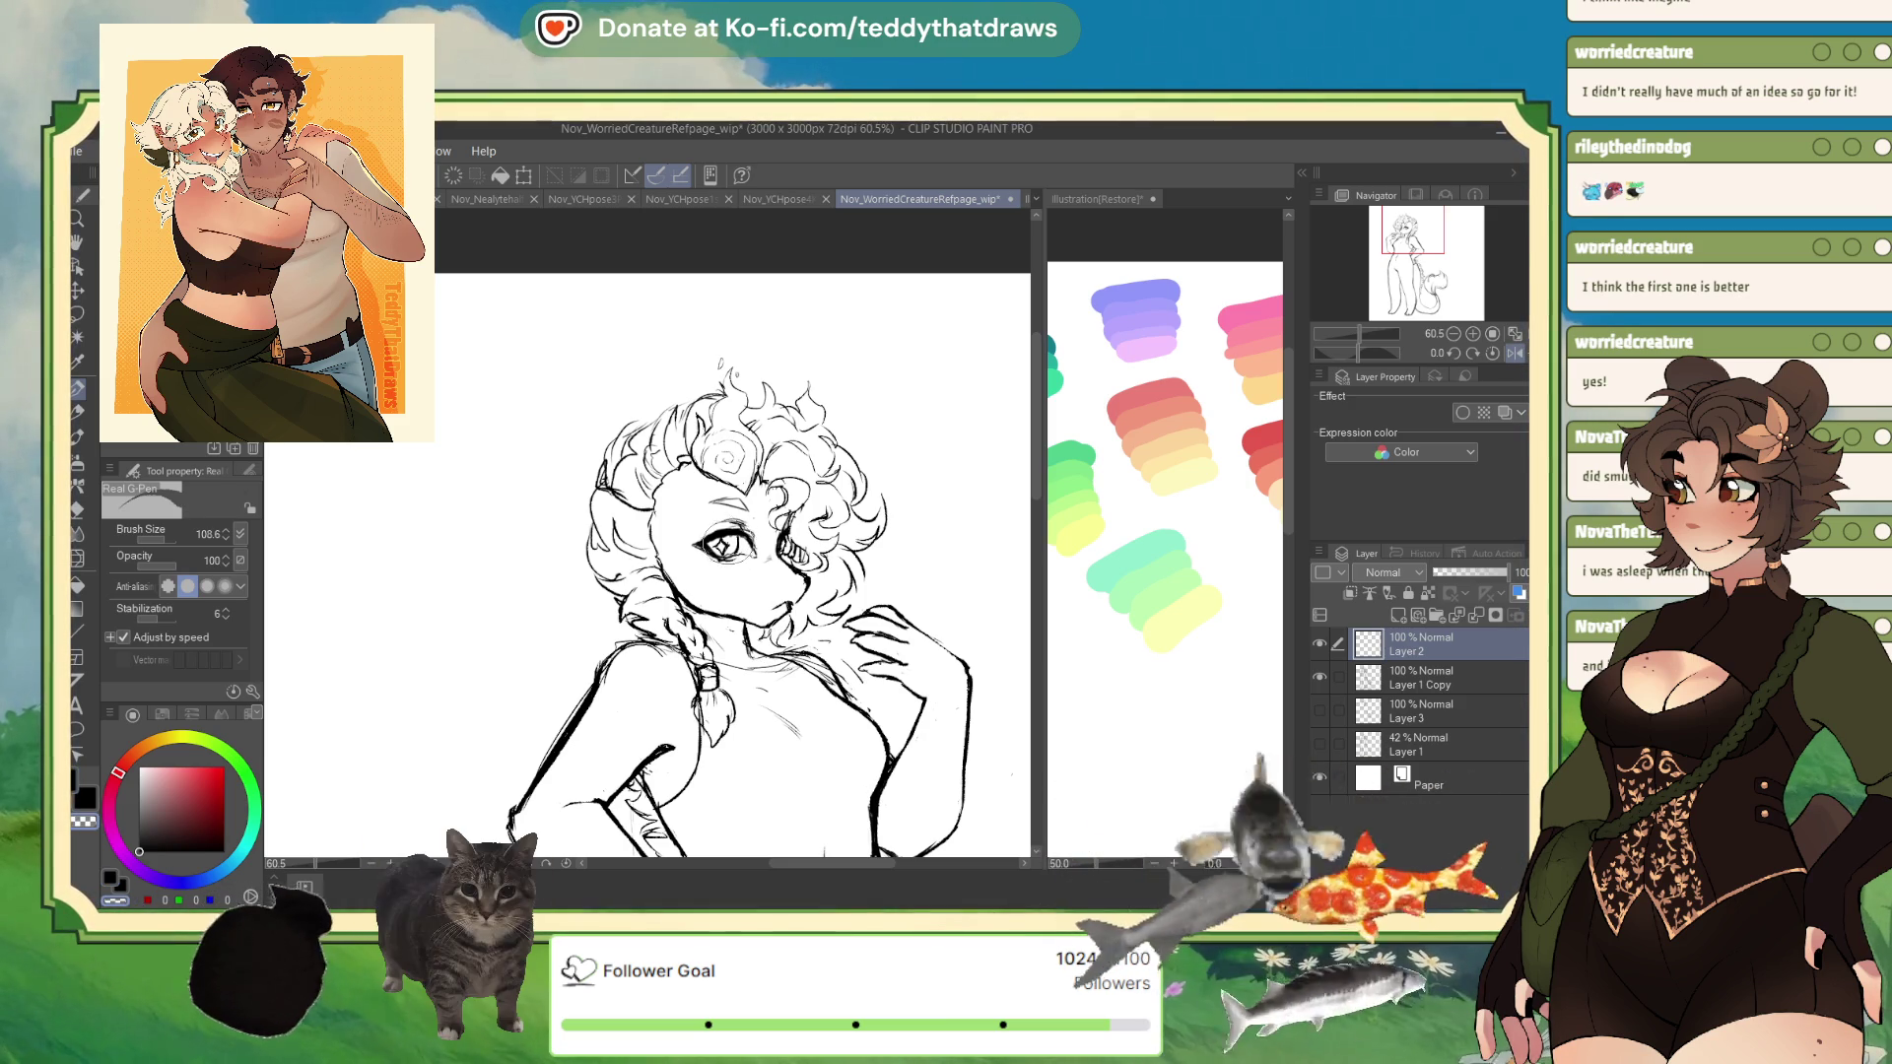
pyautogui.moveTo(722, 554); pyautogui.dragTo(775, 608)
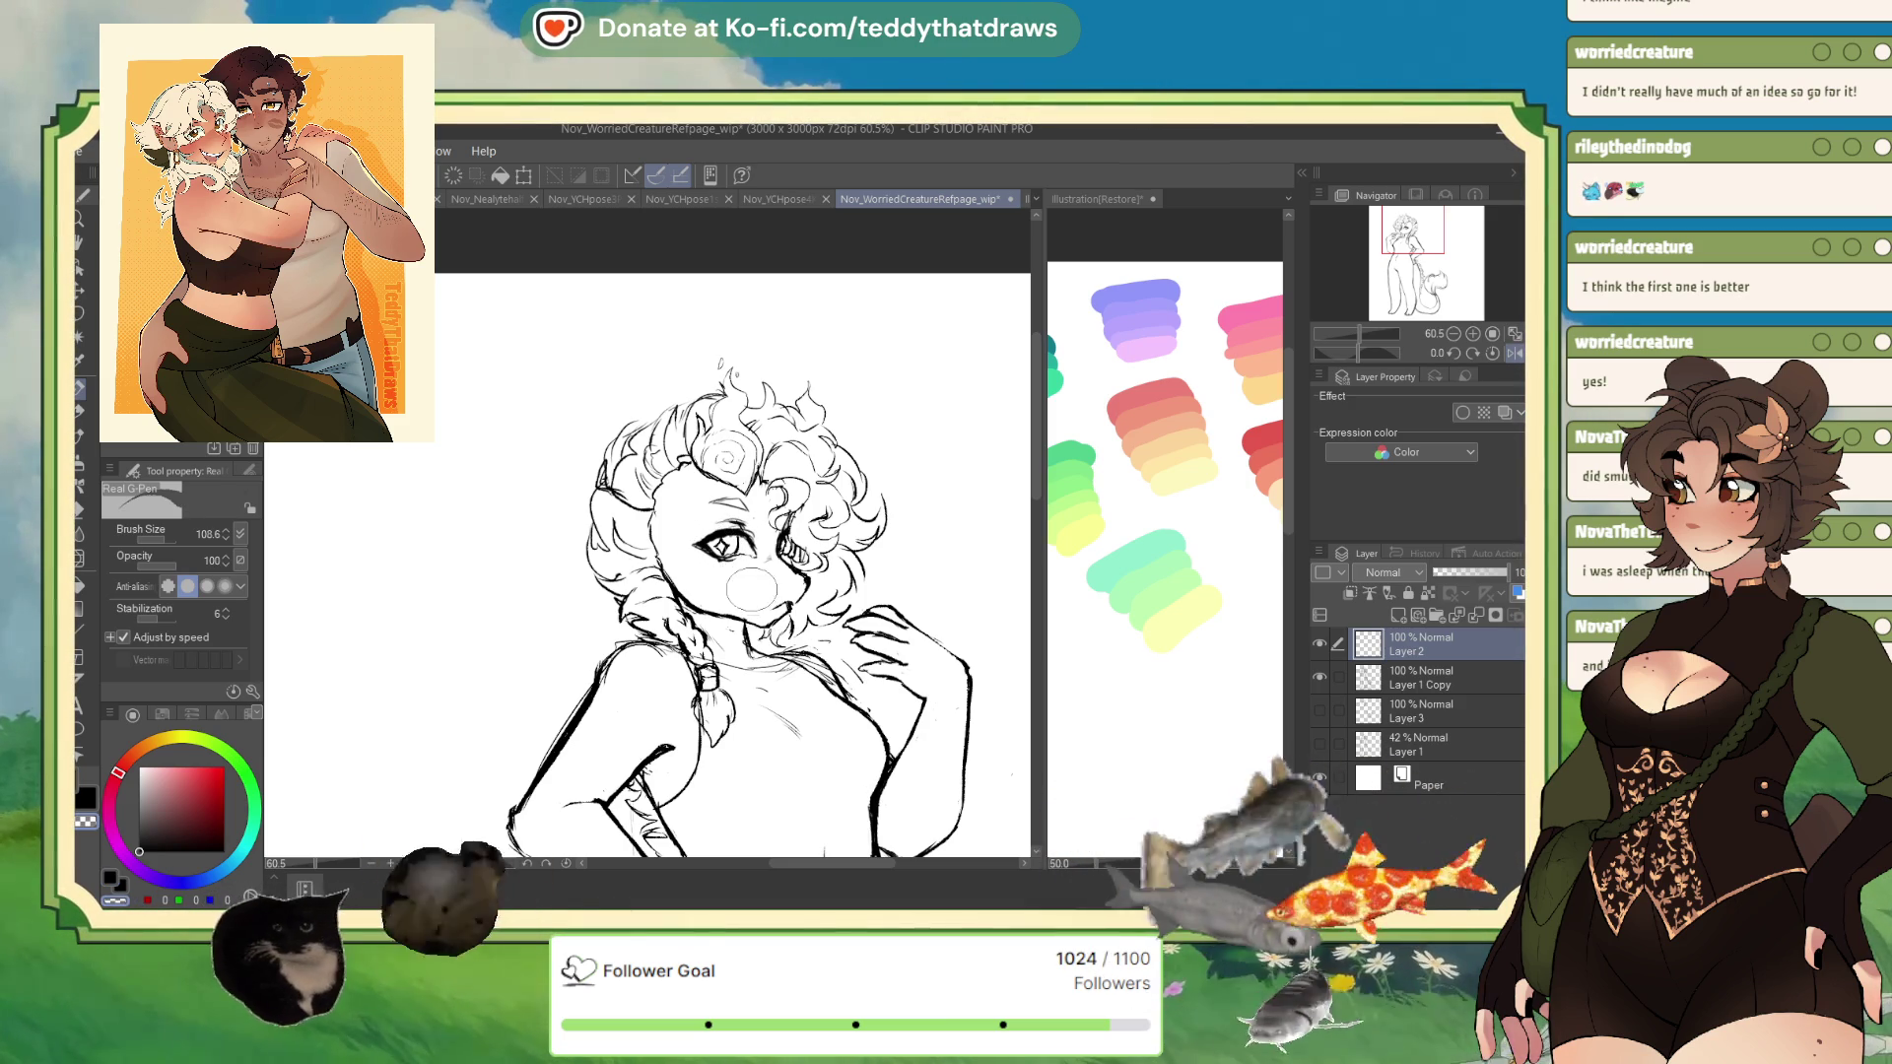
pyautogui.press('x')
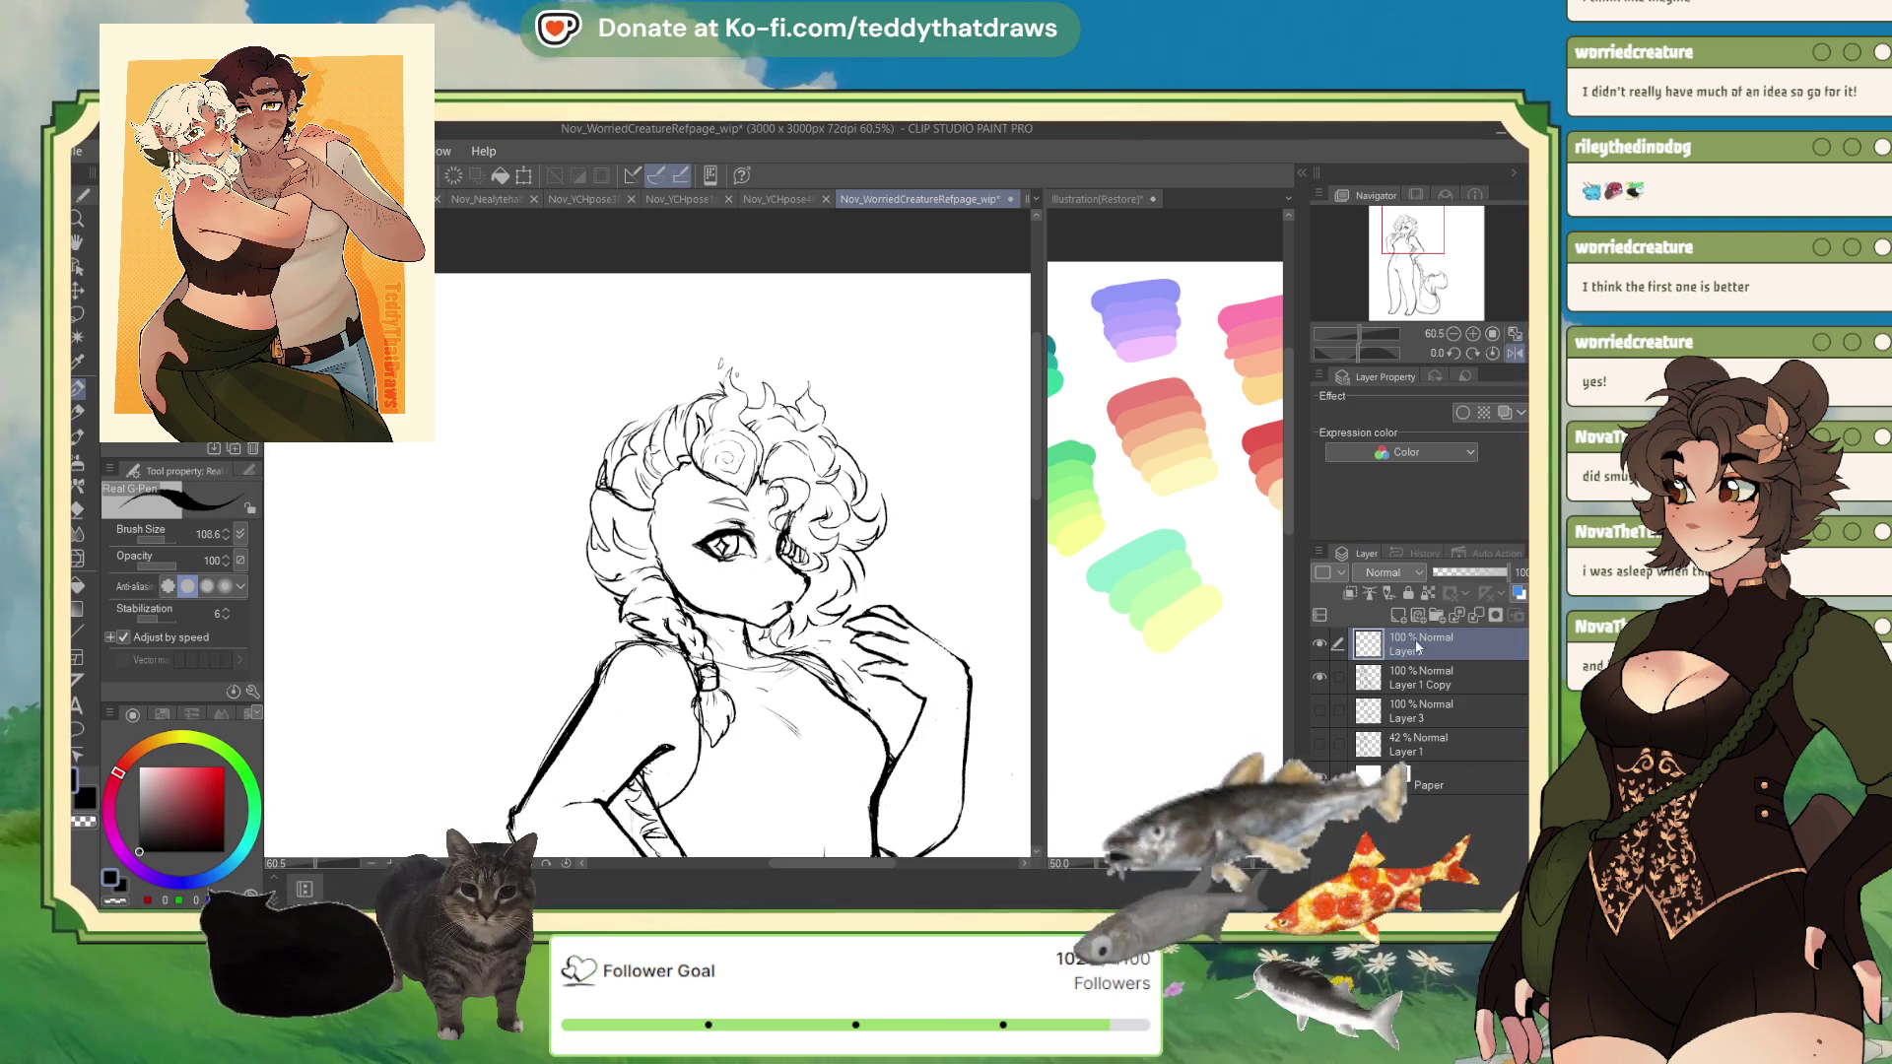
pyautogui.scroll(-3, 734, 561)
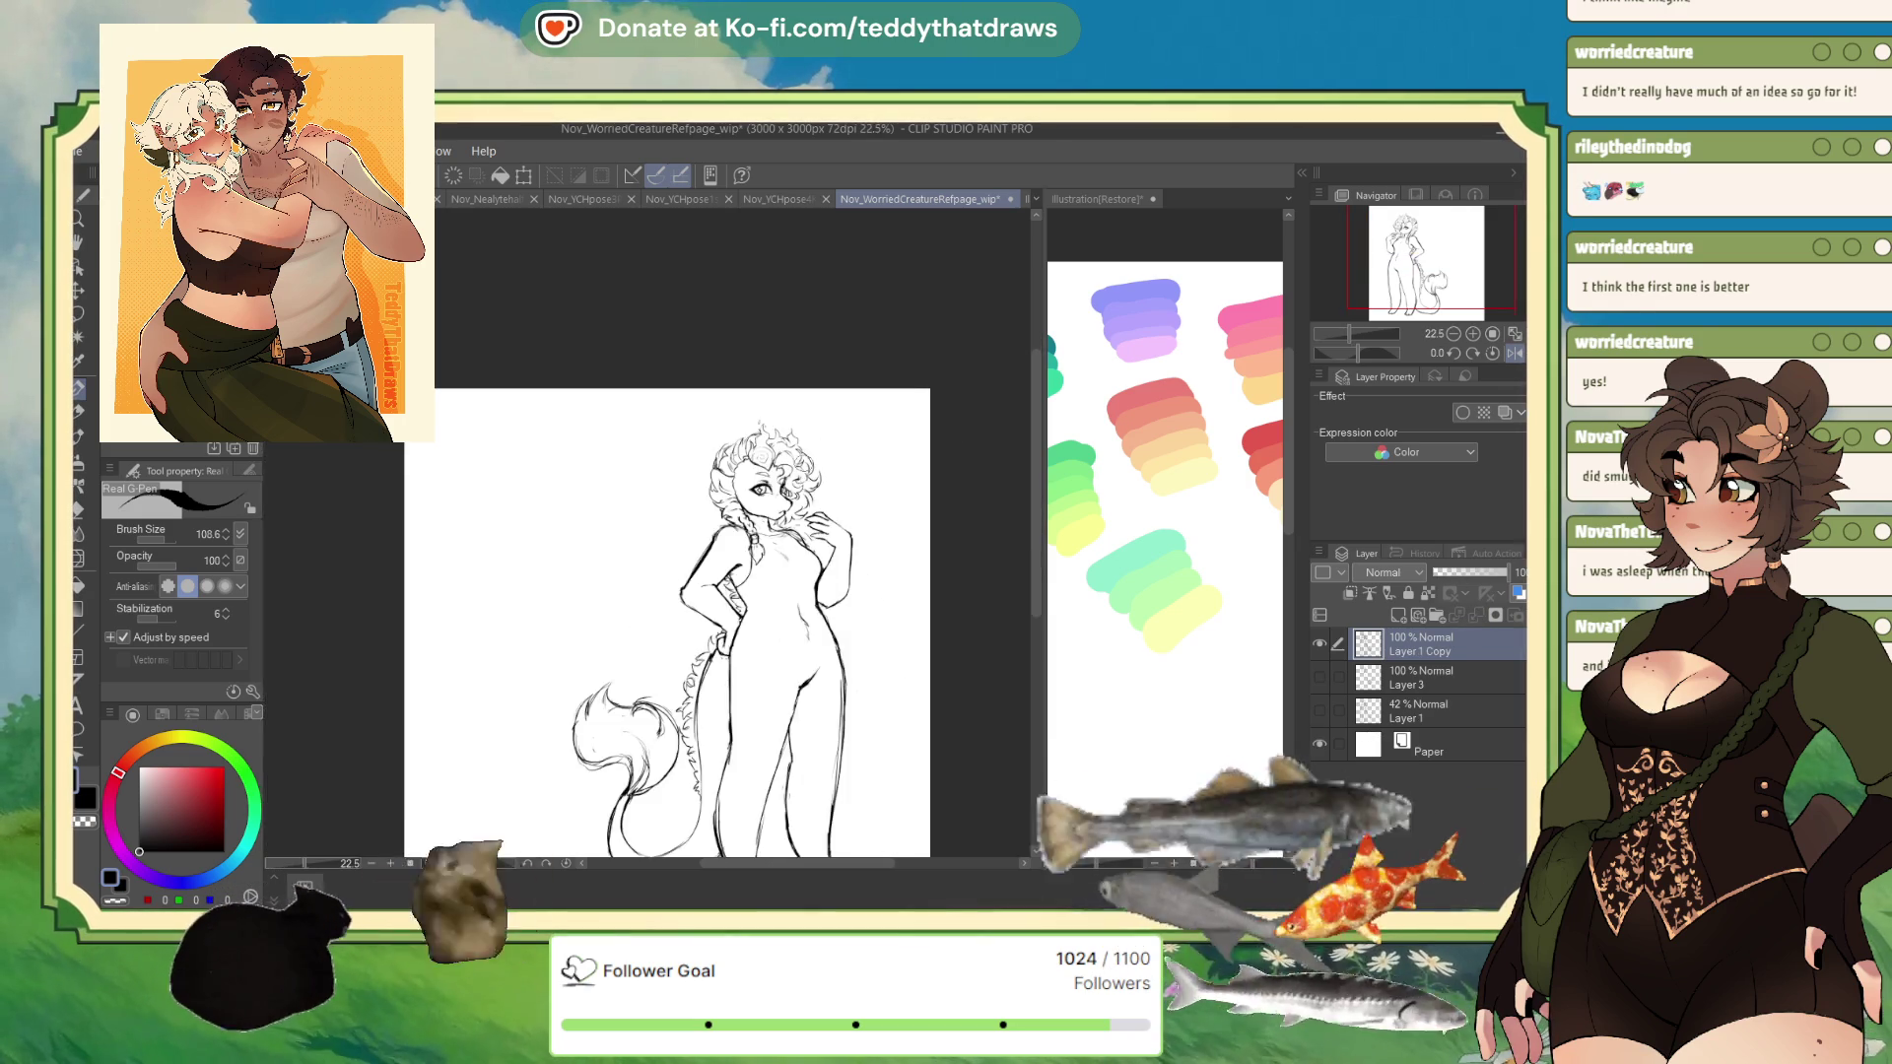
pyautogui.scroll(2, 734, 562)
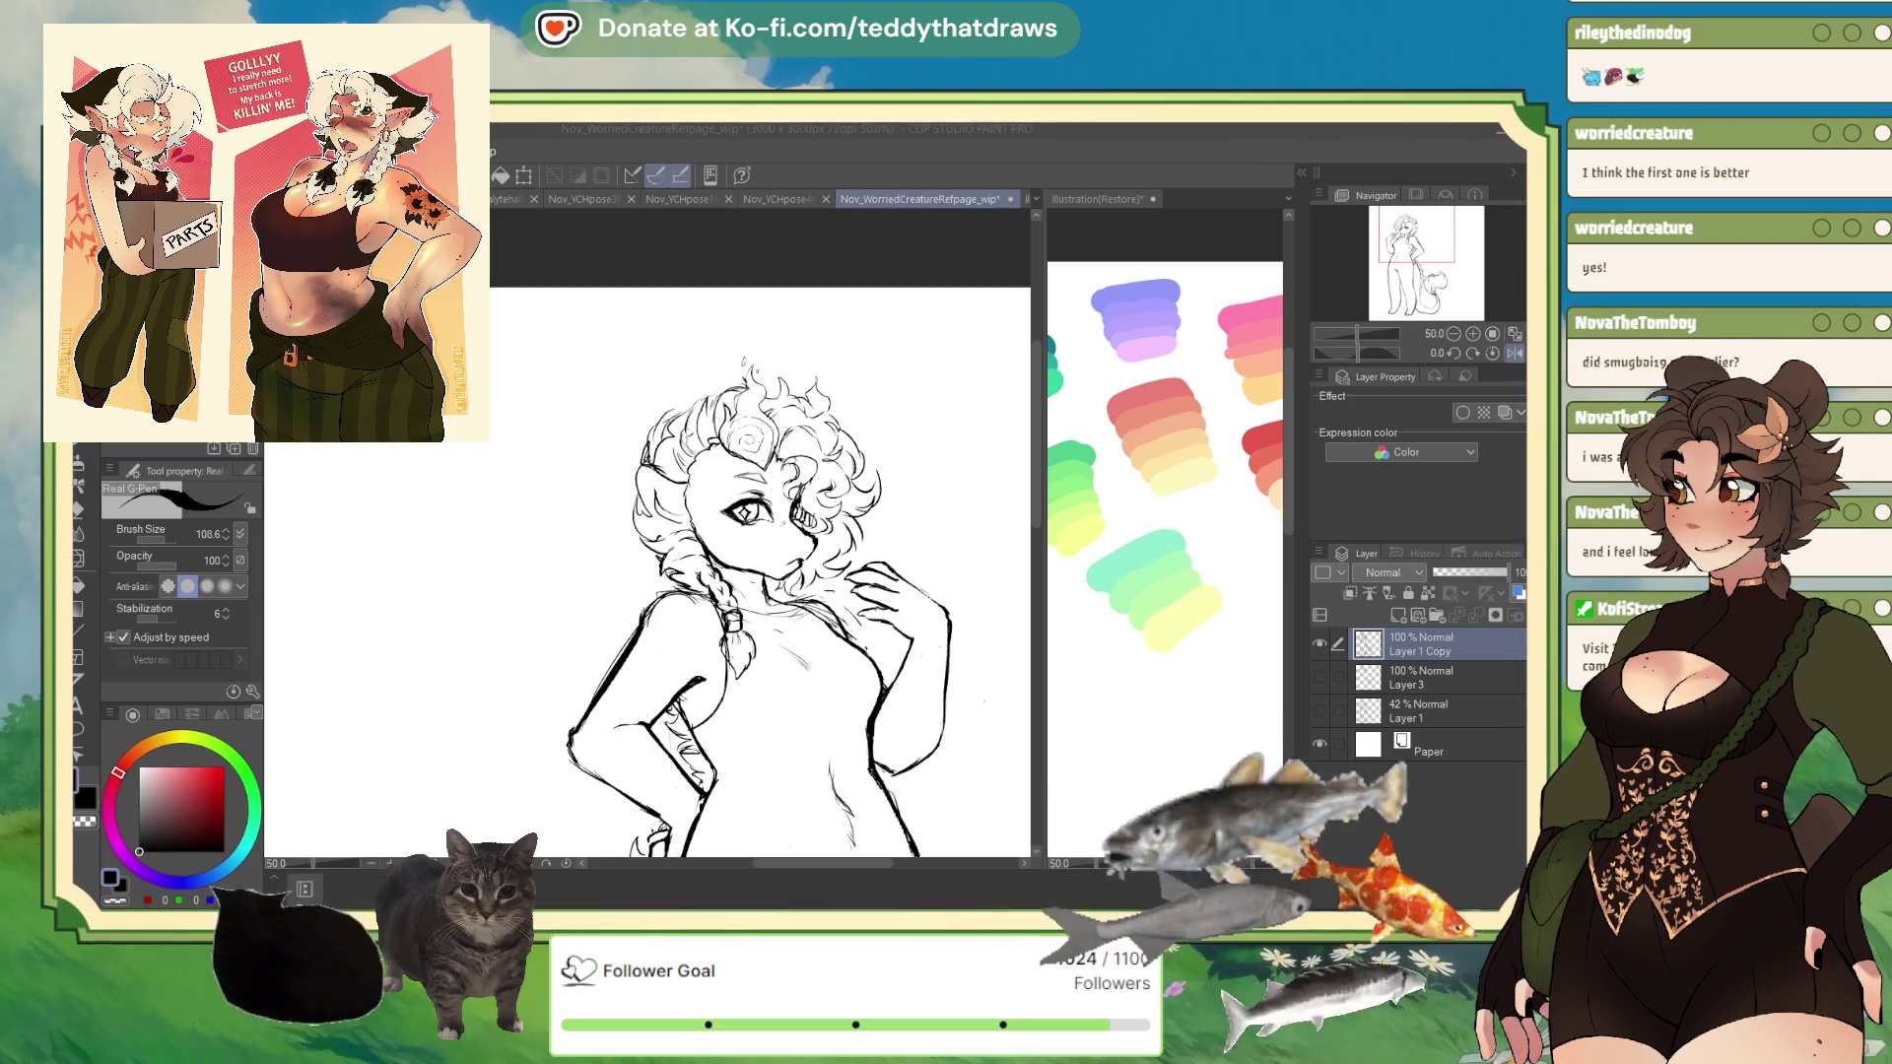
pyautogui.hotkey('alt', 'Tab')
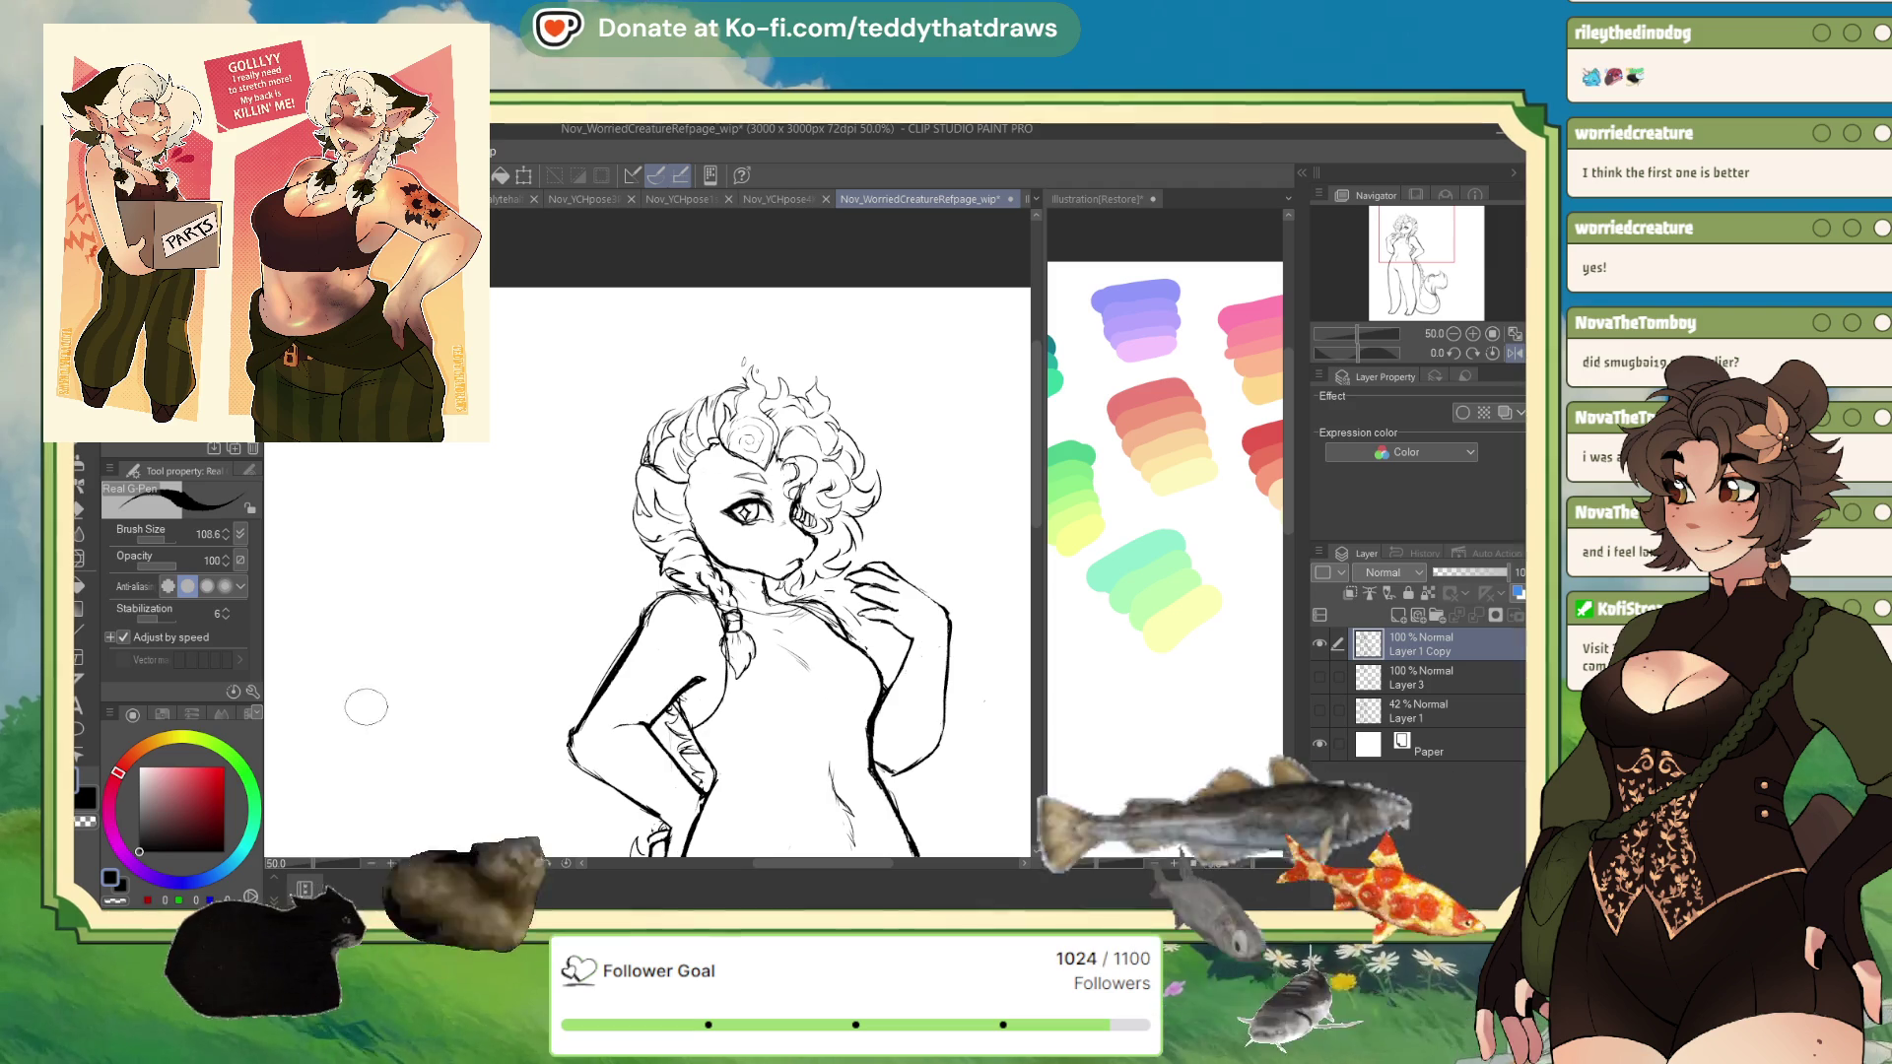
# - Drop Layer 1 Copy to 21% opacity and add a new Layer 2 above it
pyautogui.click(1449, 575)
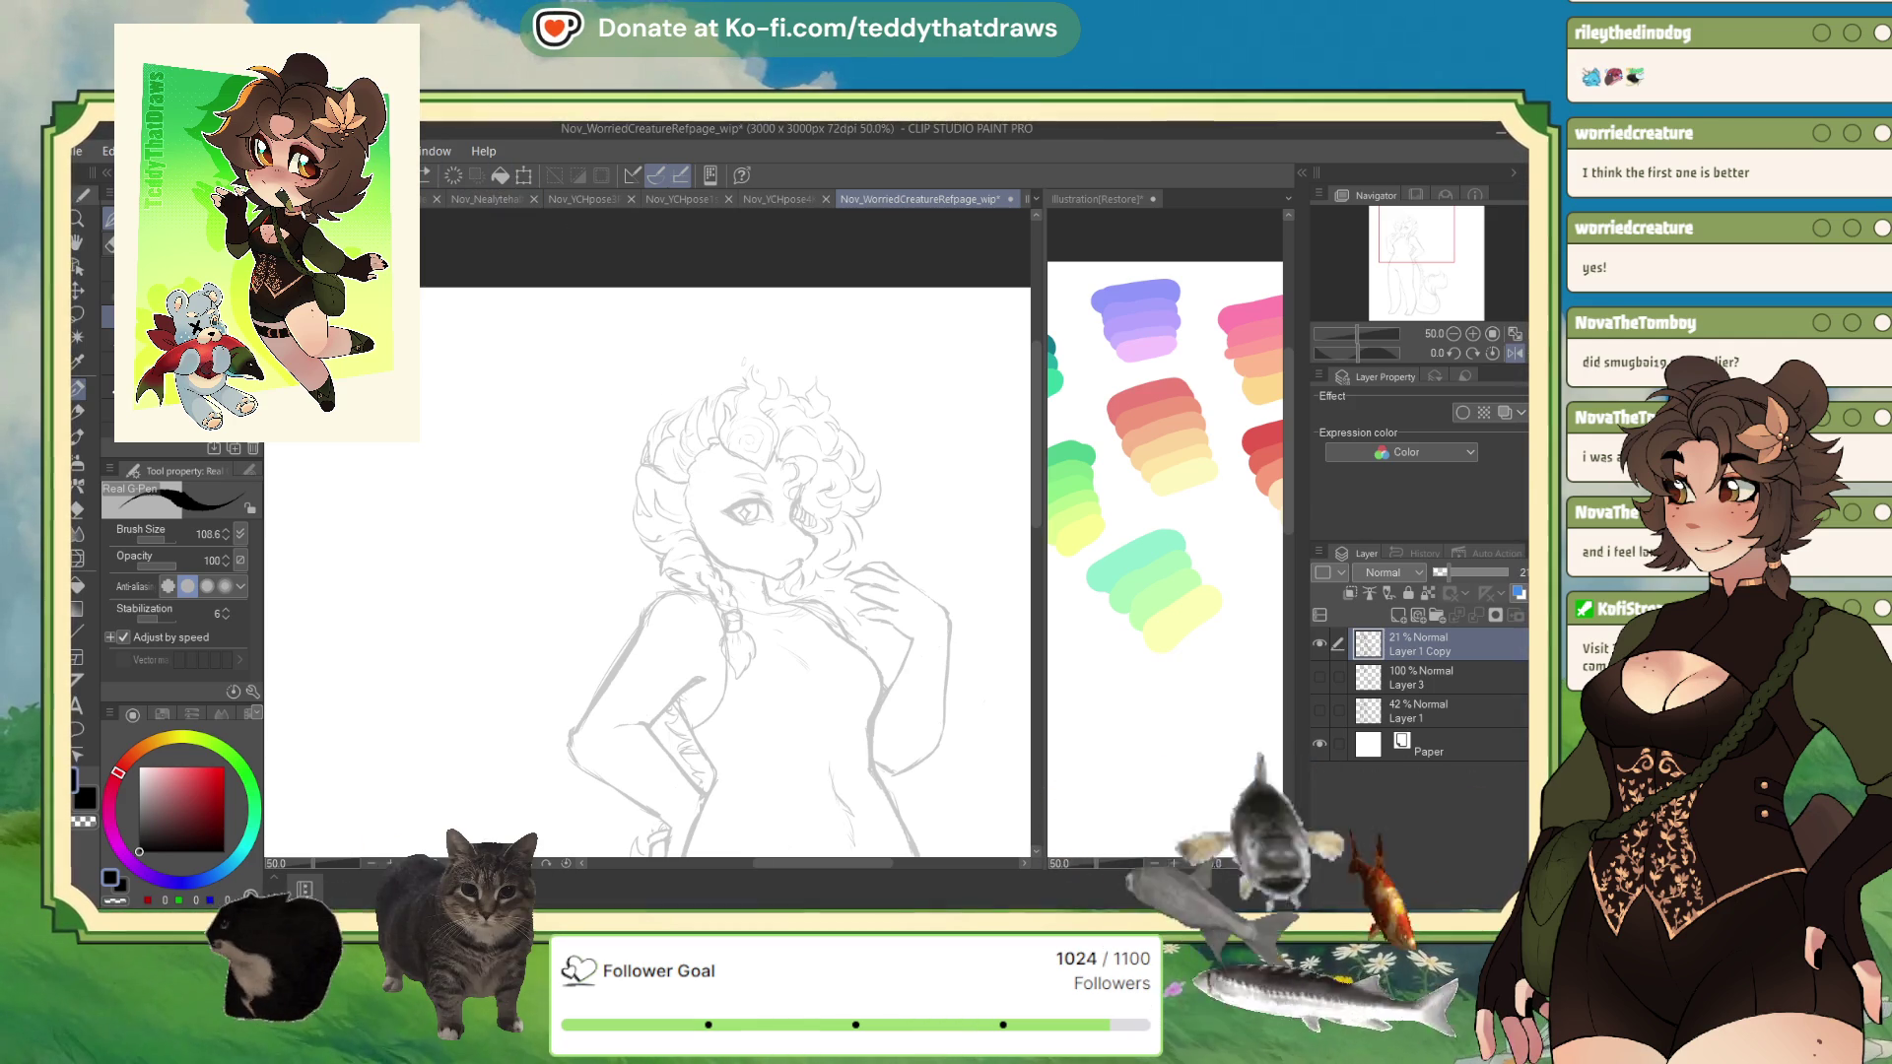
pyautogui.click(1401, 615)
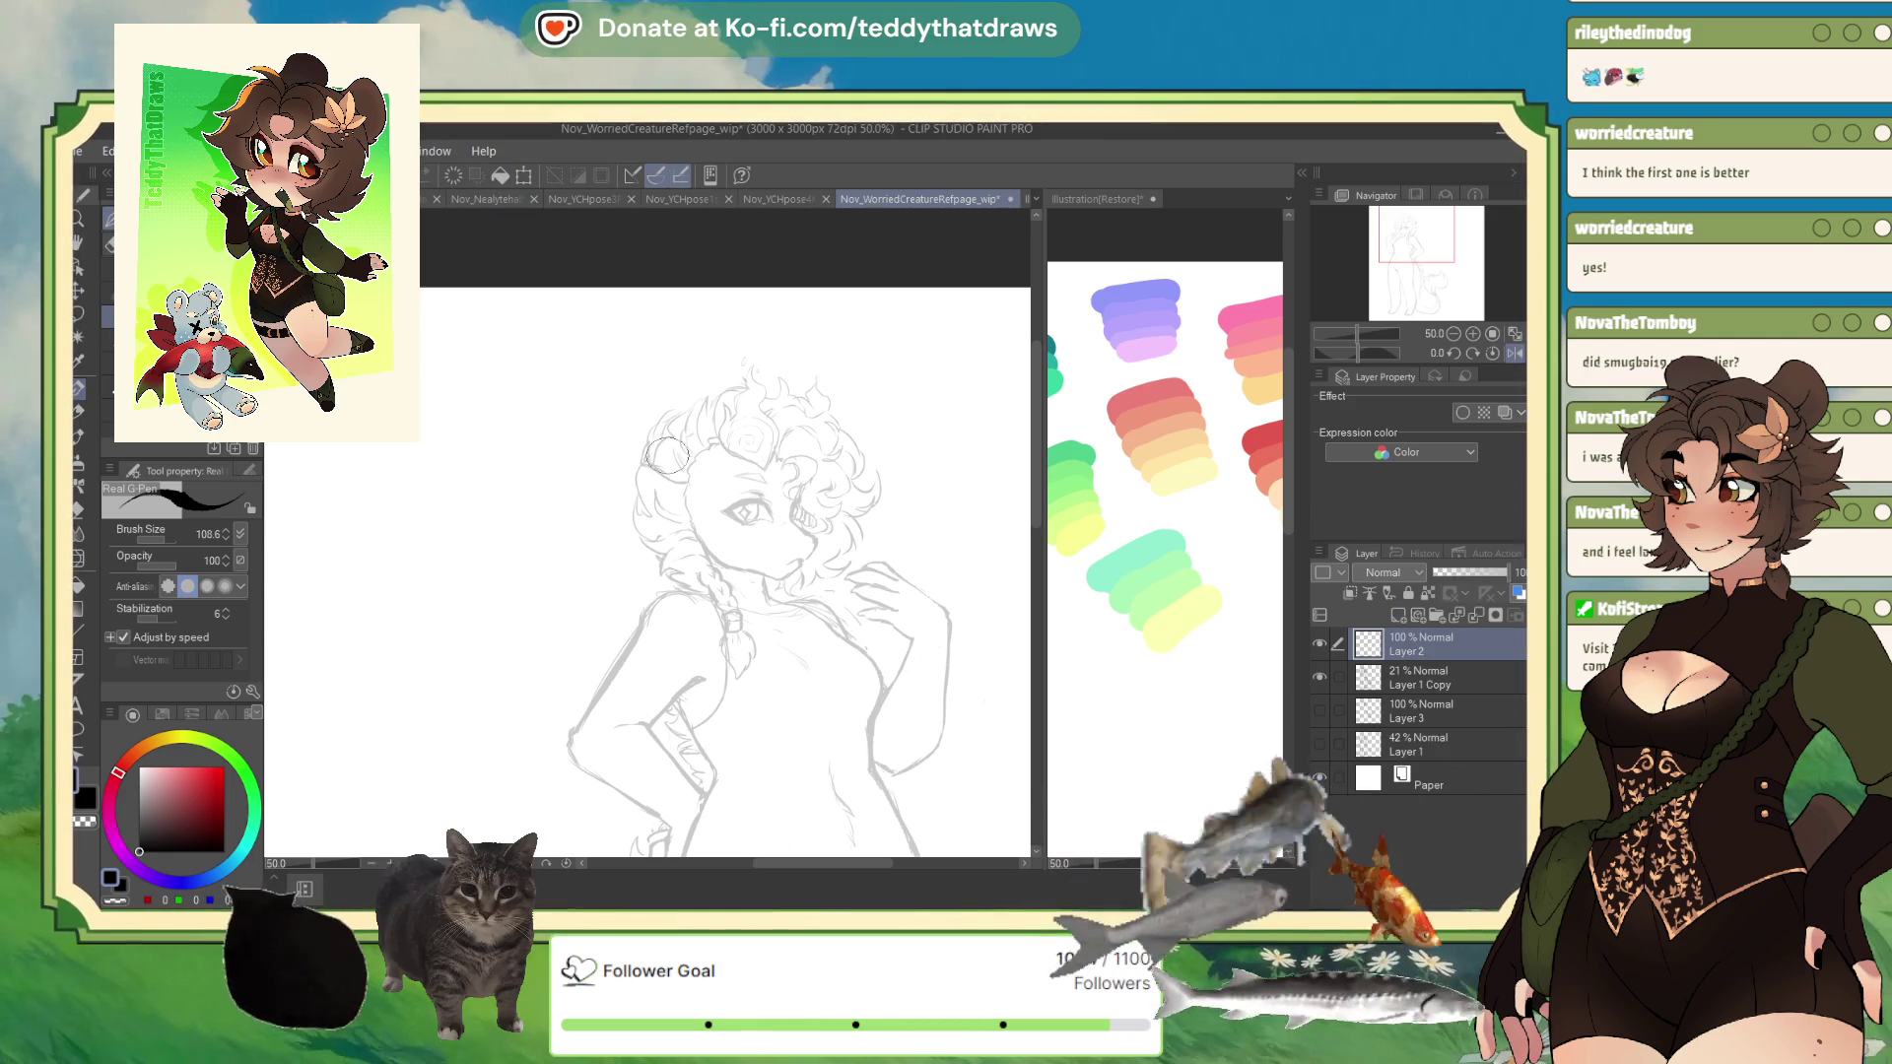
# - Undo a stray stroke, ink the pointed ear's top and curved lower edges, then mirror-check it
pyautogui.moveTo(642, 432); pyautogui.dragTo(694, 482)
pyautogui.hotkey('ctrl', 'z')
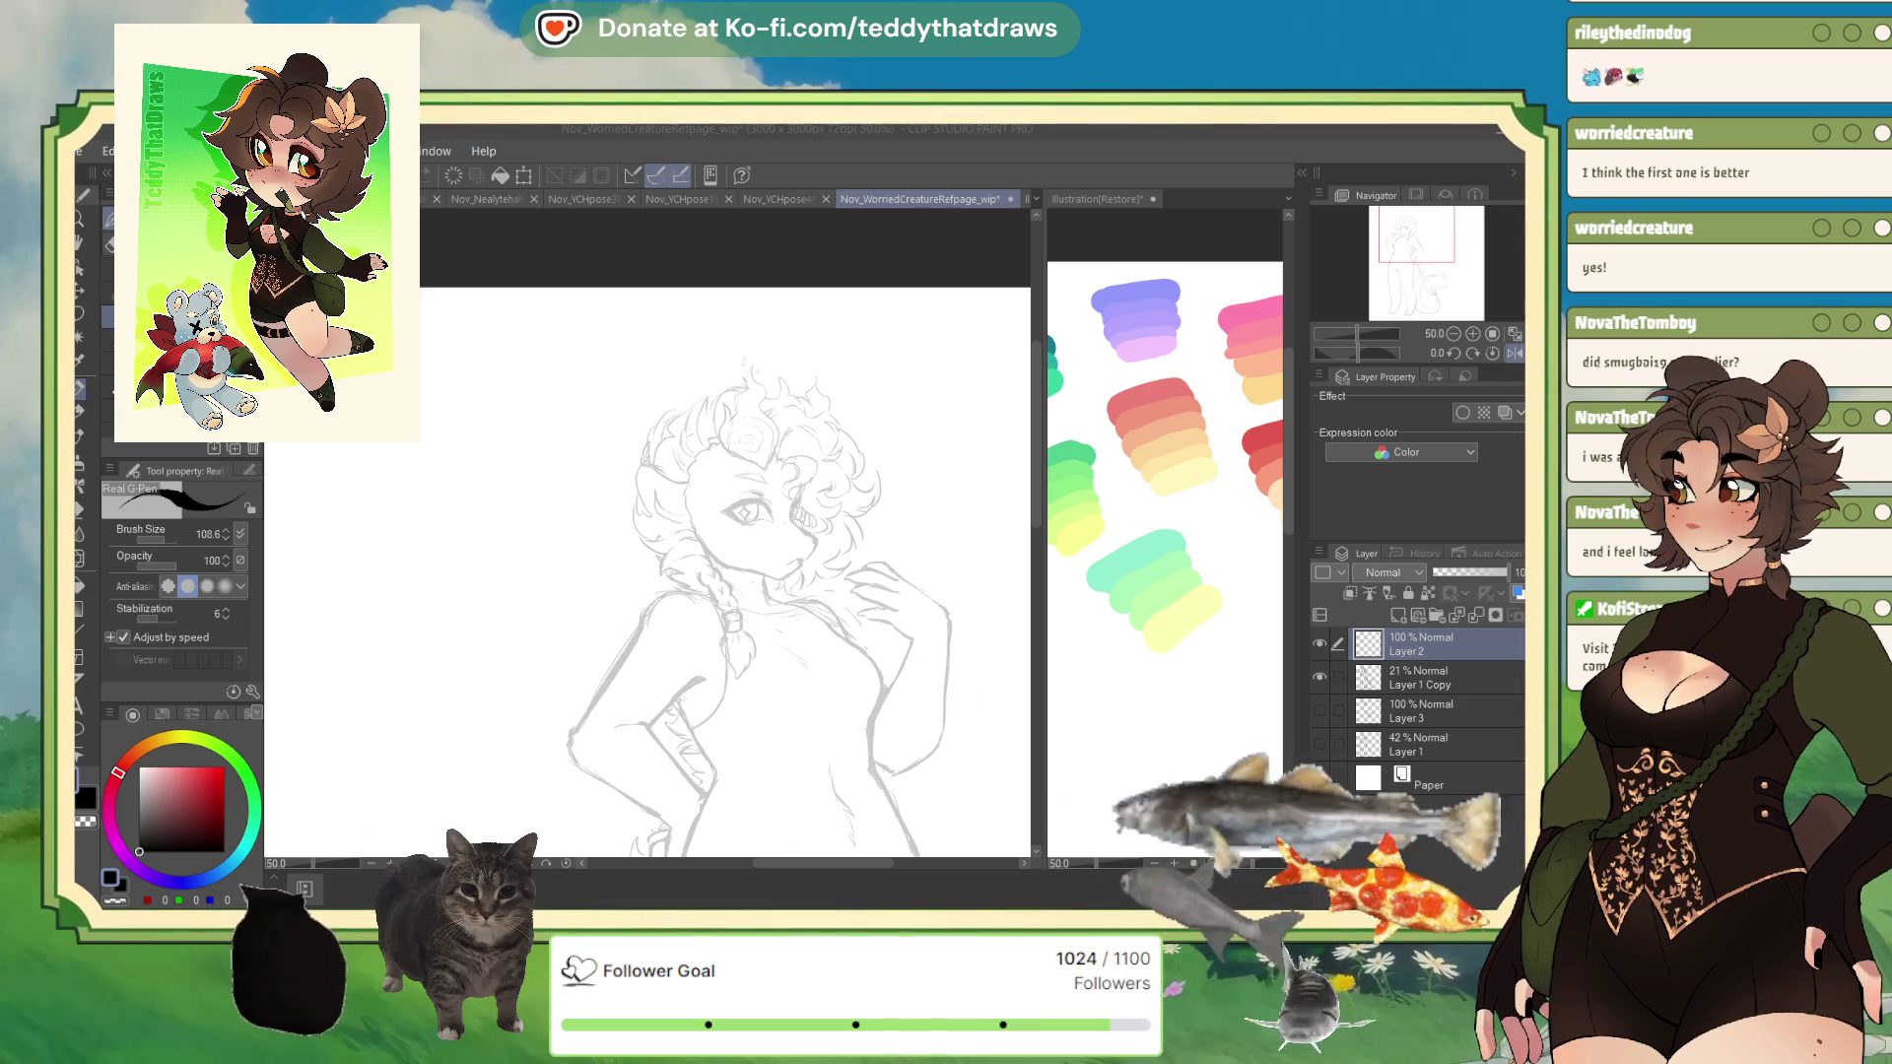
pyautogui.click(670, 475)
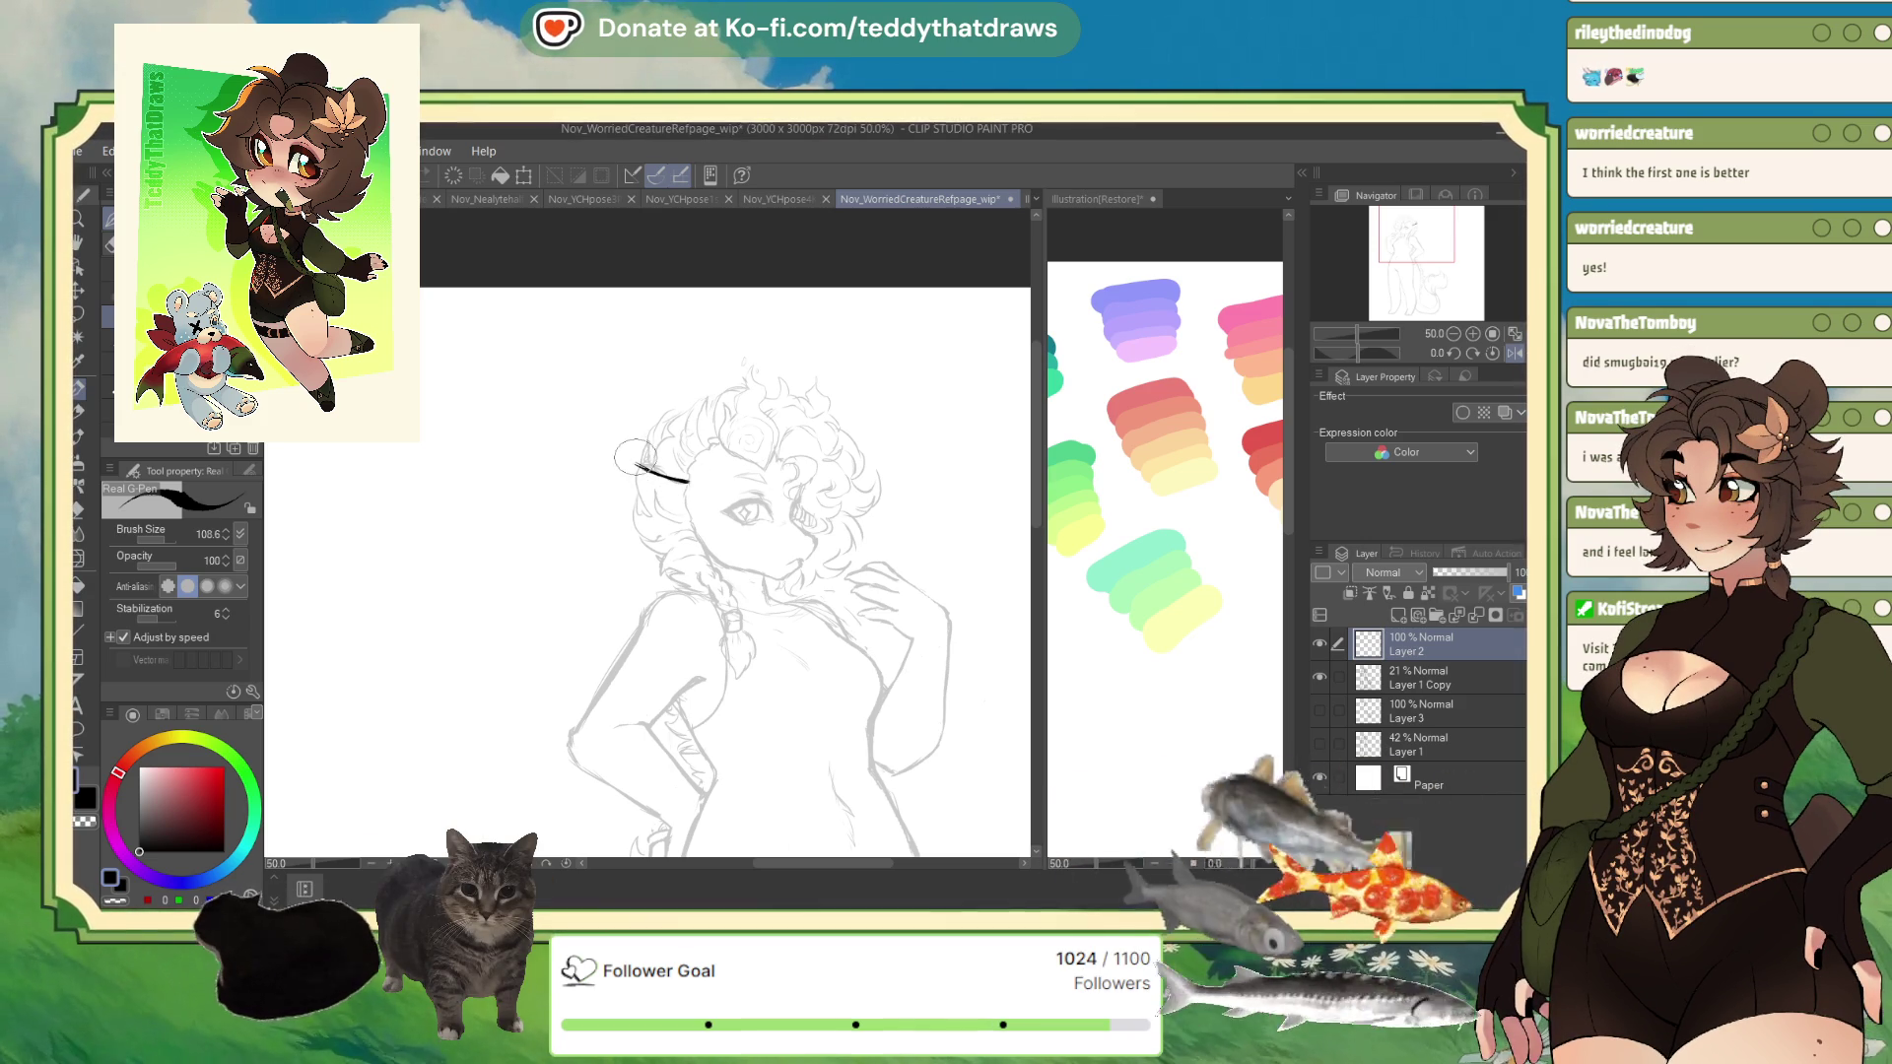
pyautogui.moveTo(679, 482)
pyautogui.mouseDown()
pyautogui.moveTo(623, 457)
pyautogui.moveTo(676, 493)
pyautogui.mouseUp()
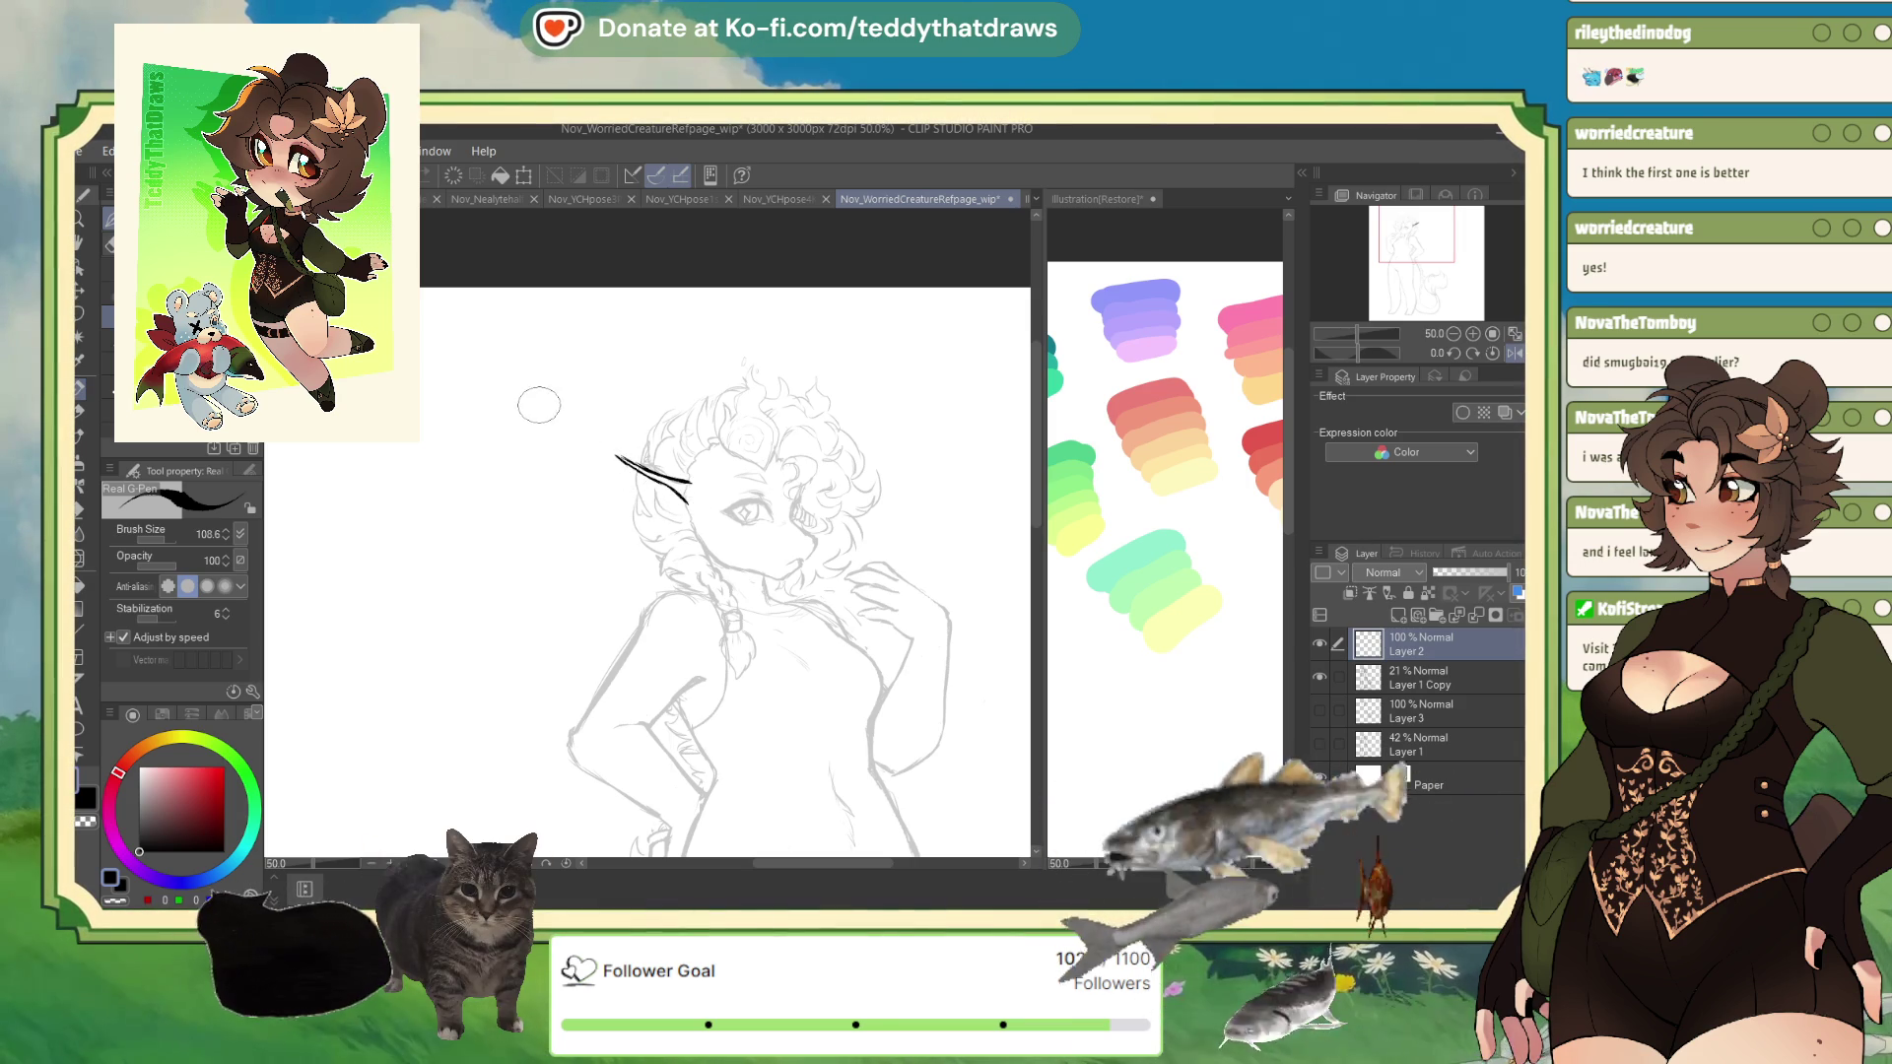
pyautogui.moveTo(601, 450)
pyautogui.mouseDown()
pyautogui.moveTo(635, 515)
pyautogui.moveTo(694, 535)
pyautogui.mouseUp()
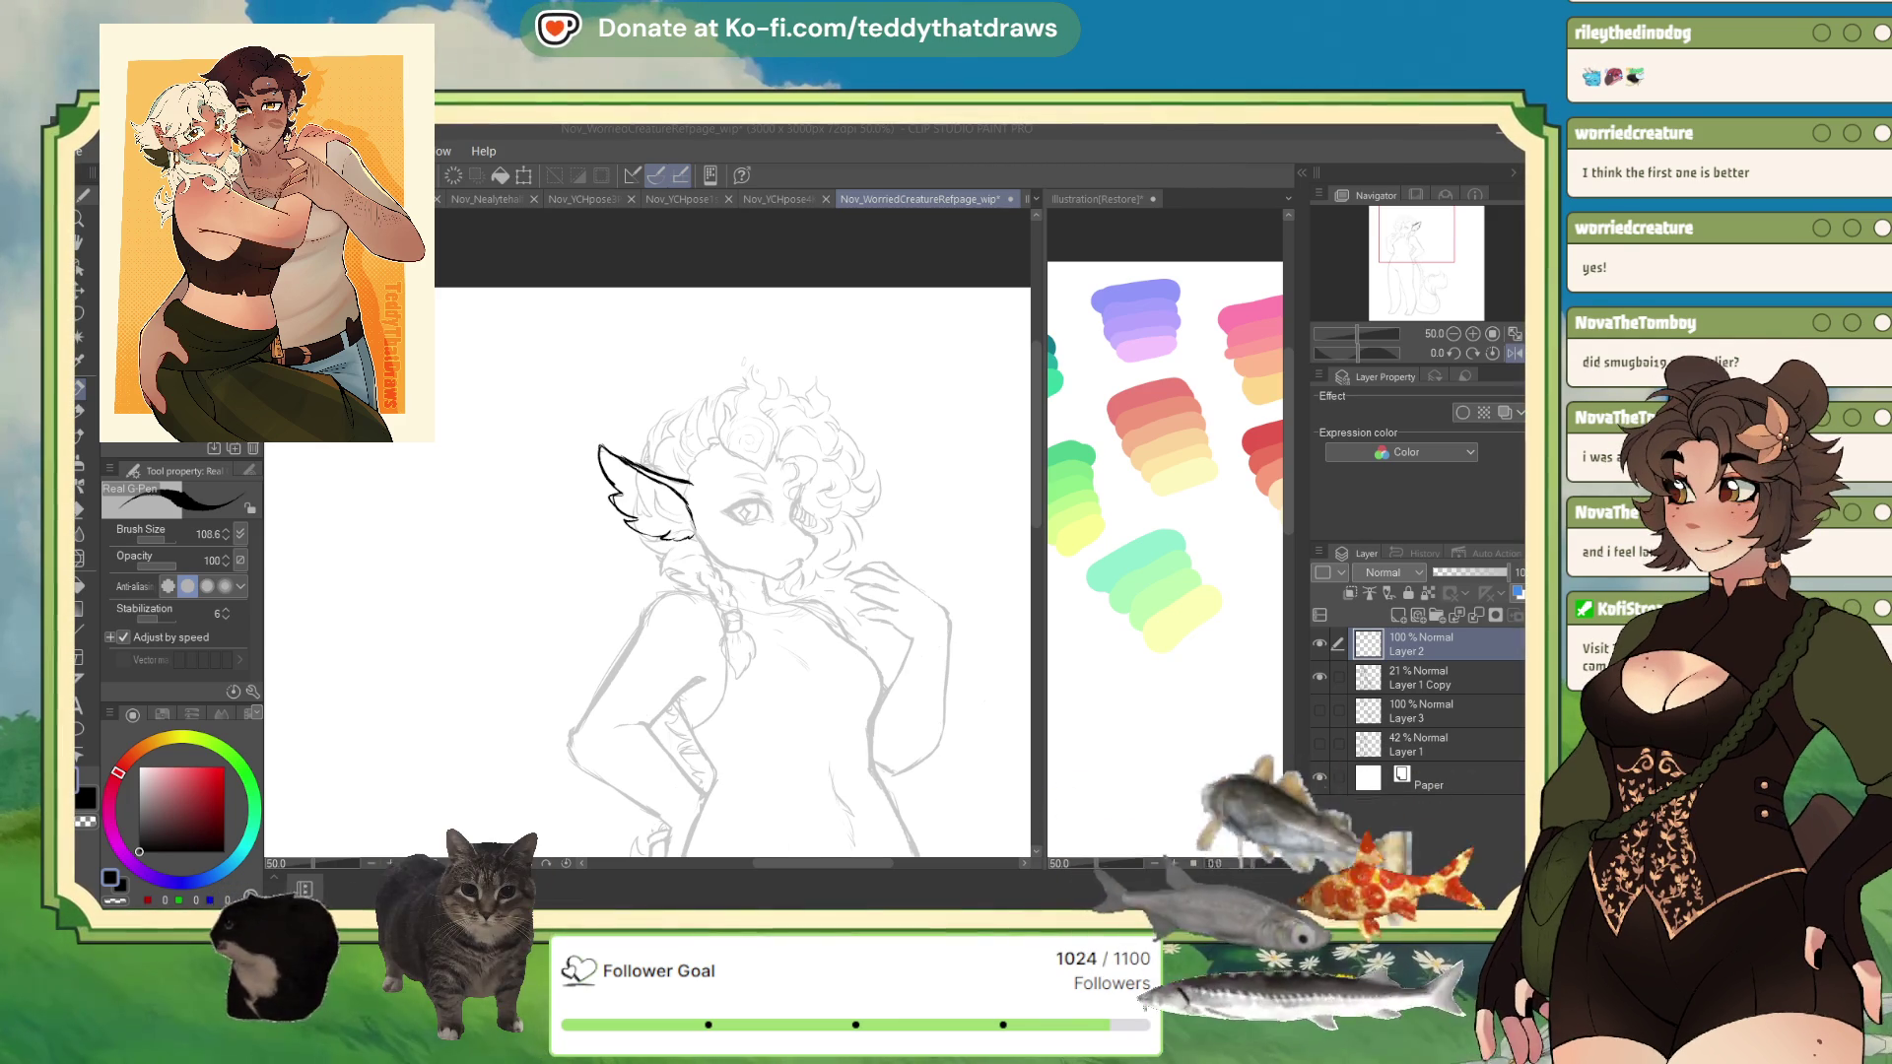
pyautogui.click(1508, 353)
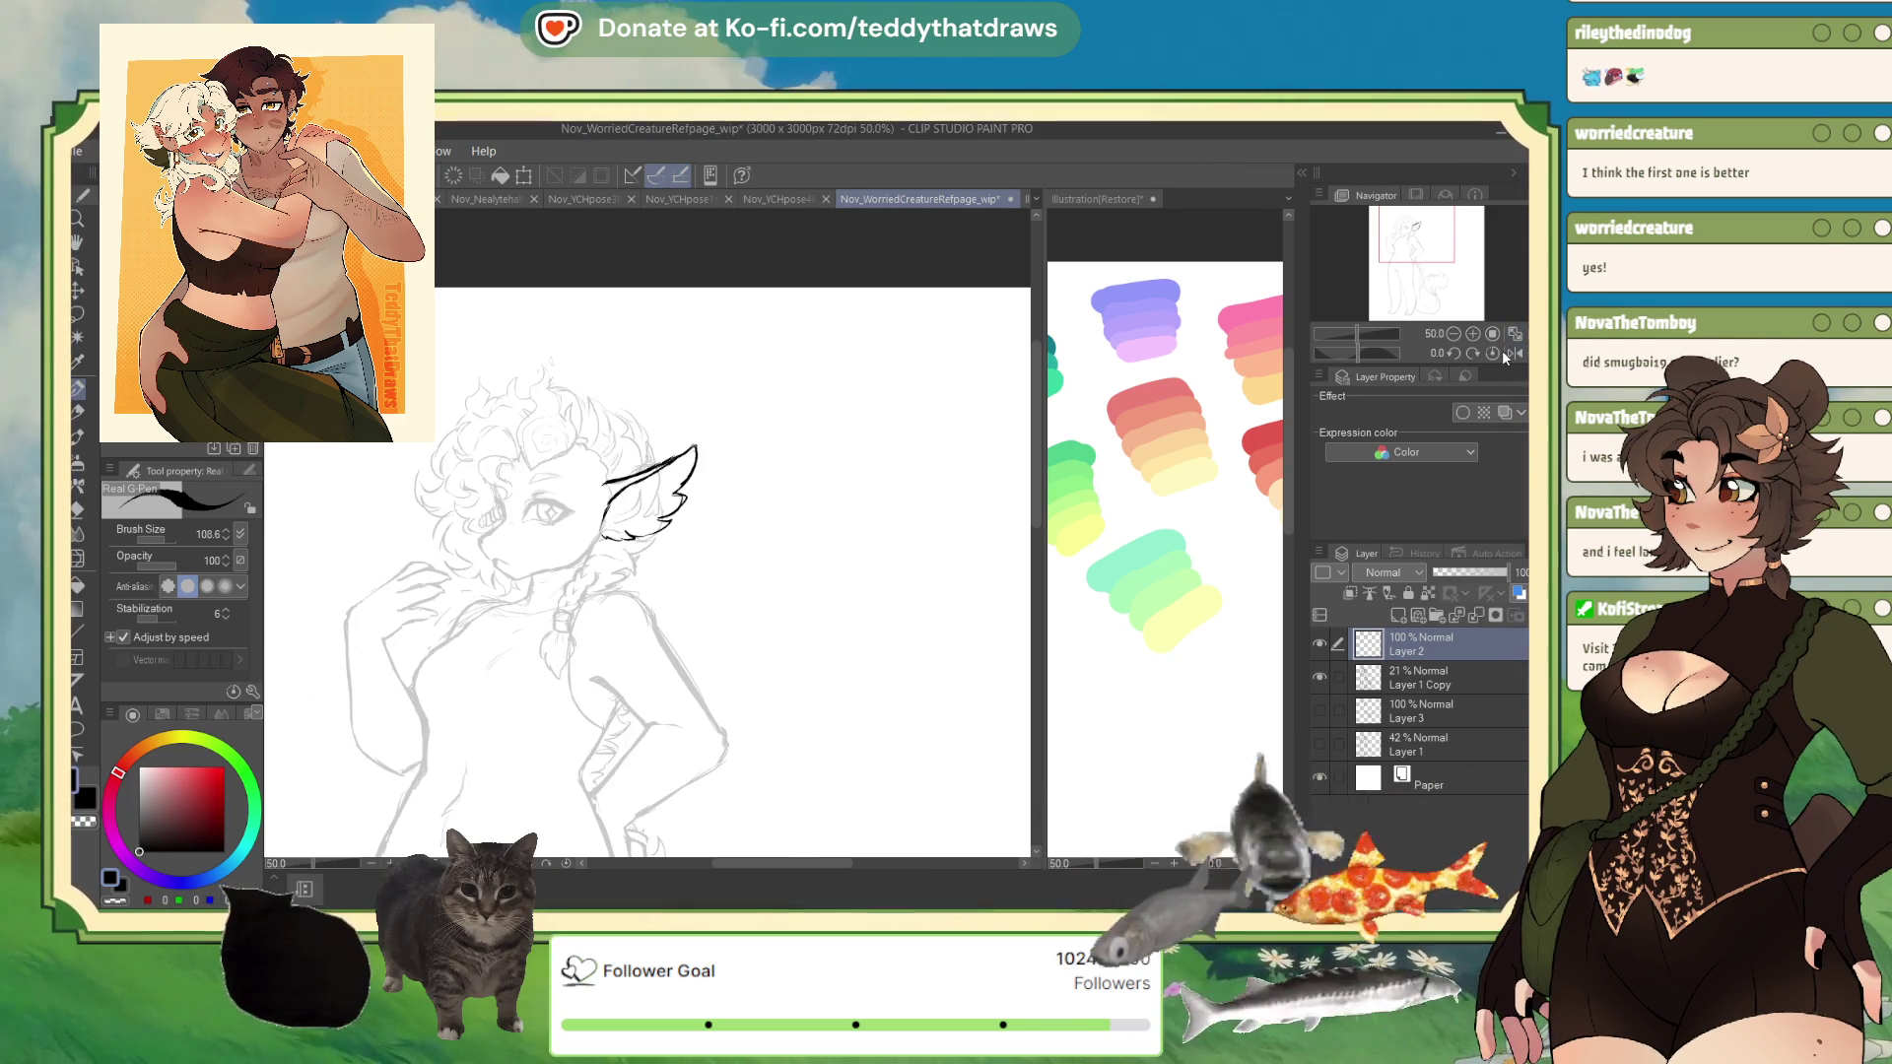
# - Unflip the view, add new Layer 4, and start a feather stroke below the ear
pyautogui.scroll(5, 641, 493)
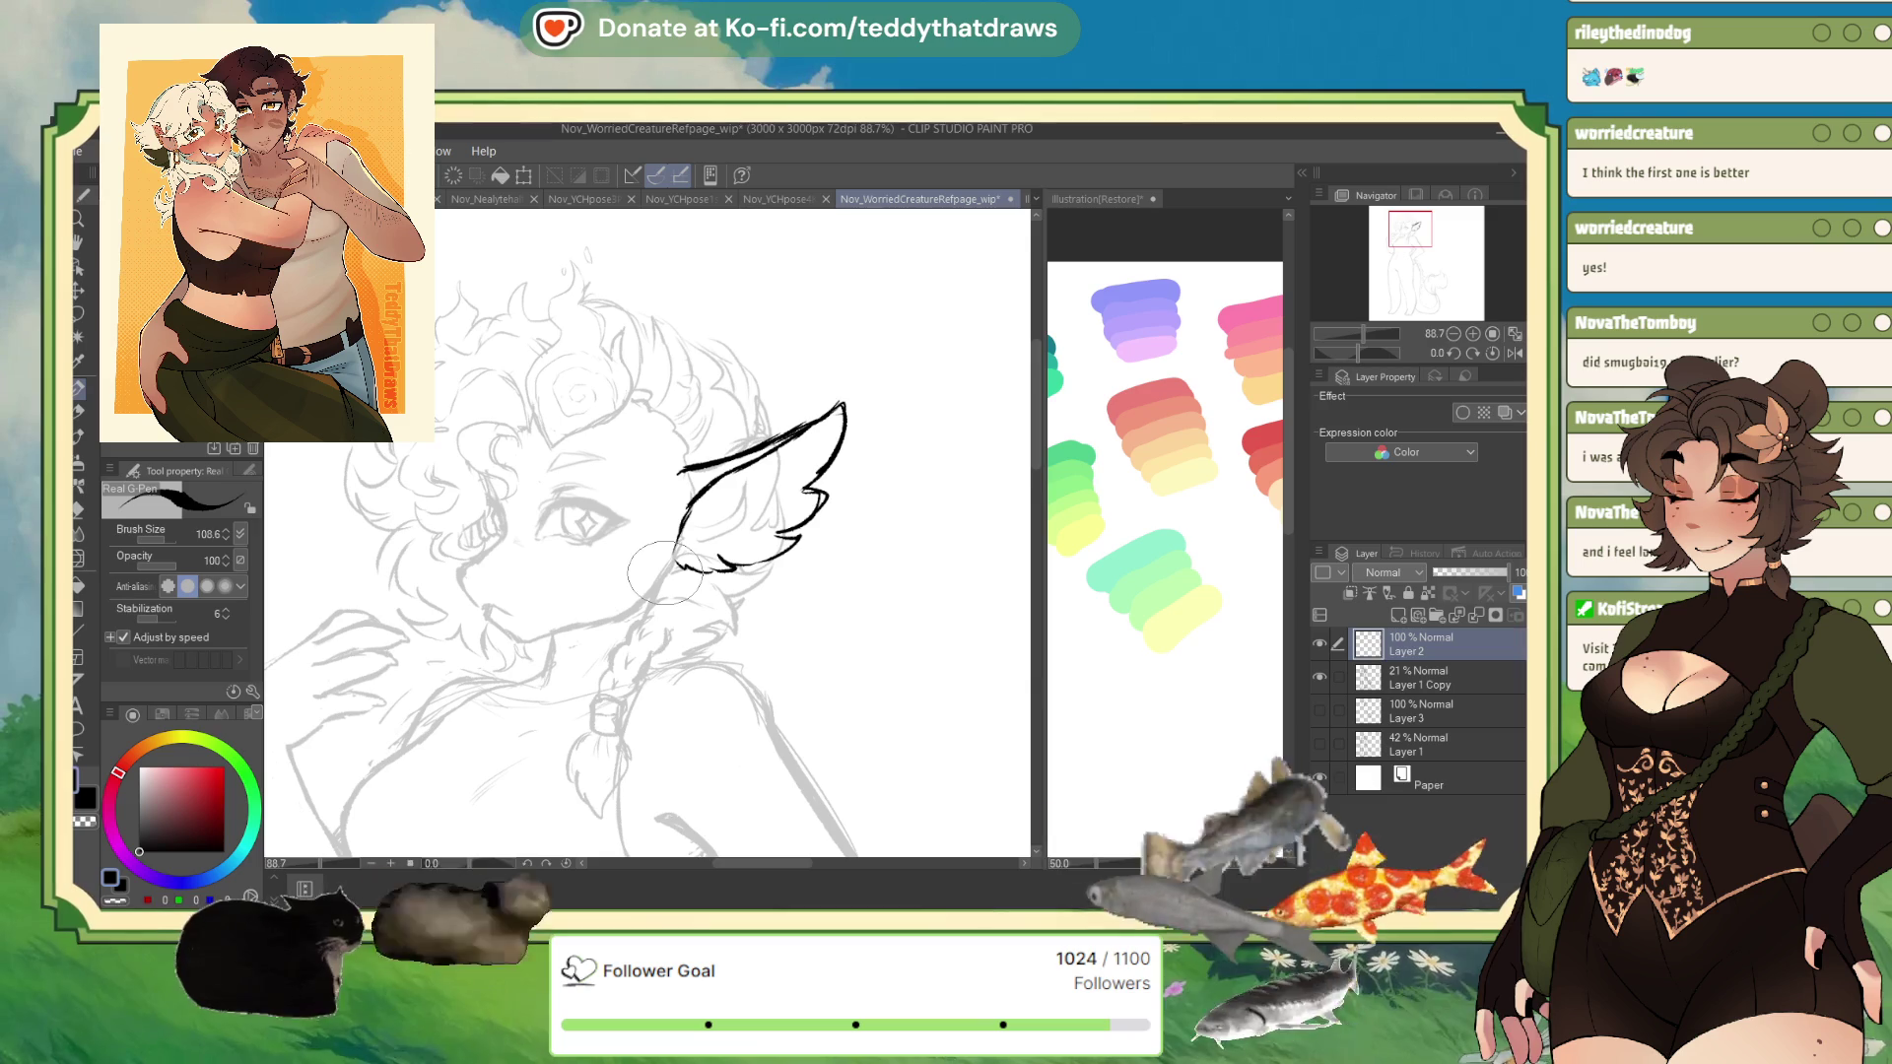
pyautogui.click(1508, 352)
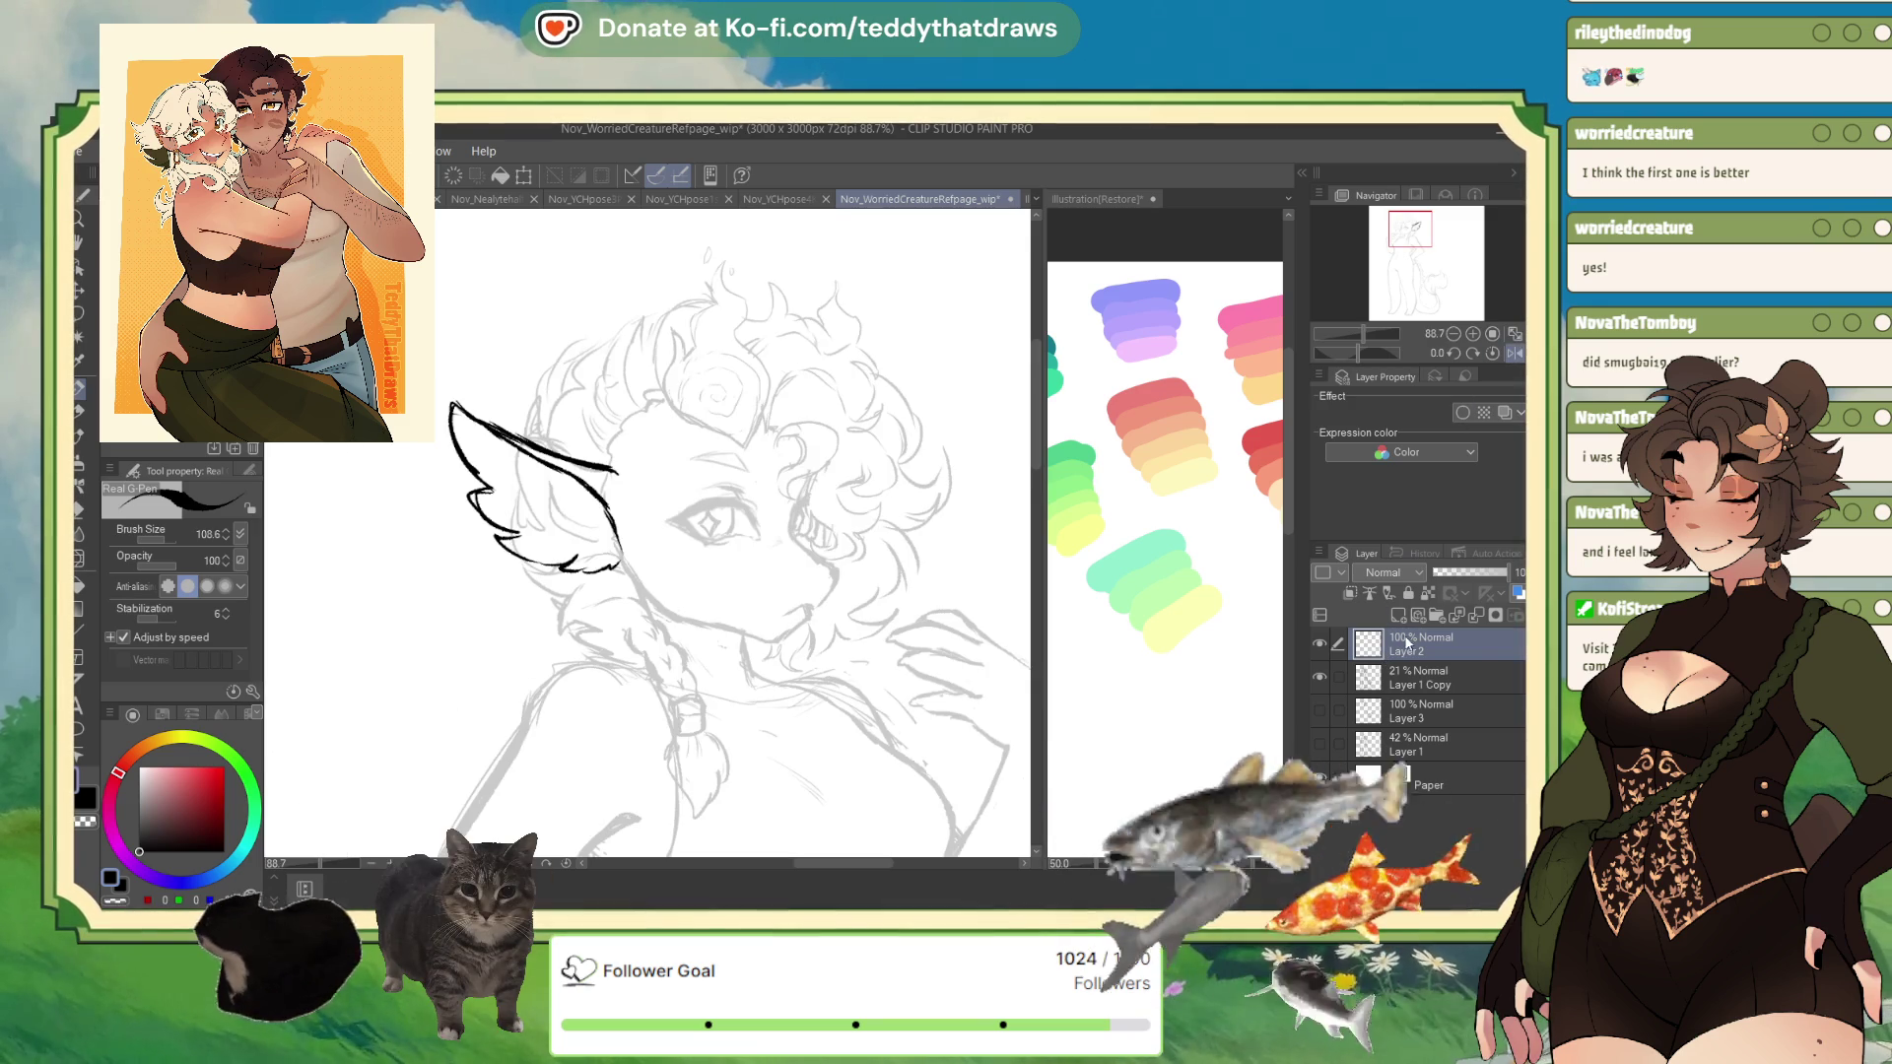
pyautogui.click(1364, 589)
pyautogui.moveTo(547, 594)
pyautogui.mouseDown()
pyautogui.moveTo(460, 709)
pyautogui.moveTo(505, 694)
pyautogui.moveTo(570, 666)
pyautogui.moveTo(582, 636)
pyautogui.moveTo(421, 644)
pyautogui.mouseUp()
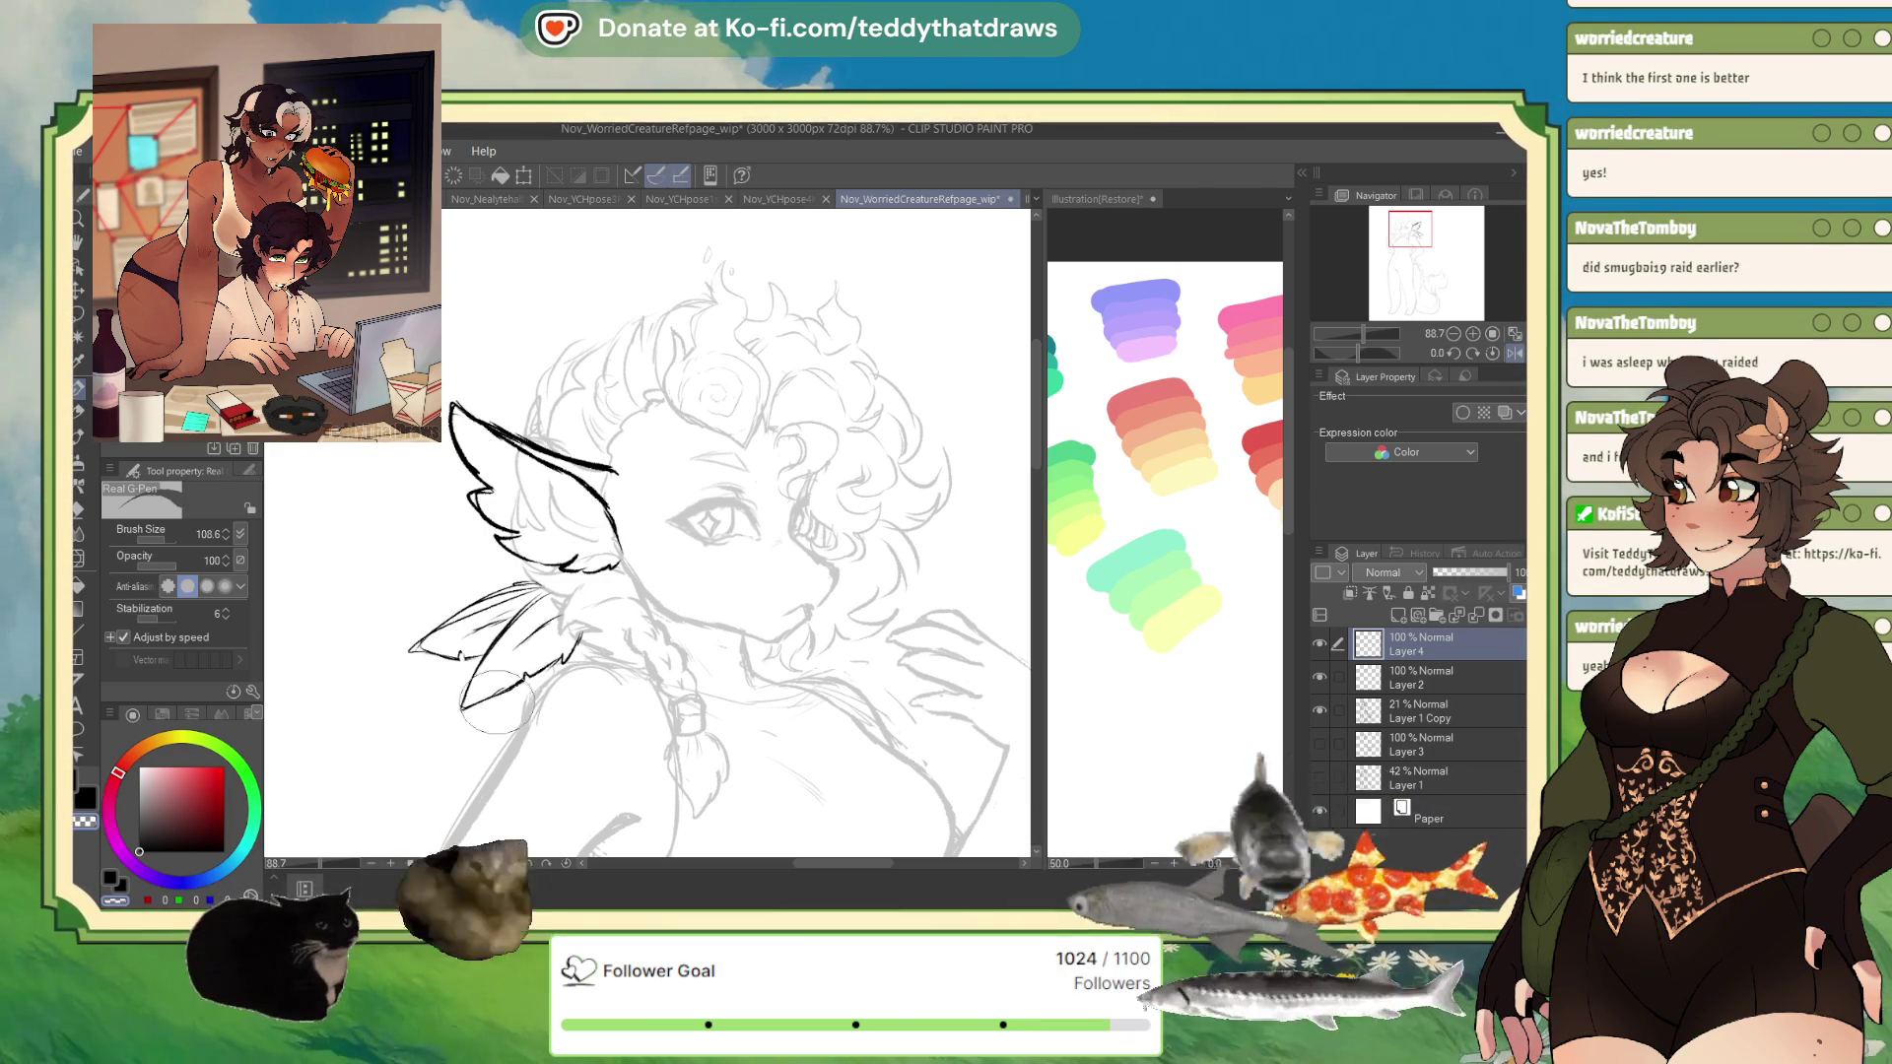
# - Restore the normal view orientation and pick near-black as the inking colour
pyautogui.press('h')
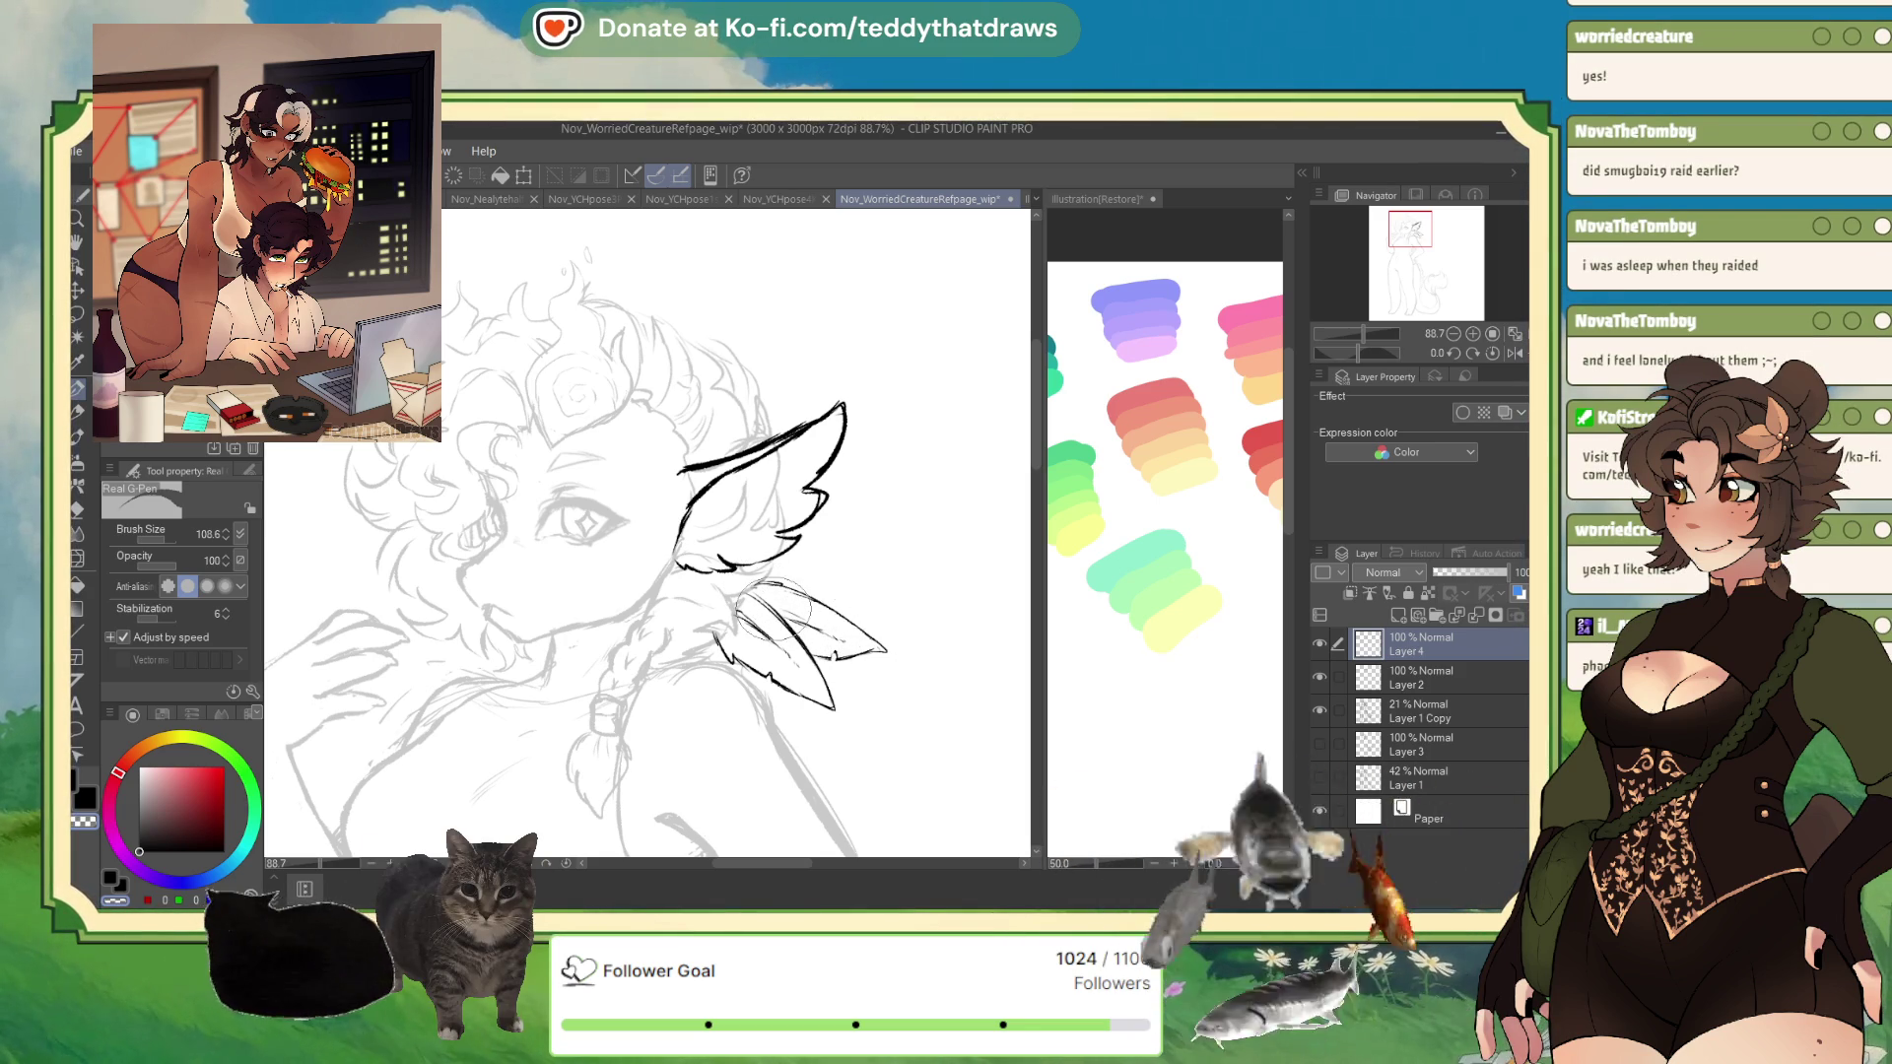
pyautogui.click(145, 849)
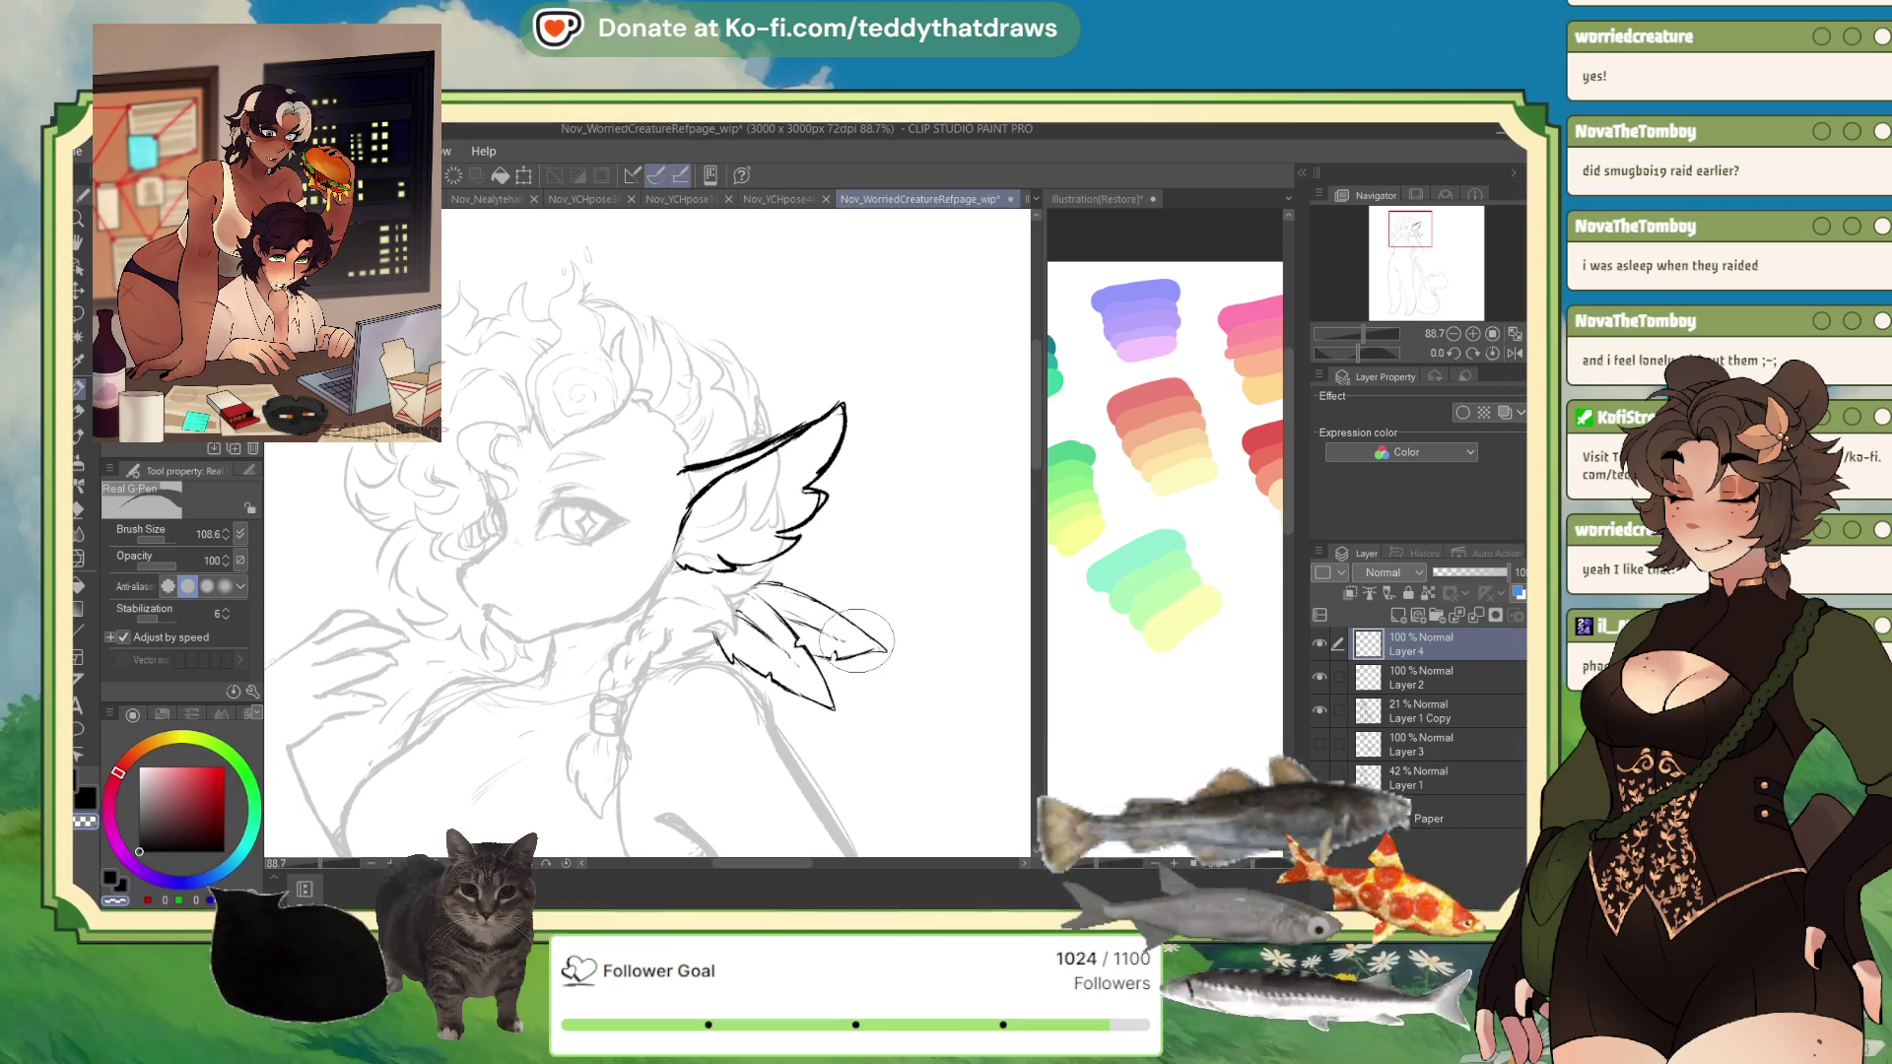
pyautogui.hotkey('ctrl', '+')
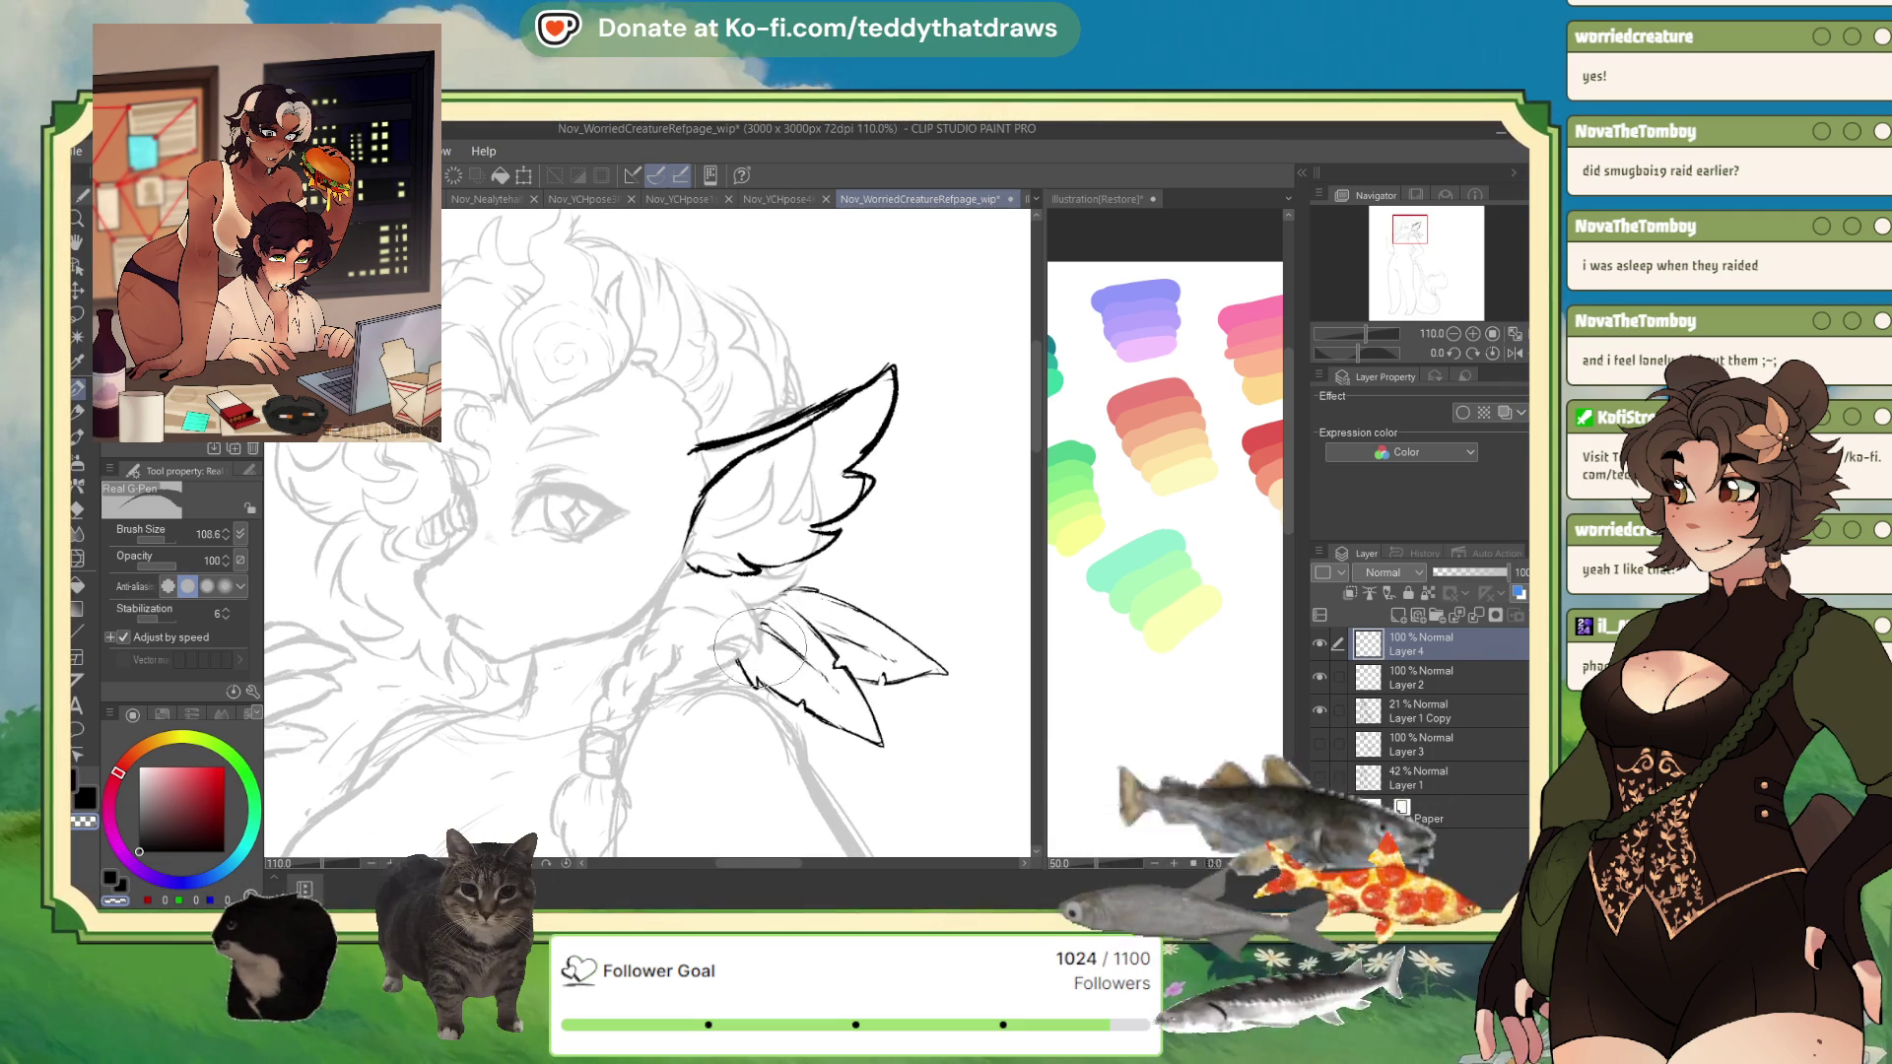
pyautogui.hotkey('ctrl', '-')
pyautogui.hotkey('ctrl', '-')
pyautogui.hotkey('ctrl', '-')
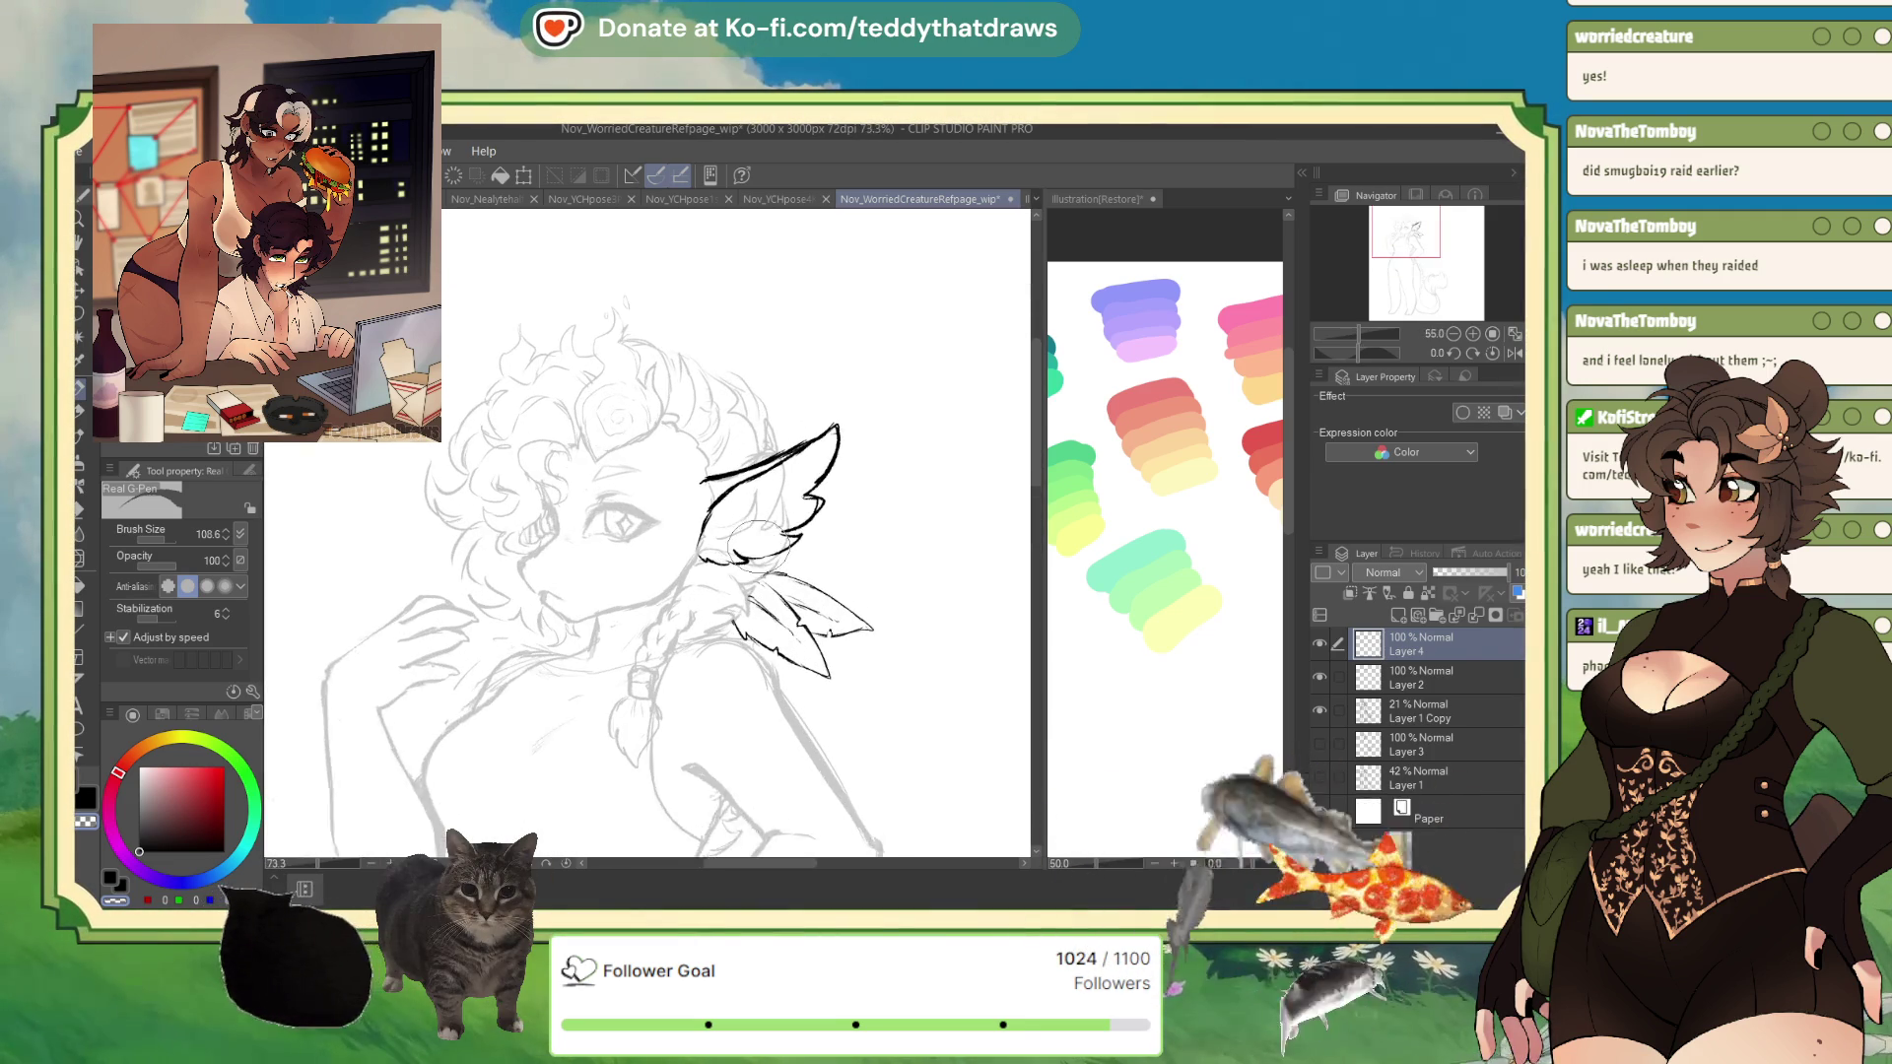
pyautogui.hotkey('ctrl', '+')
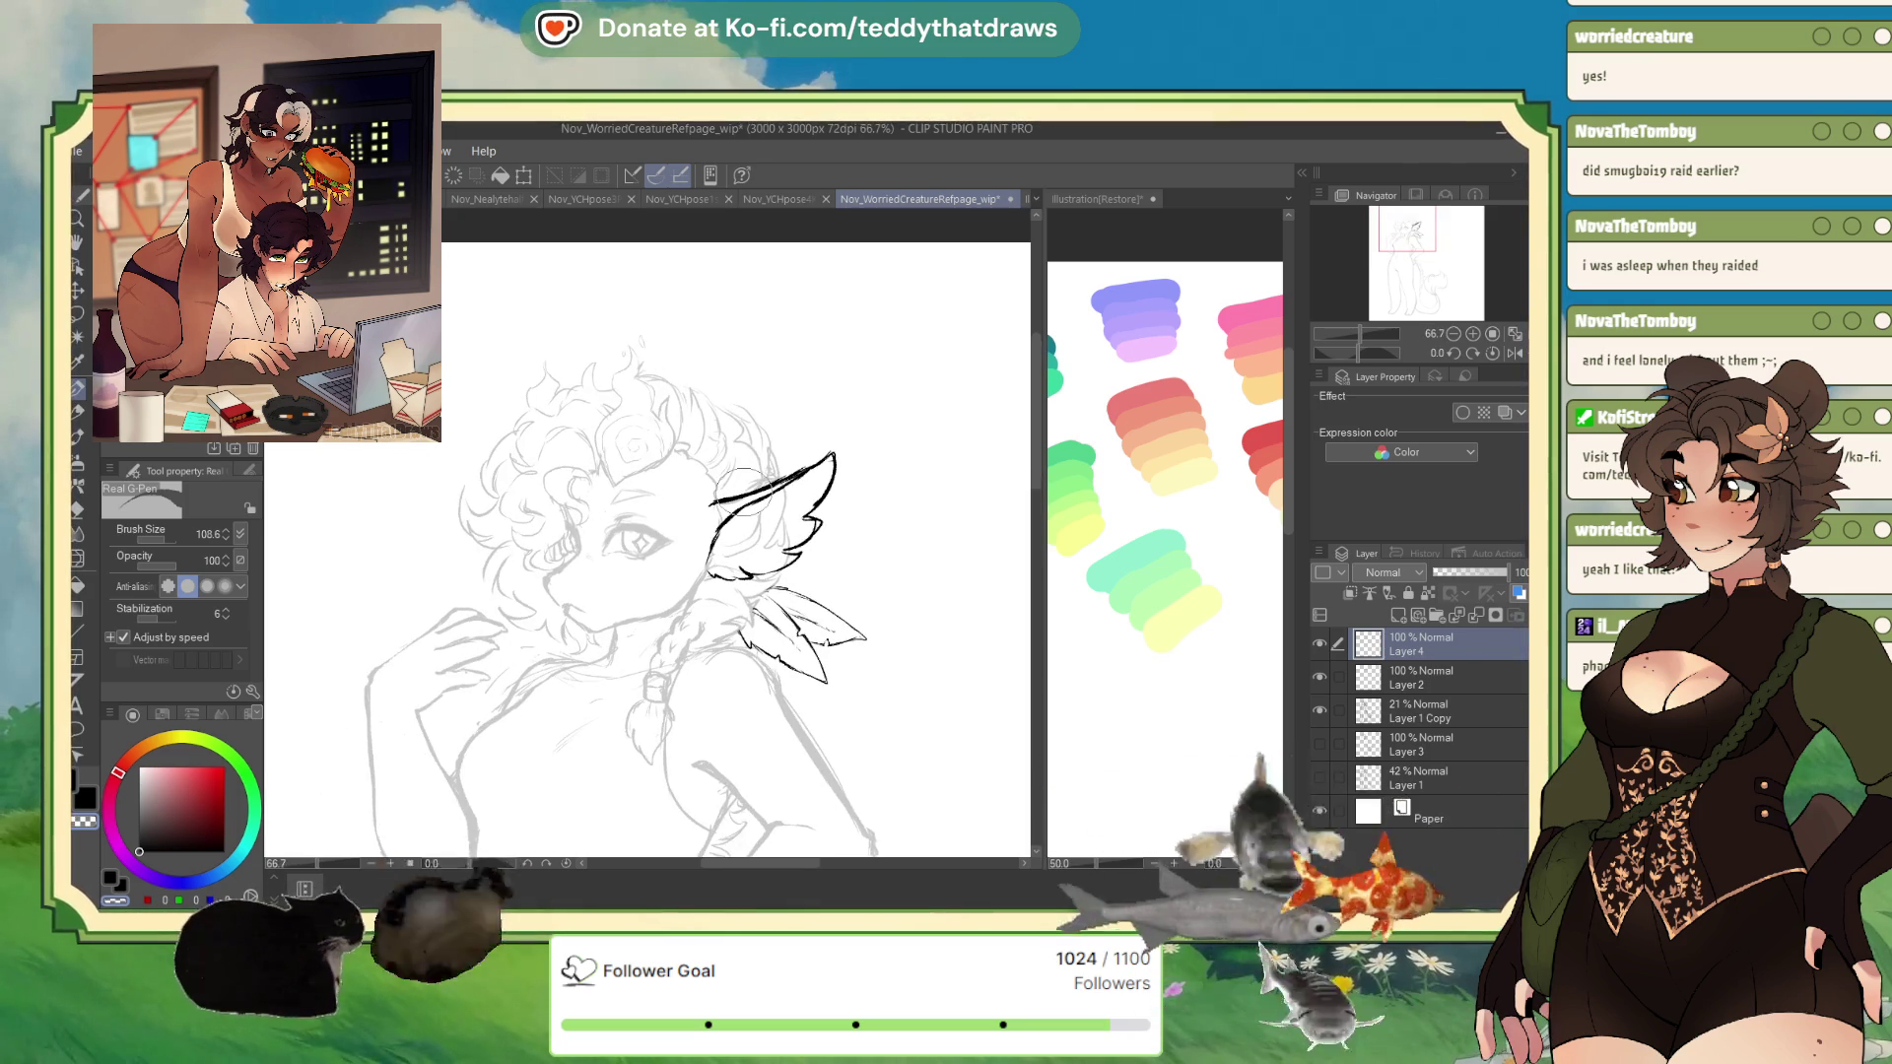
pyautogui.hotkey('ctrl', '-')
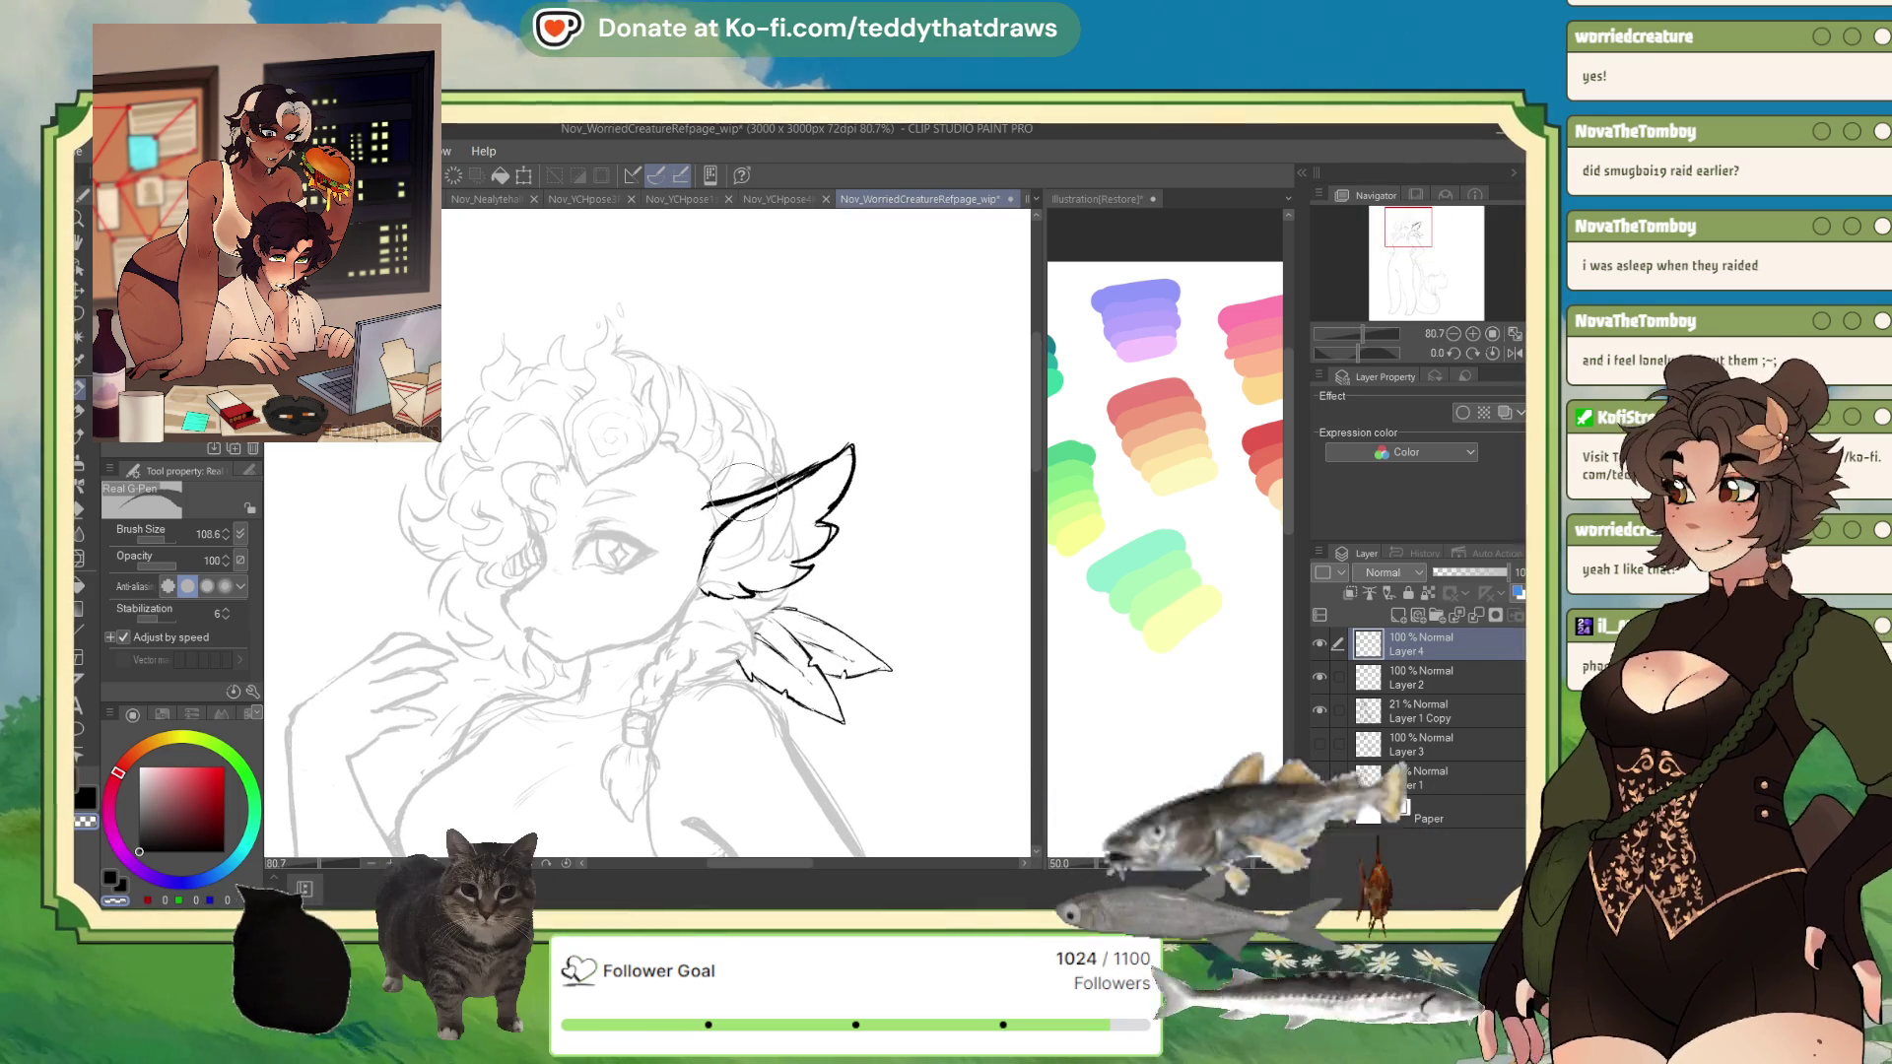
pyautogui.scroll(-2, 670, 579)
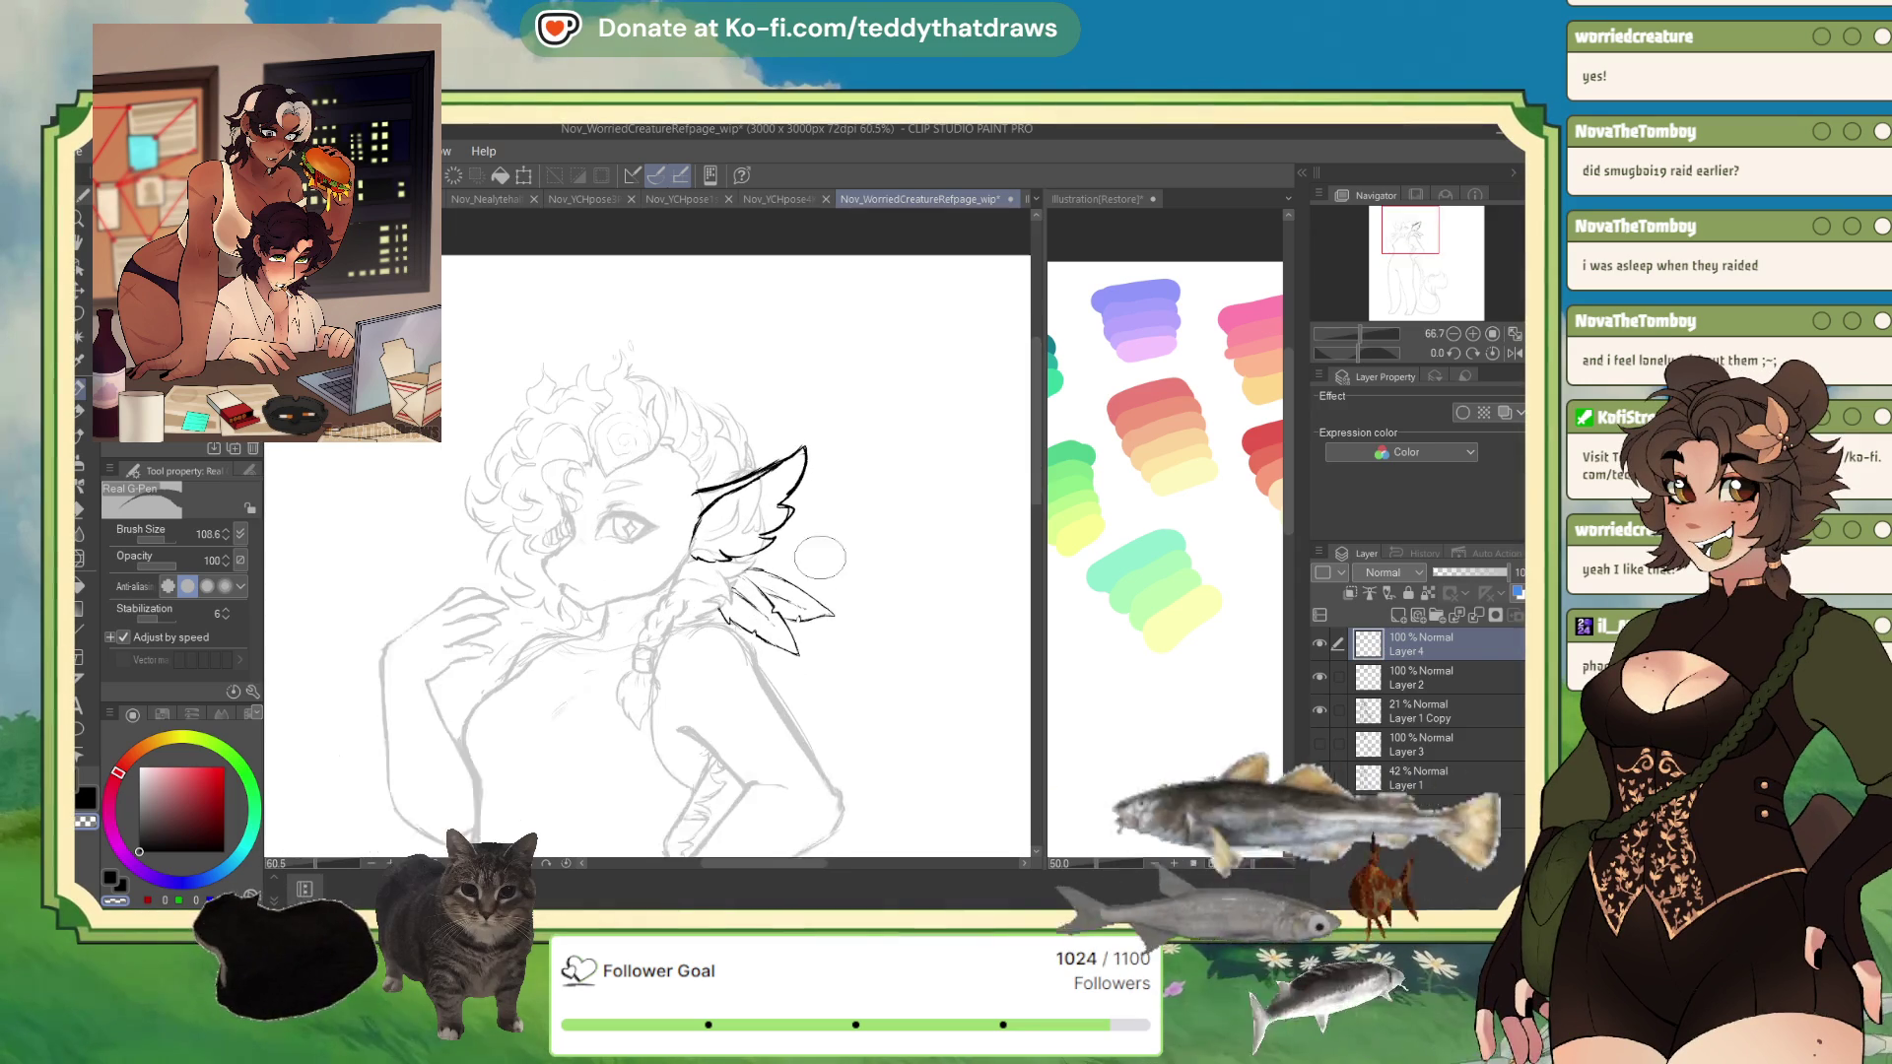
pyautogui.scroll(-1, 749, 530)
pyautogui.scroll(1, 812, 527)
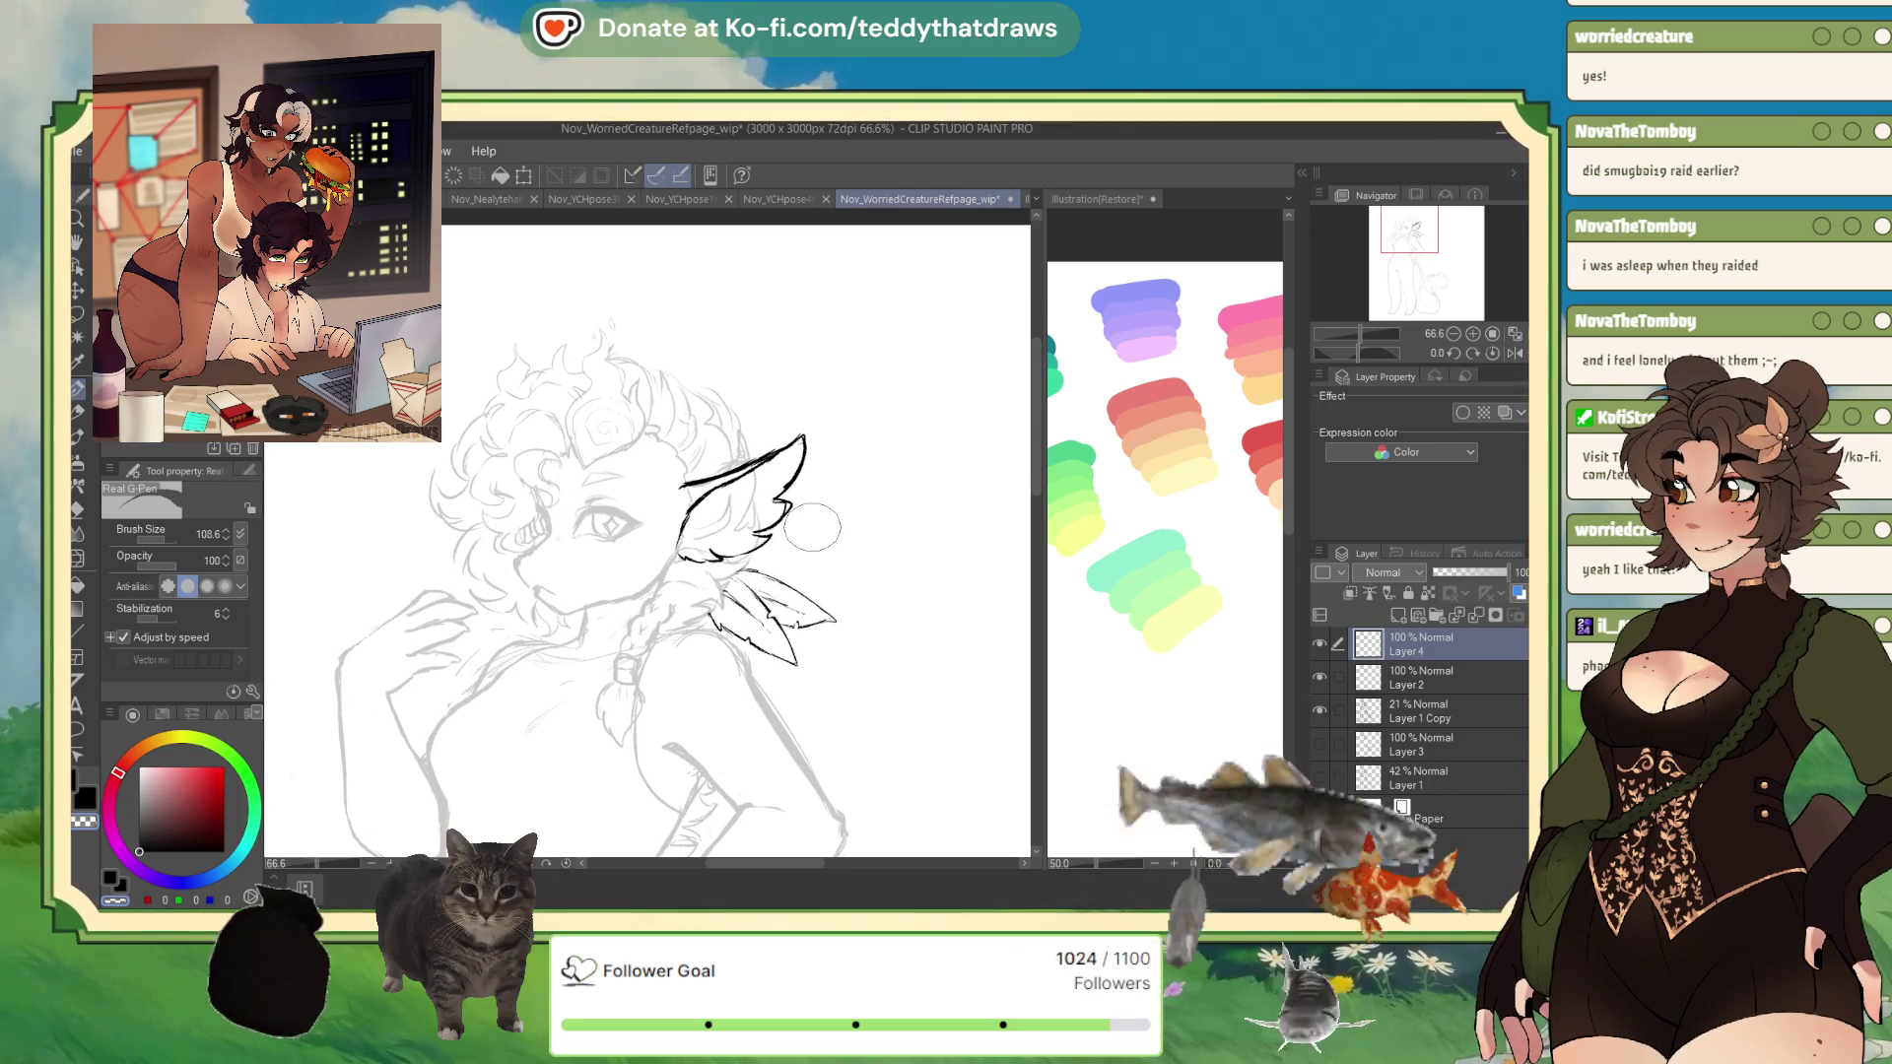
pyautogui.click(1515, 353)
# - Transform the feather strokes: tilt them to a better angle, then shift them down and right
pyautogui.hotkey('ctrl', 't')
pyautogui.moveTo(586, 554); pyautogui.dragTo(559, 616)
pyautogui.click(483, 718)
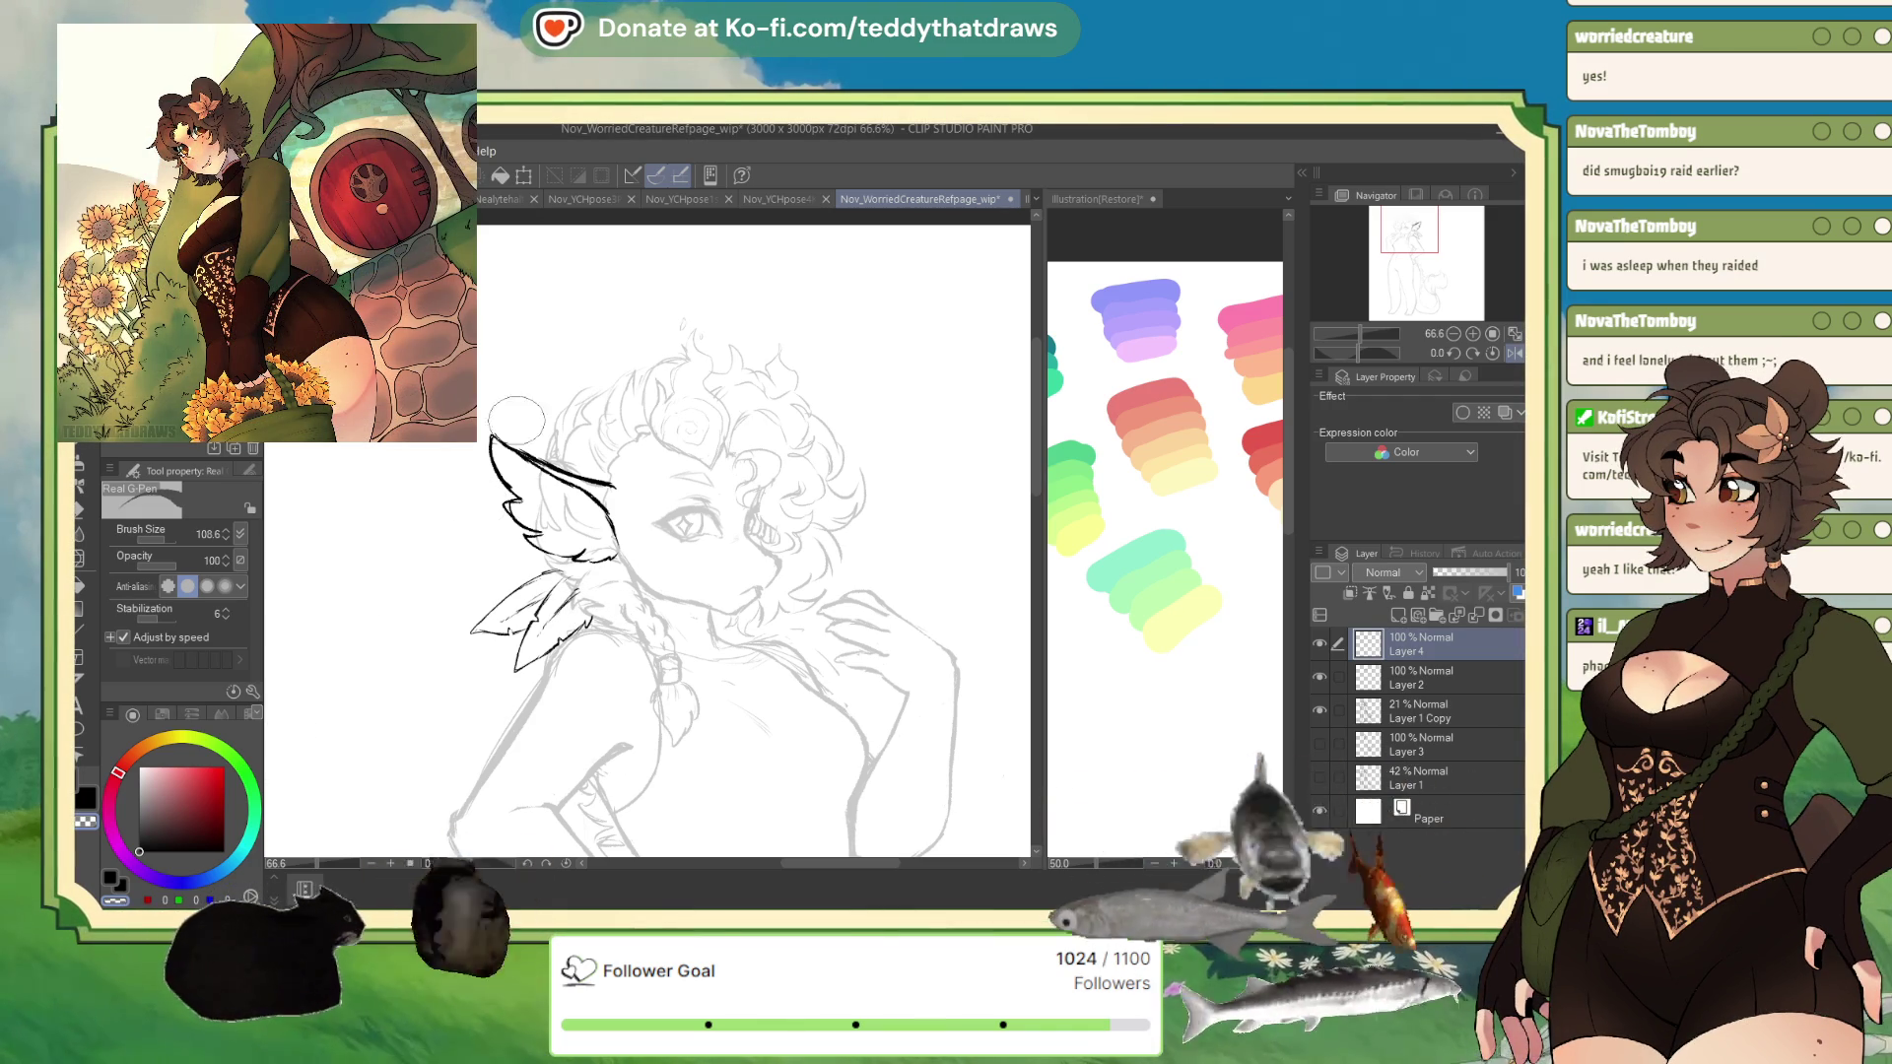
pyautogui.hotkey('ctrl', 't')
pyautogui.moveTo(587, 619)
pyautogui.mouseDown()
pyautogui.moveTo(670, 705)
pyautogui.moveTo(668, 688)
pyautogui.mouseUp()
pyautogui.press('Return')
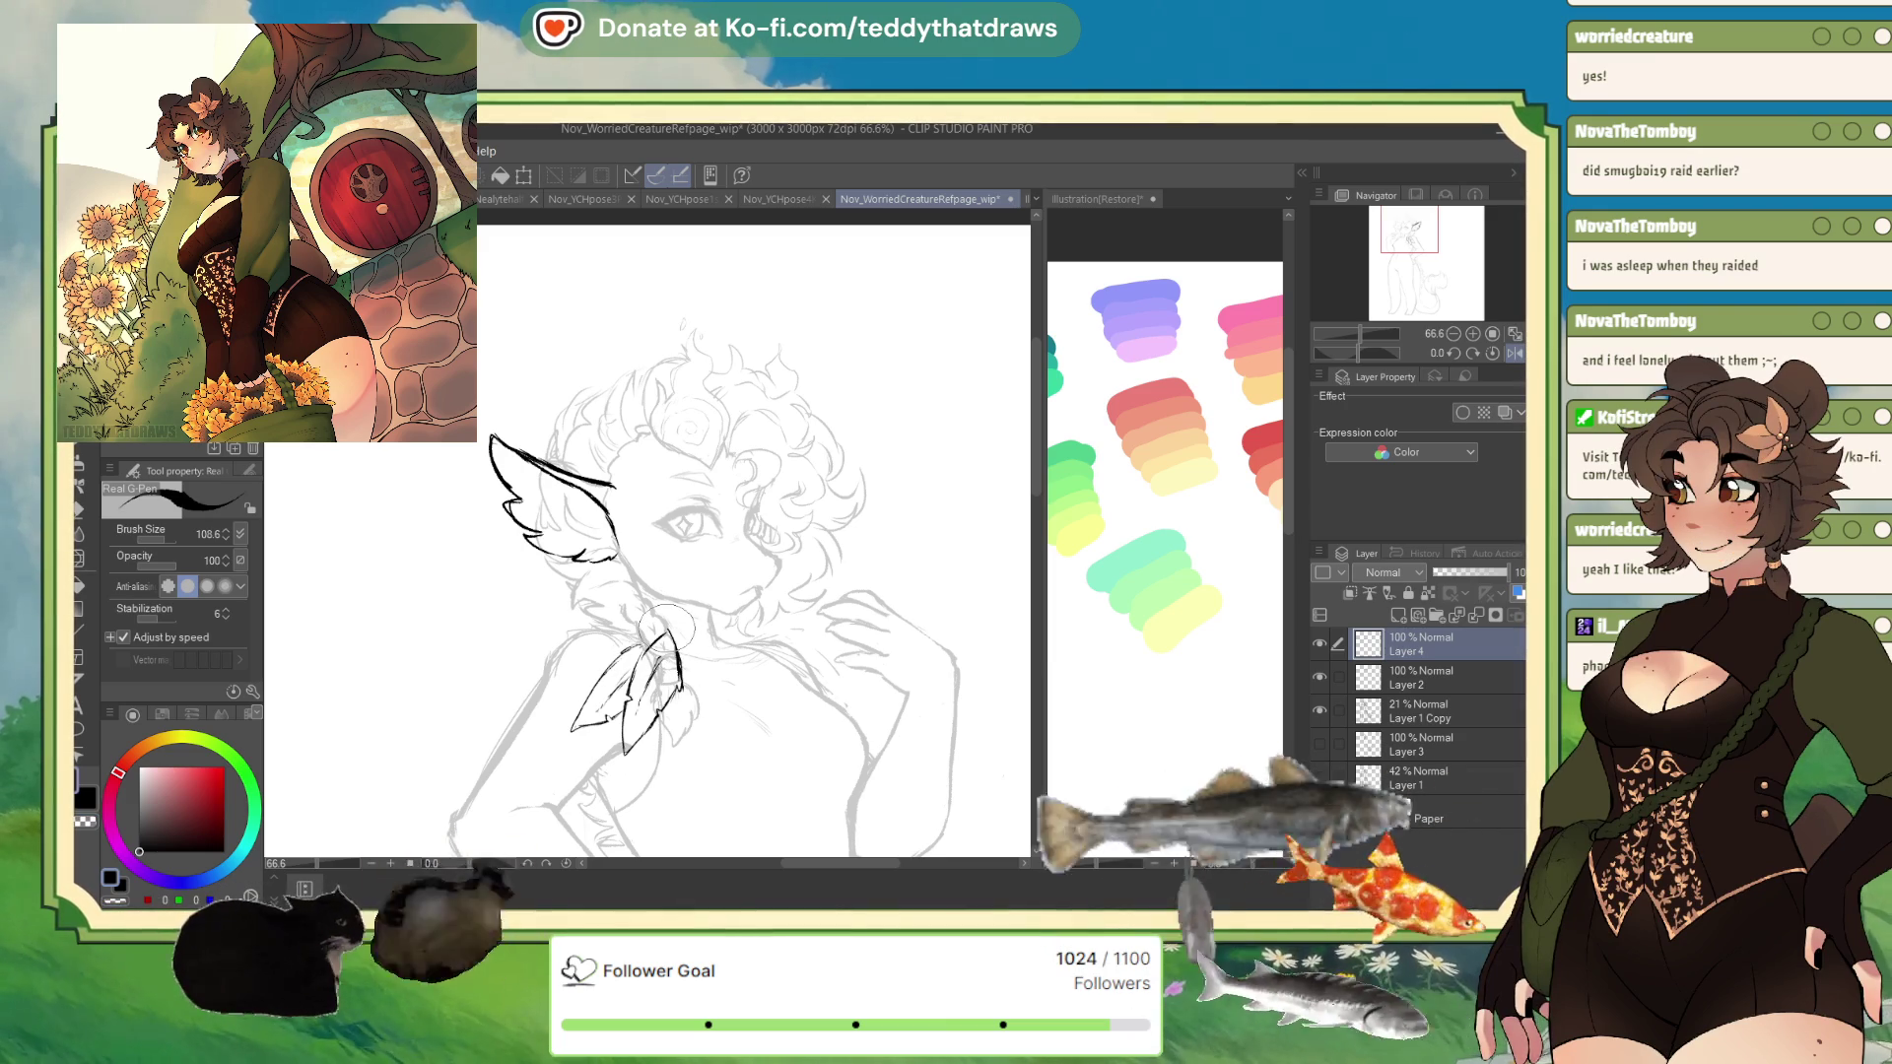
pyautogui.hotkey('ctrl', 't')
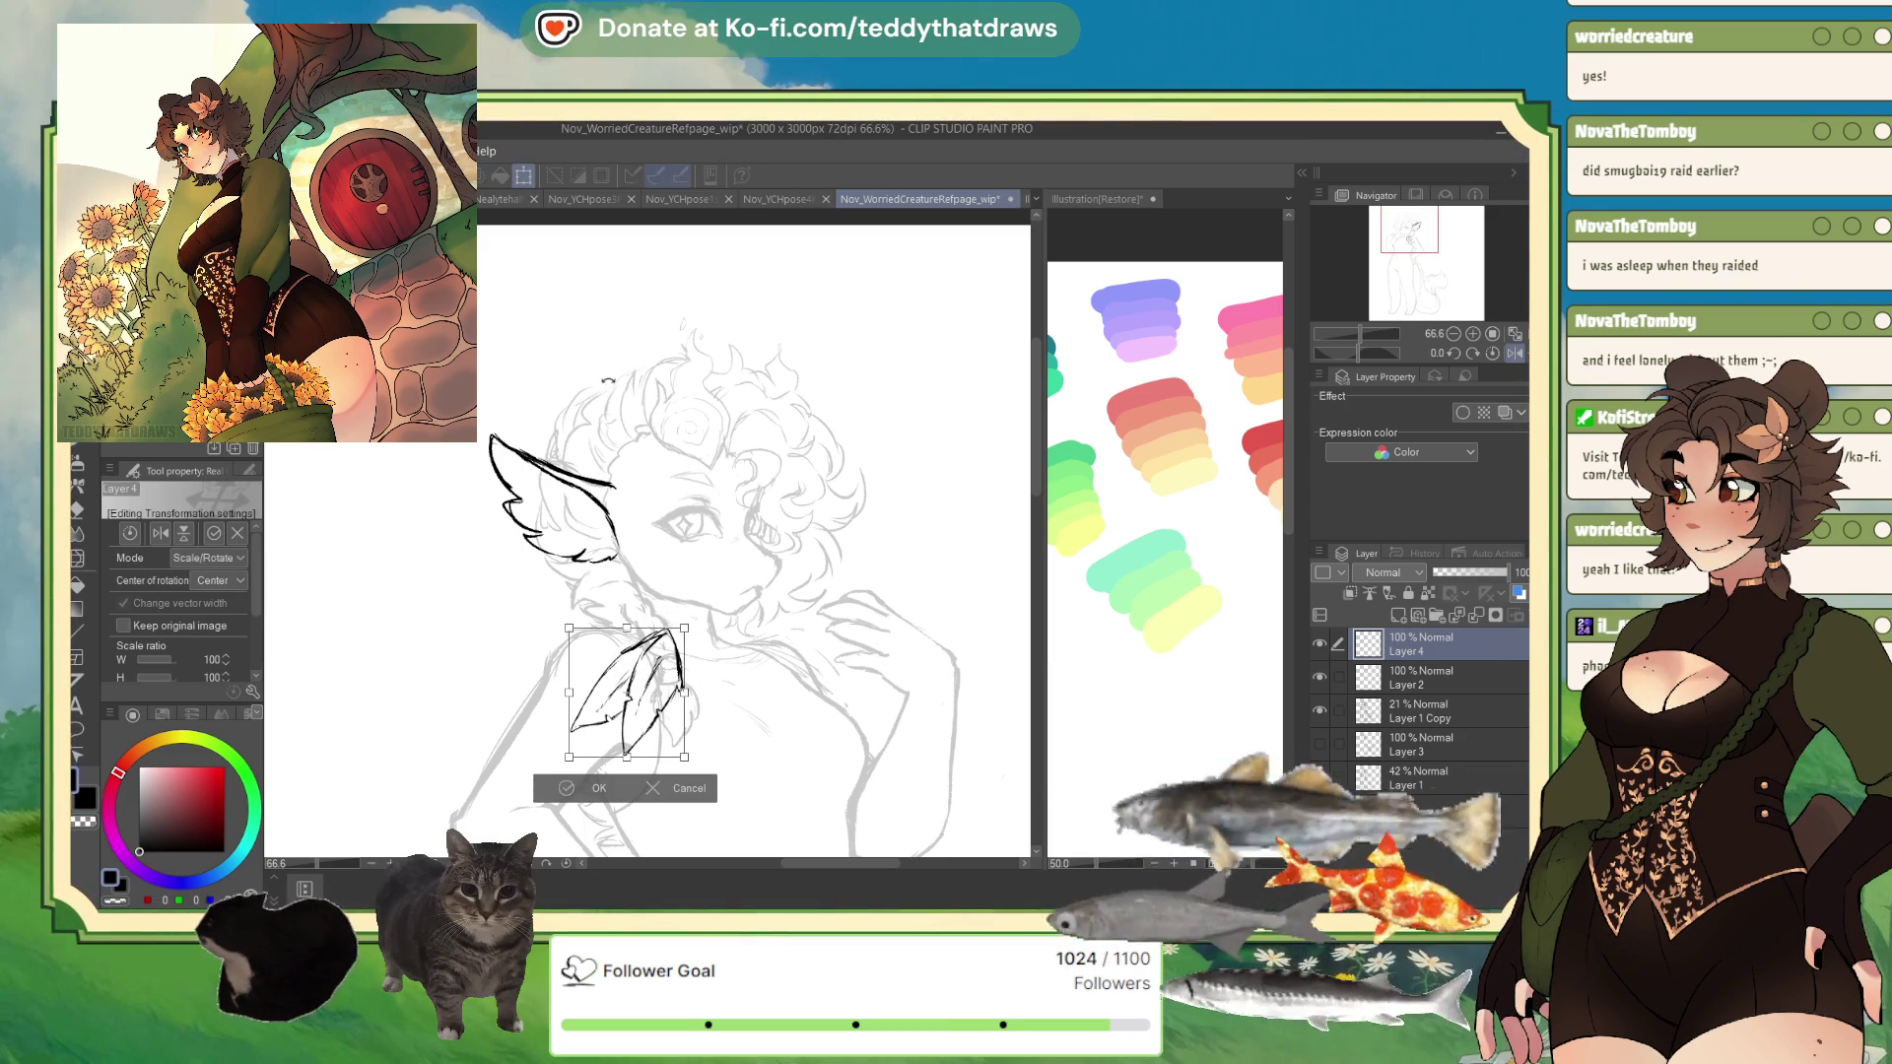
# - Rotate the feather tie into place on the braid
pyautogui.moveTo(678, 721); pyautogui.dragTo(694, 750)
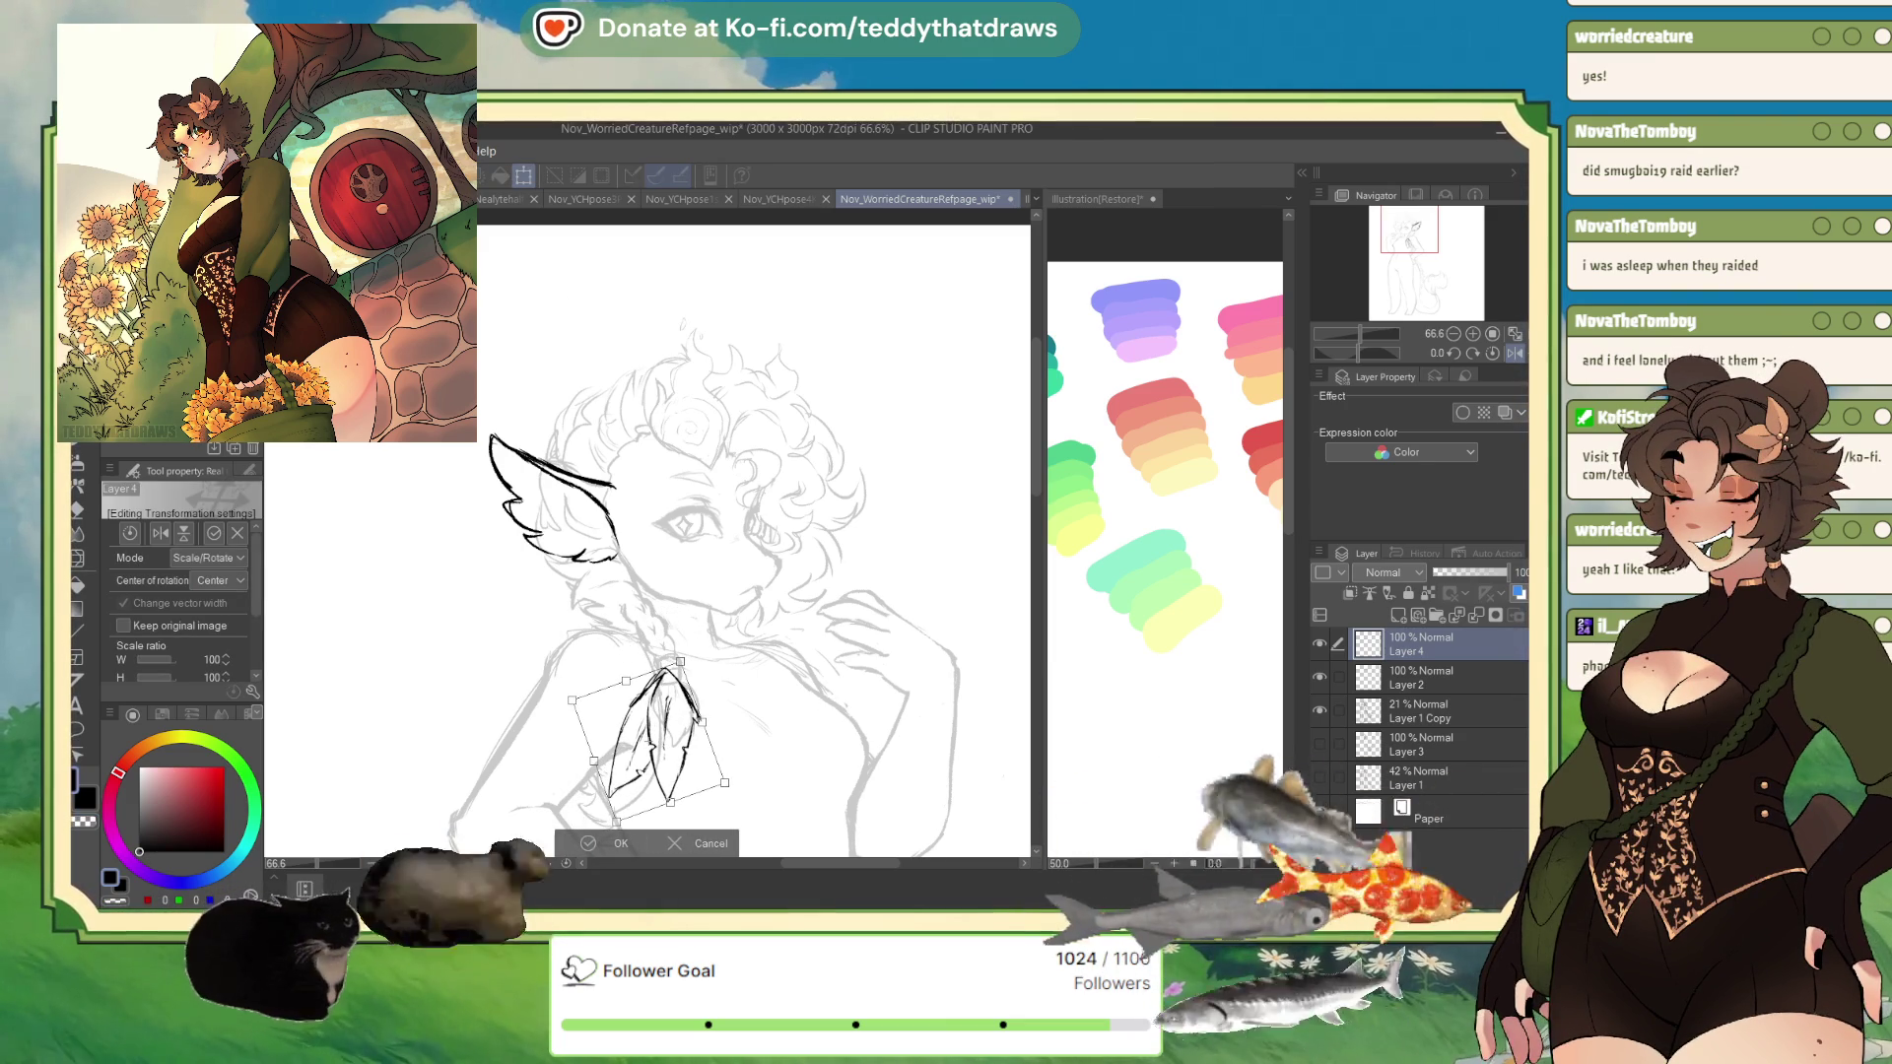
pyautogui.press('Return')
pyautogui.scroll(-2, 672, 519)
pyautogui.scroll(6, 672, 659)
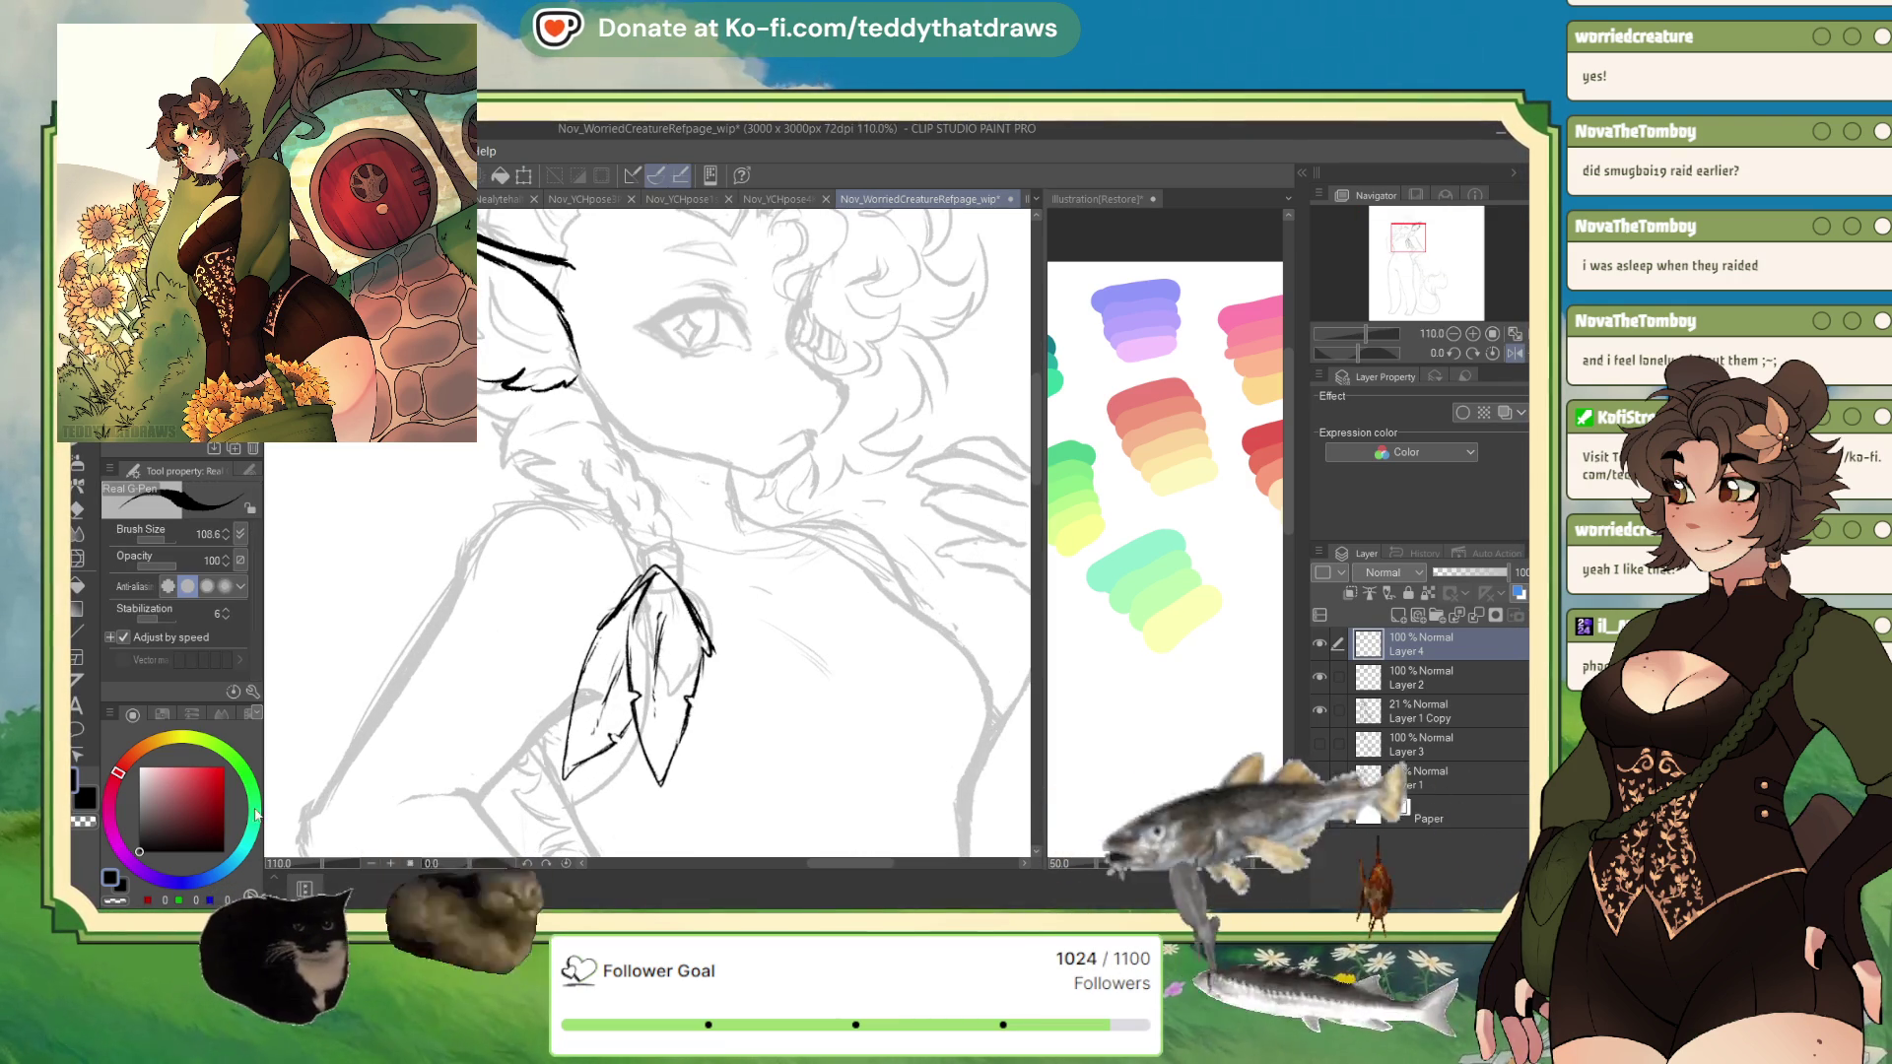
# - Ink a curved ribbon up to the feather top, ending in a small curl
pyautogui.click(1512, 354)
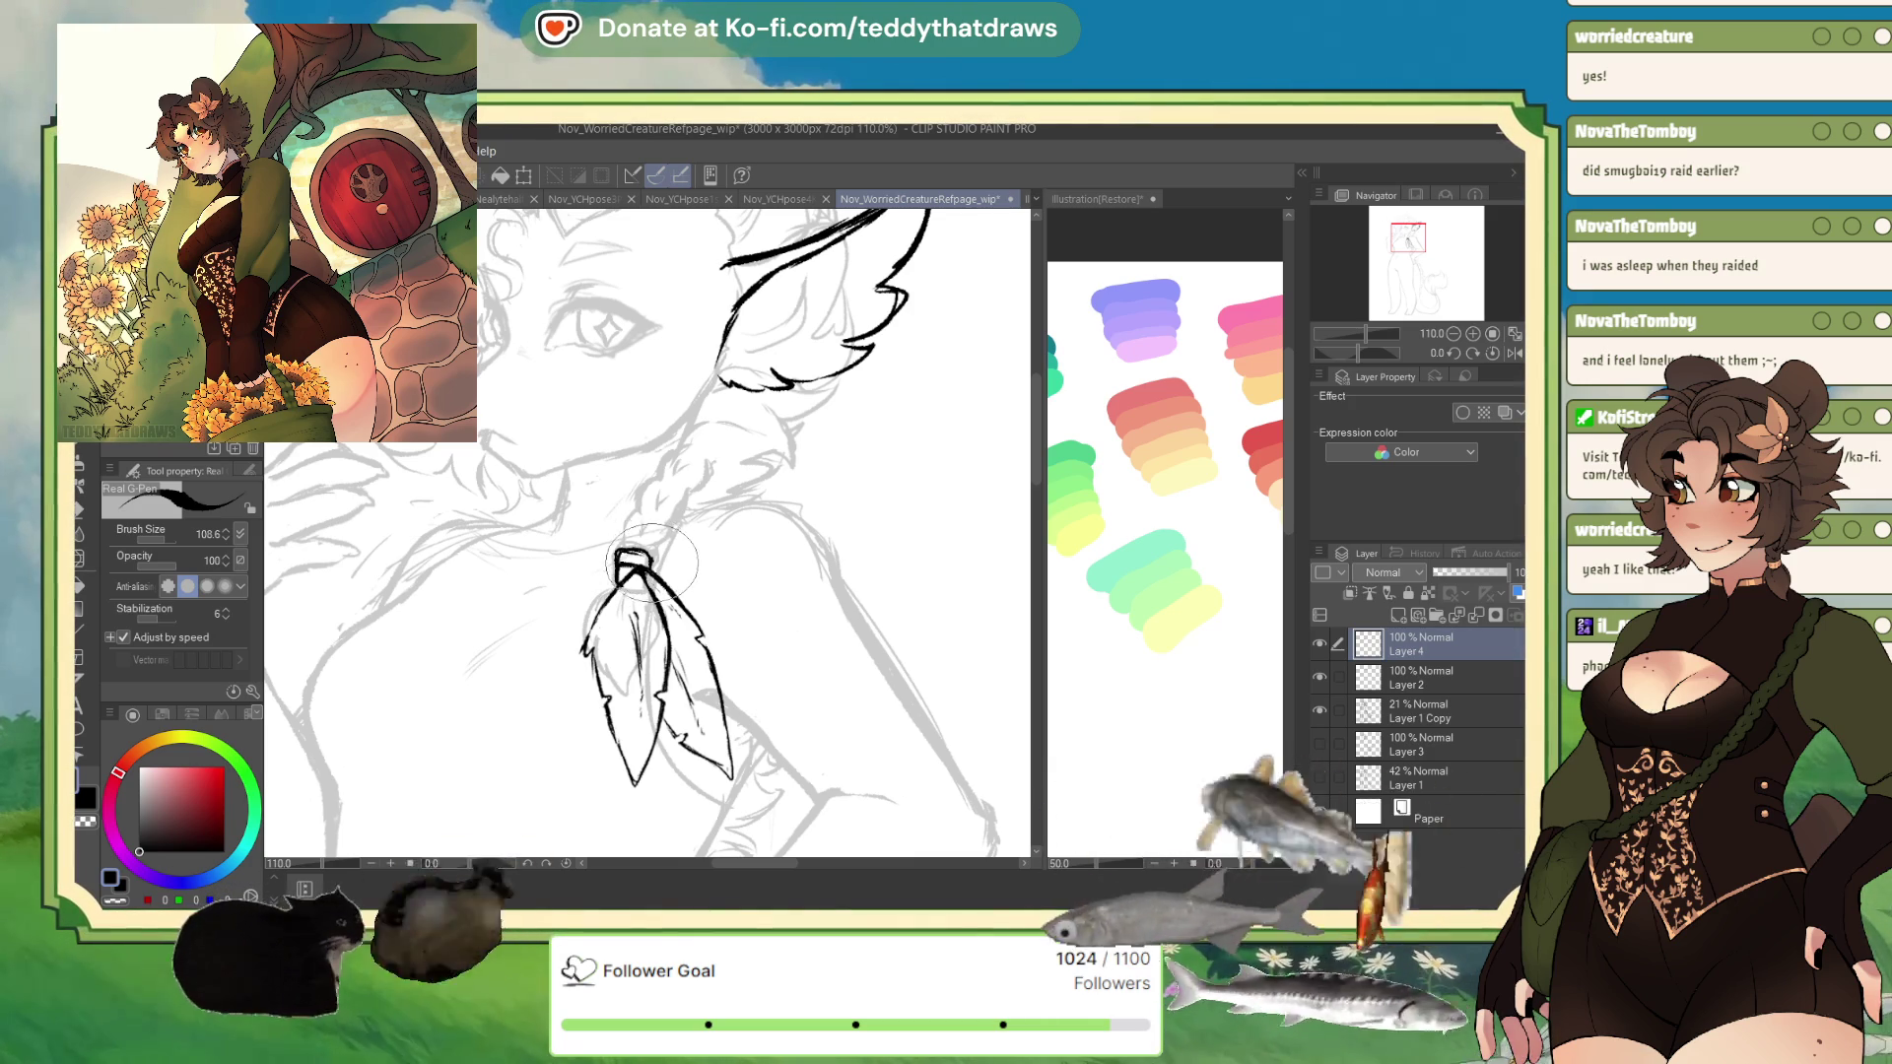
pyautogui.moveTo(563, 608)
pyautogui.mouseDown()
pyautogui.moveTo(624, 579)
pyautogui.moveTo(550, 650)
pyautogui.moveTo(556, 685)
pyautogui.moveTo(580, 697)
pyautogui.moveTo(591, 678)
pyautogui.mouseUp()
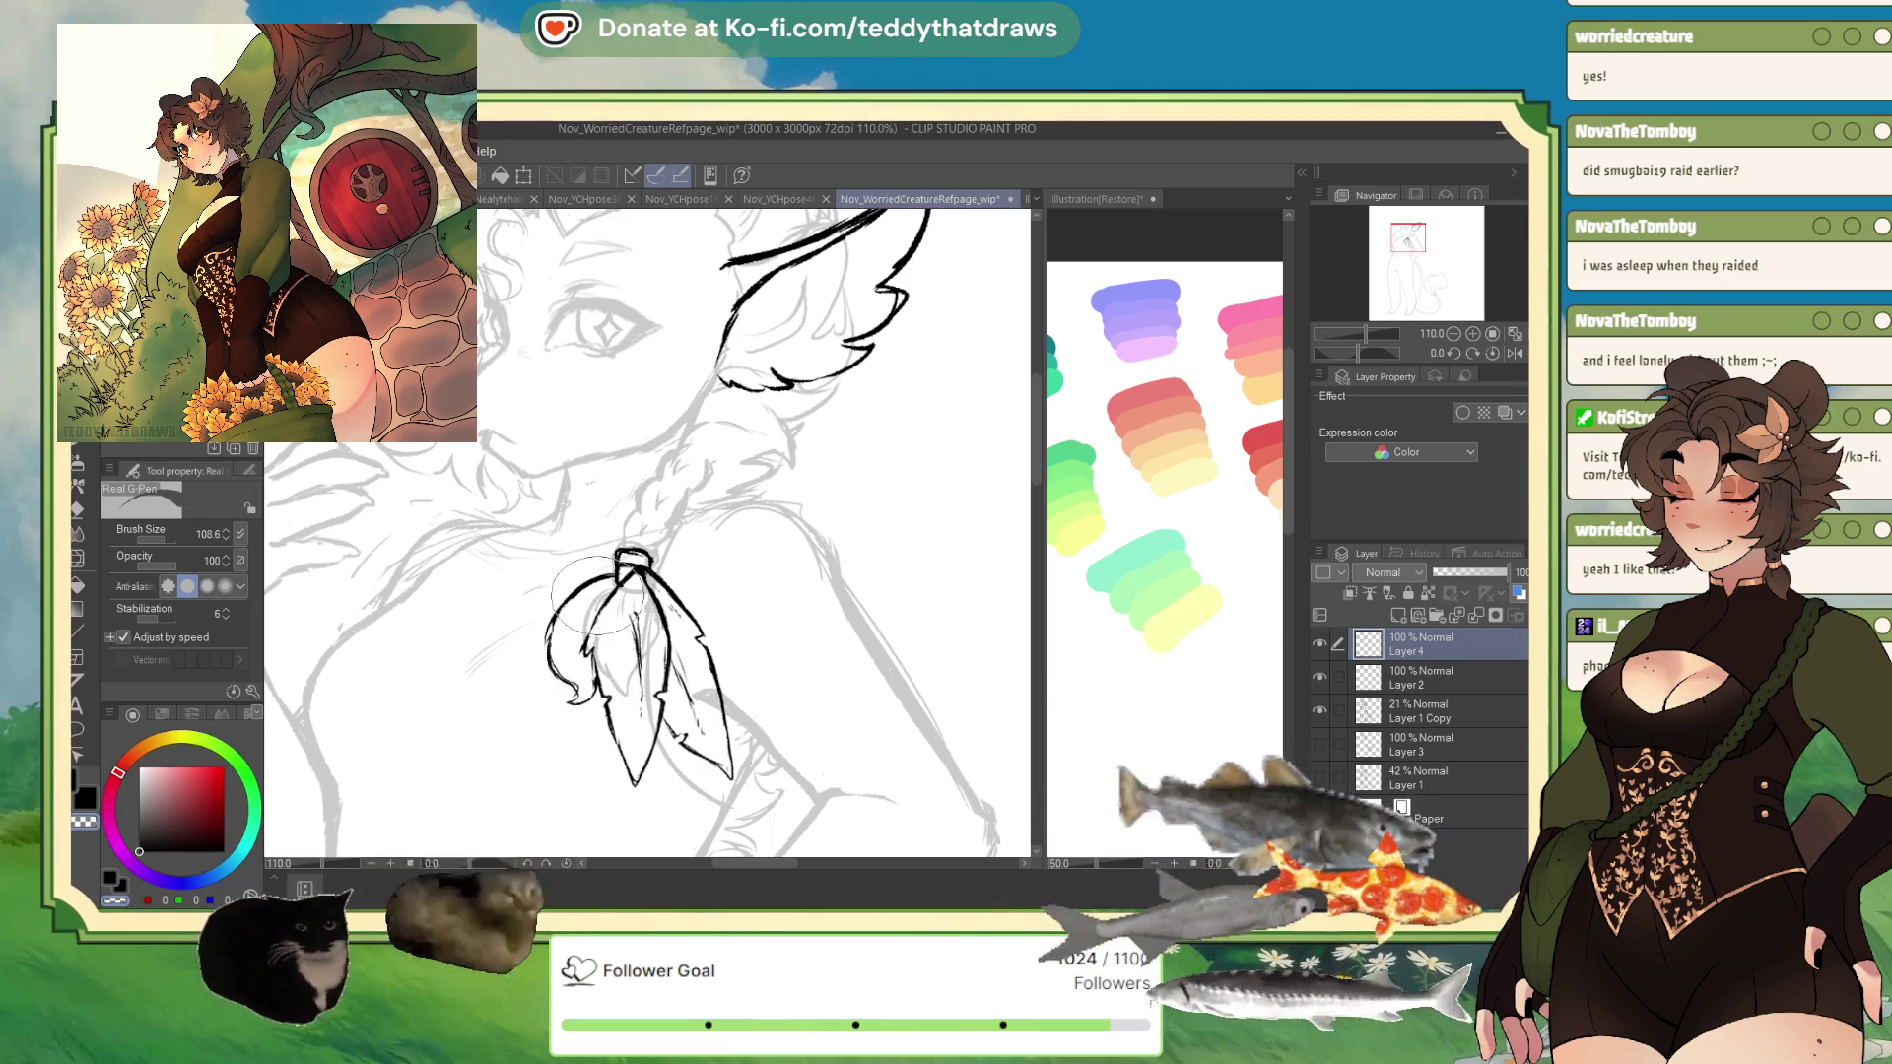
pyautogui.press('h')
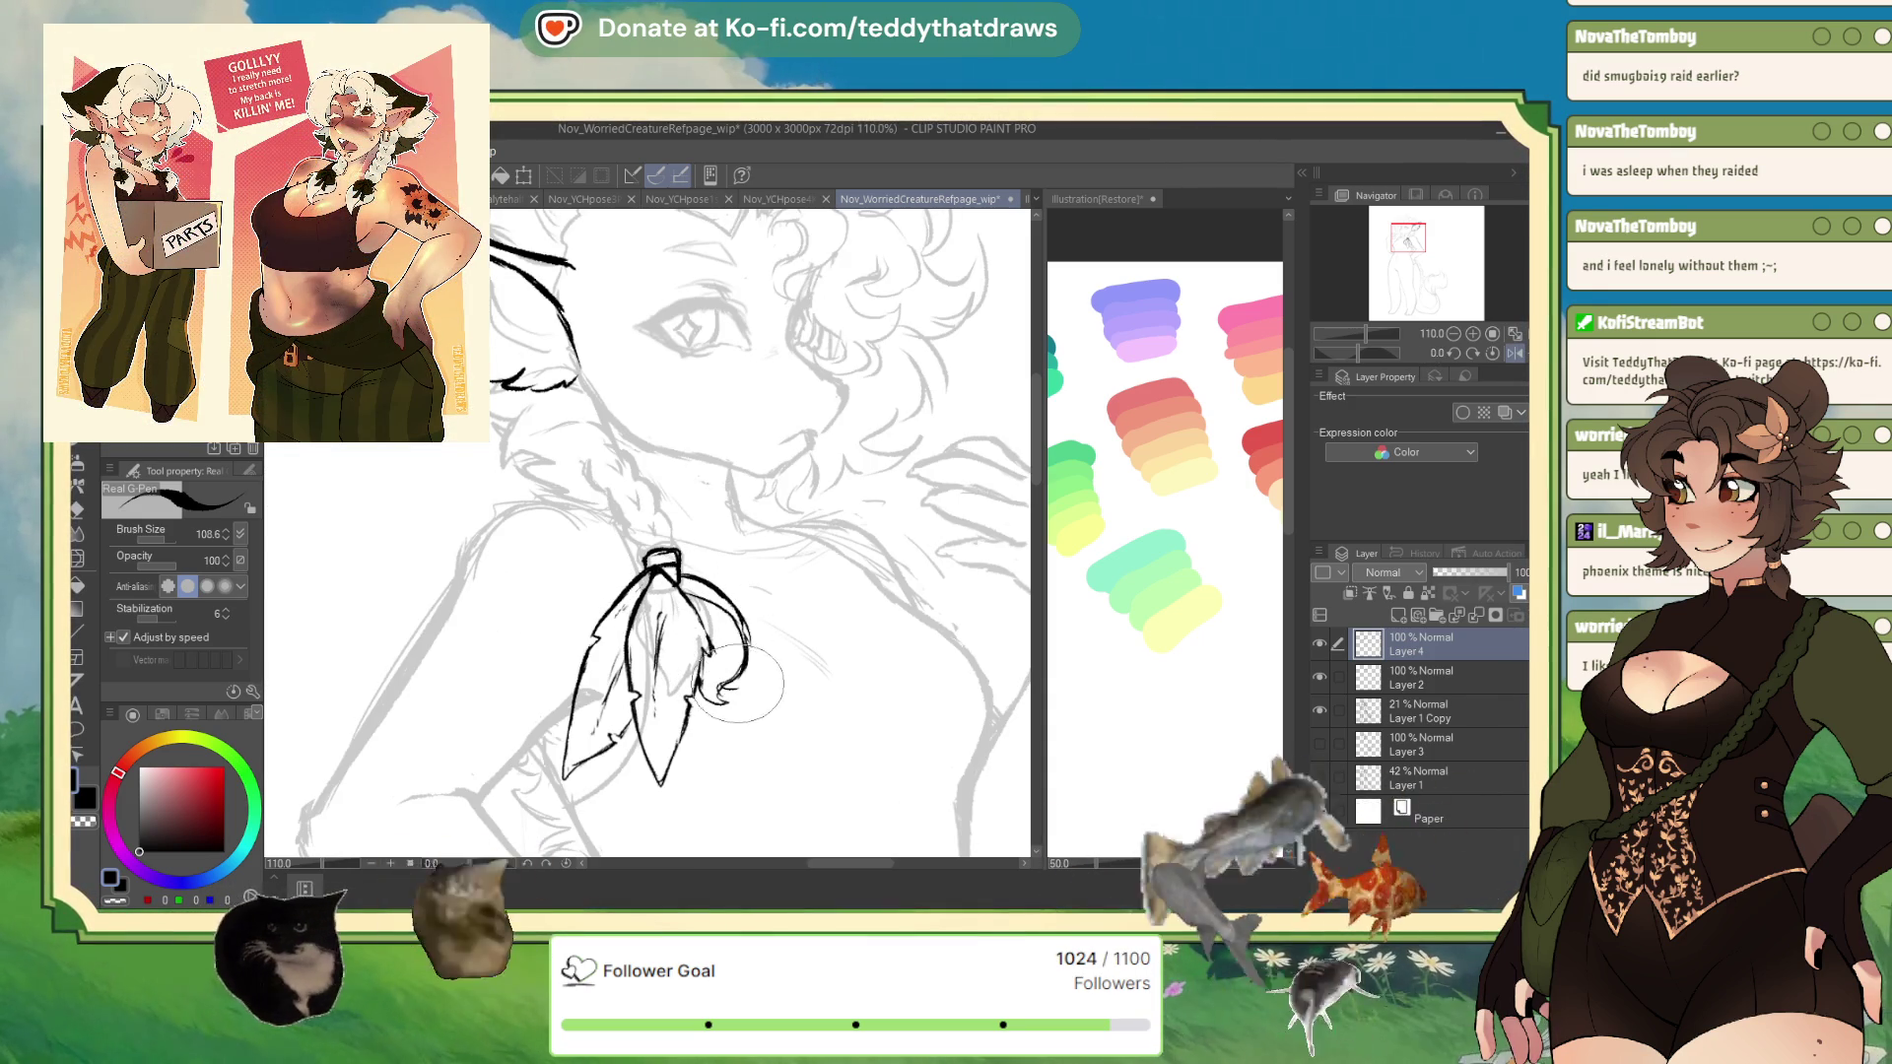
pyautogui.moveTo(712, 694); pyautogui.dragTo(722, 705)
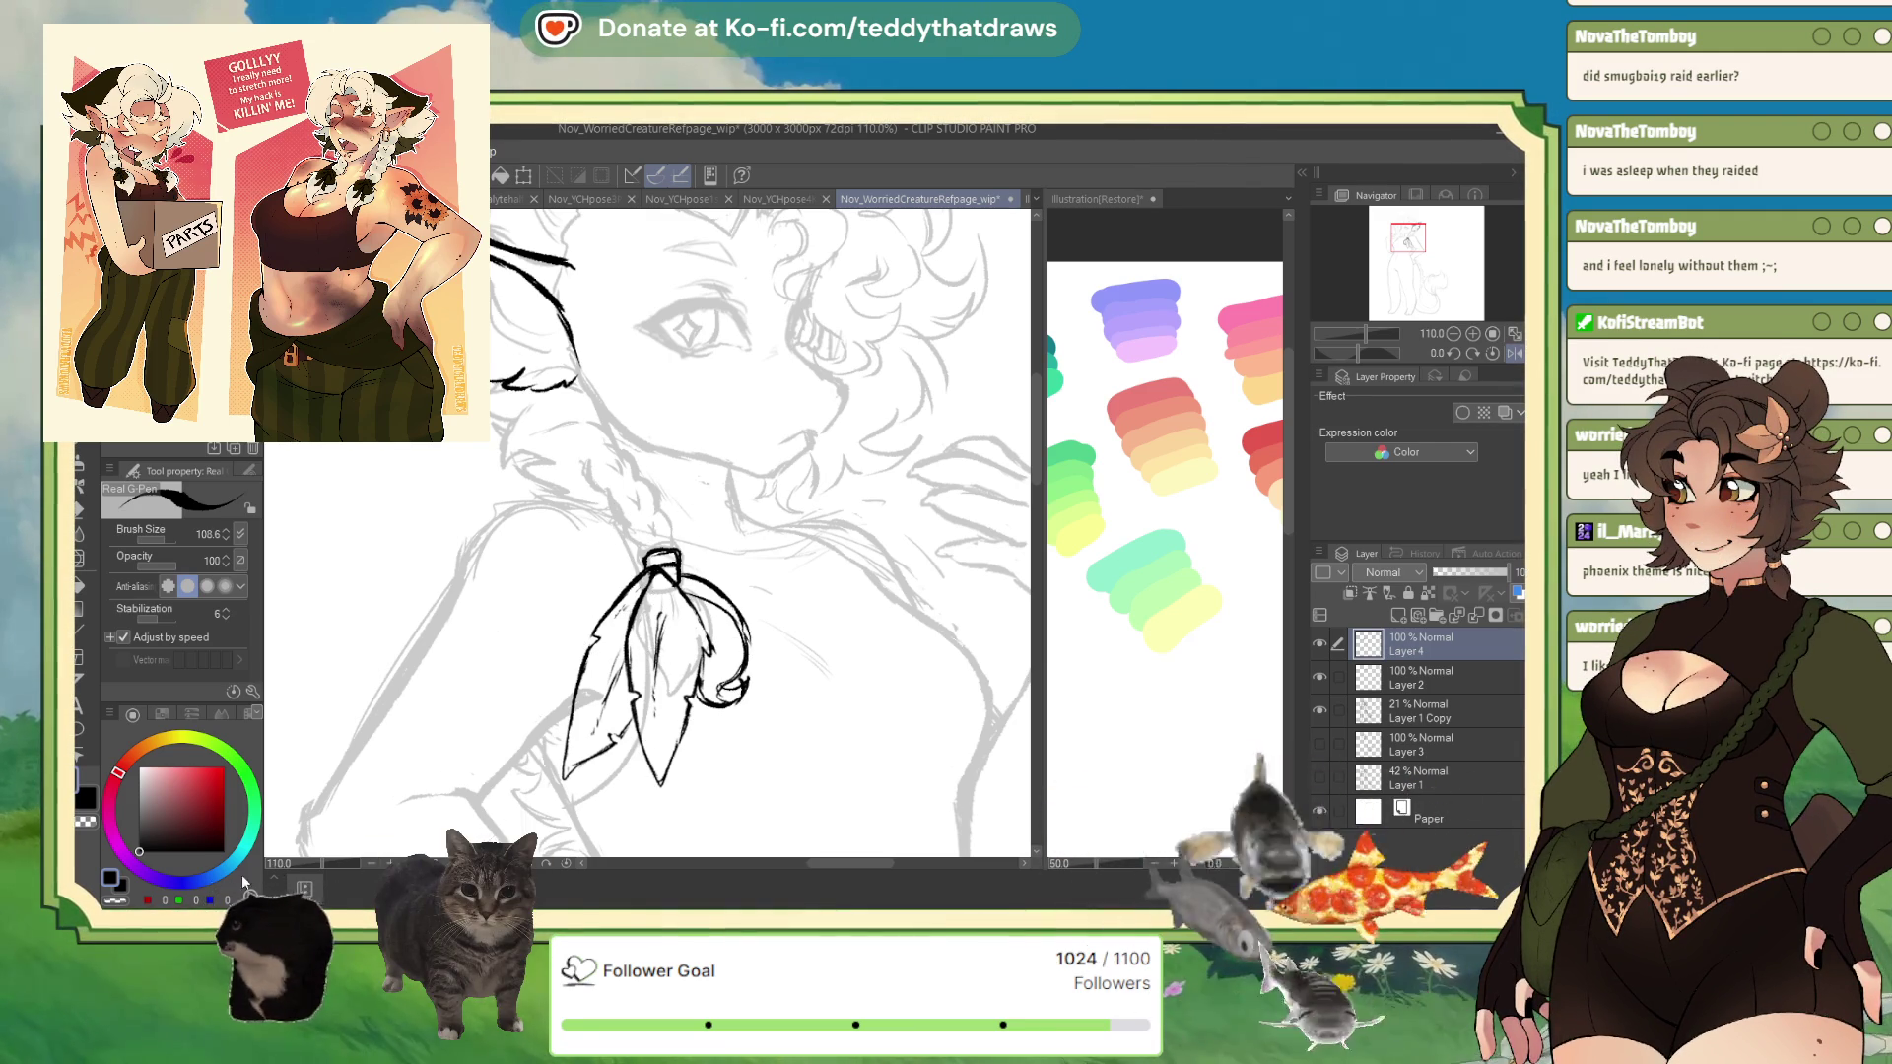
pyautogui.scroll(-5, 845, 540)
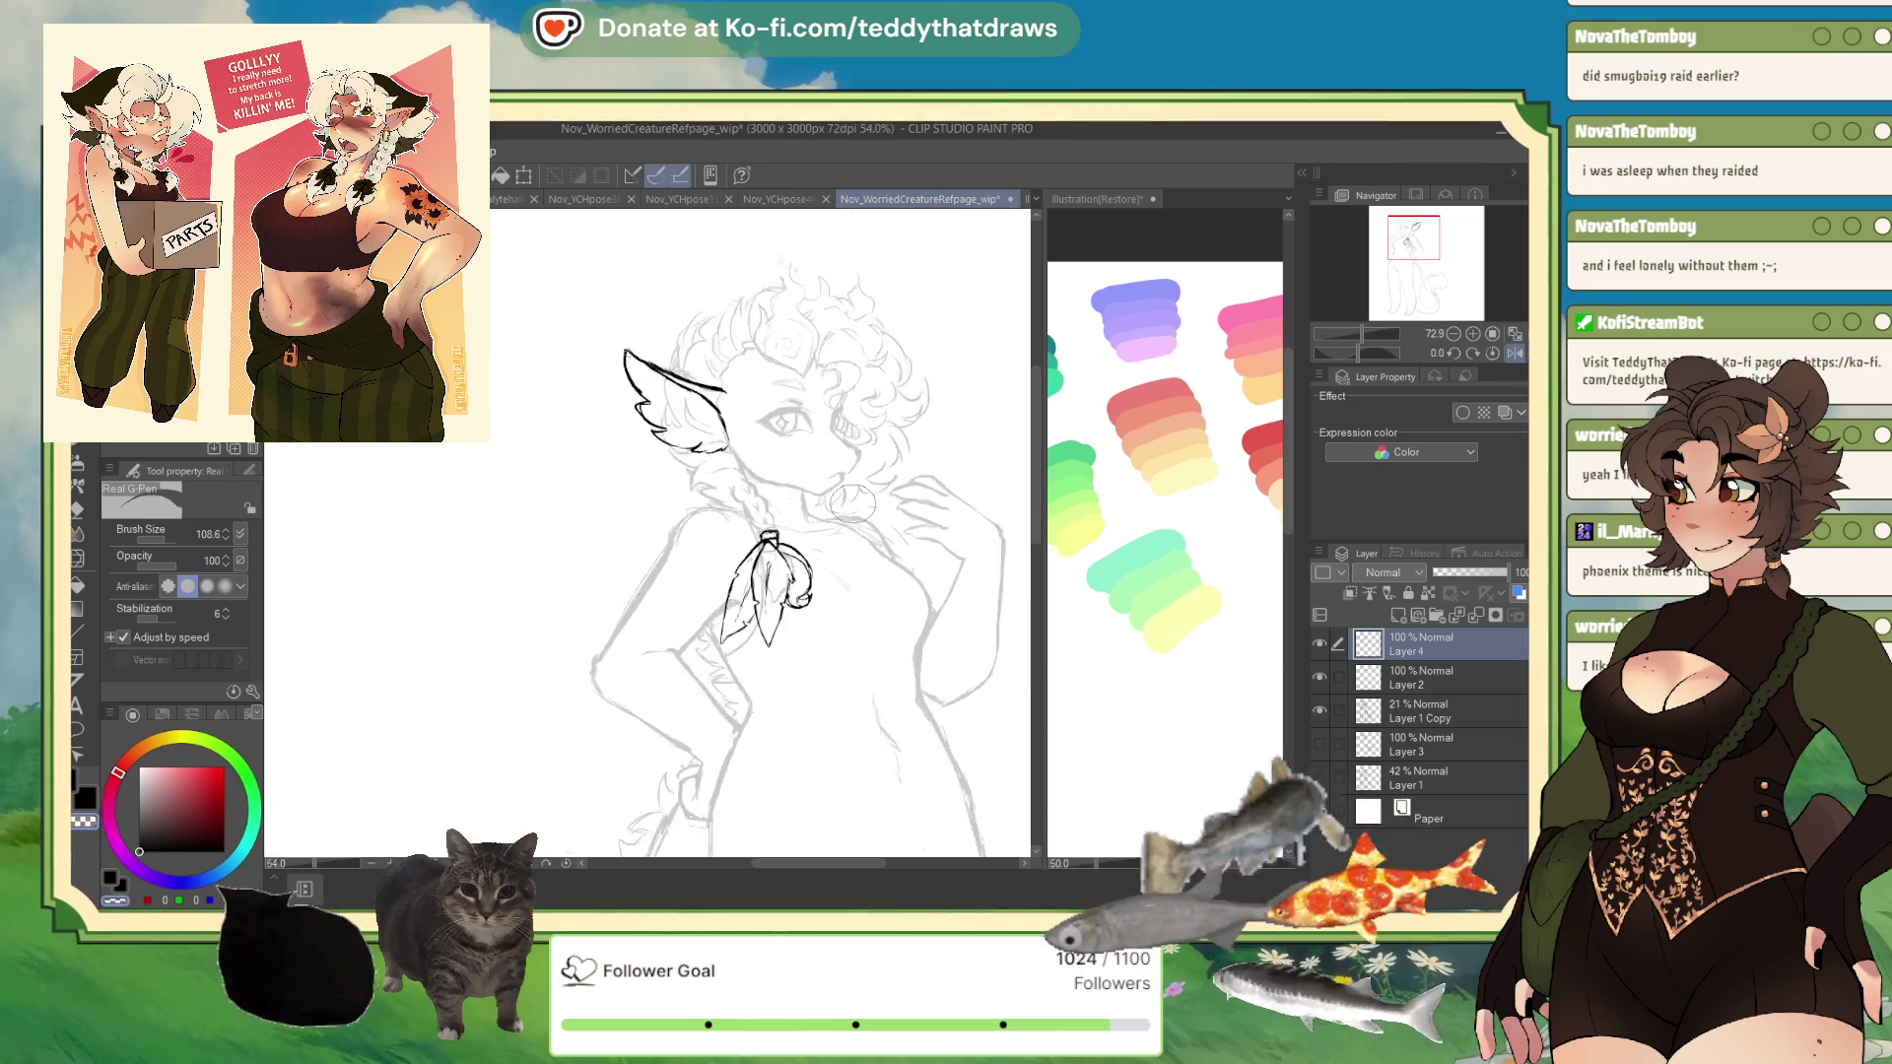
# - Undo the bow loops and ribbon tails, then make Layer 1 Copy the active layer
pyautogui.scroll(1, 783, 591)
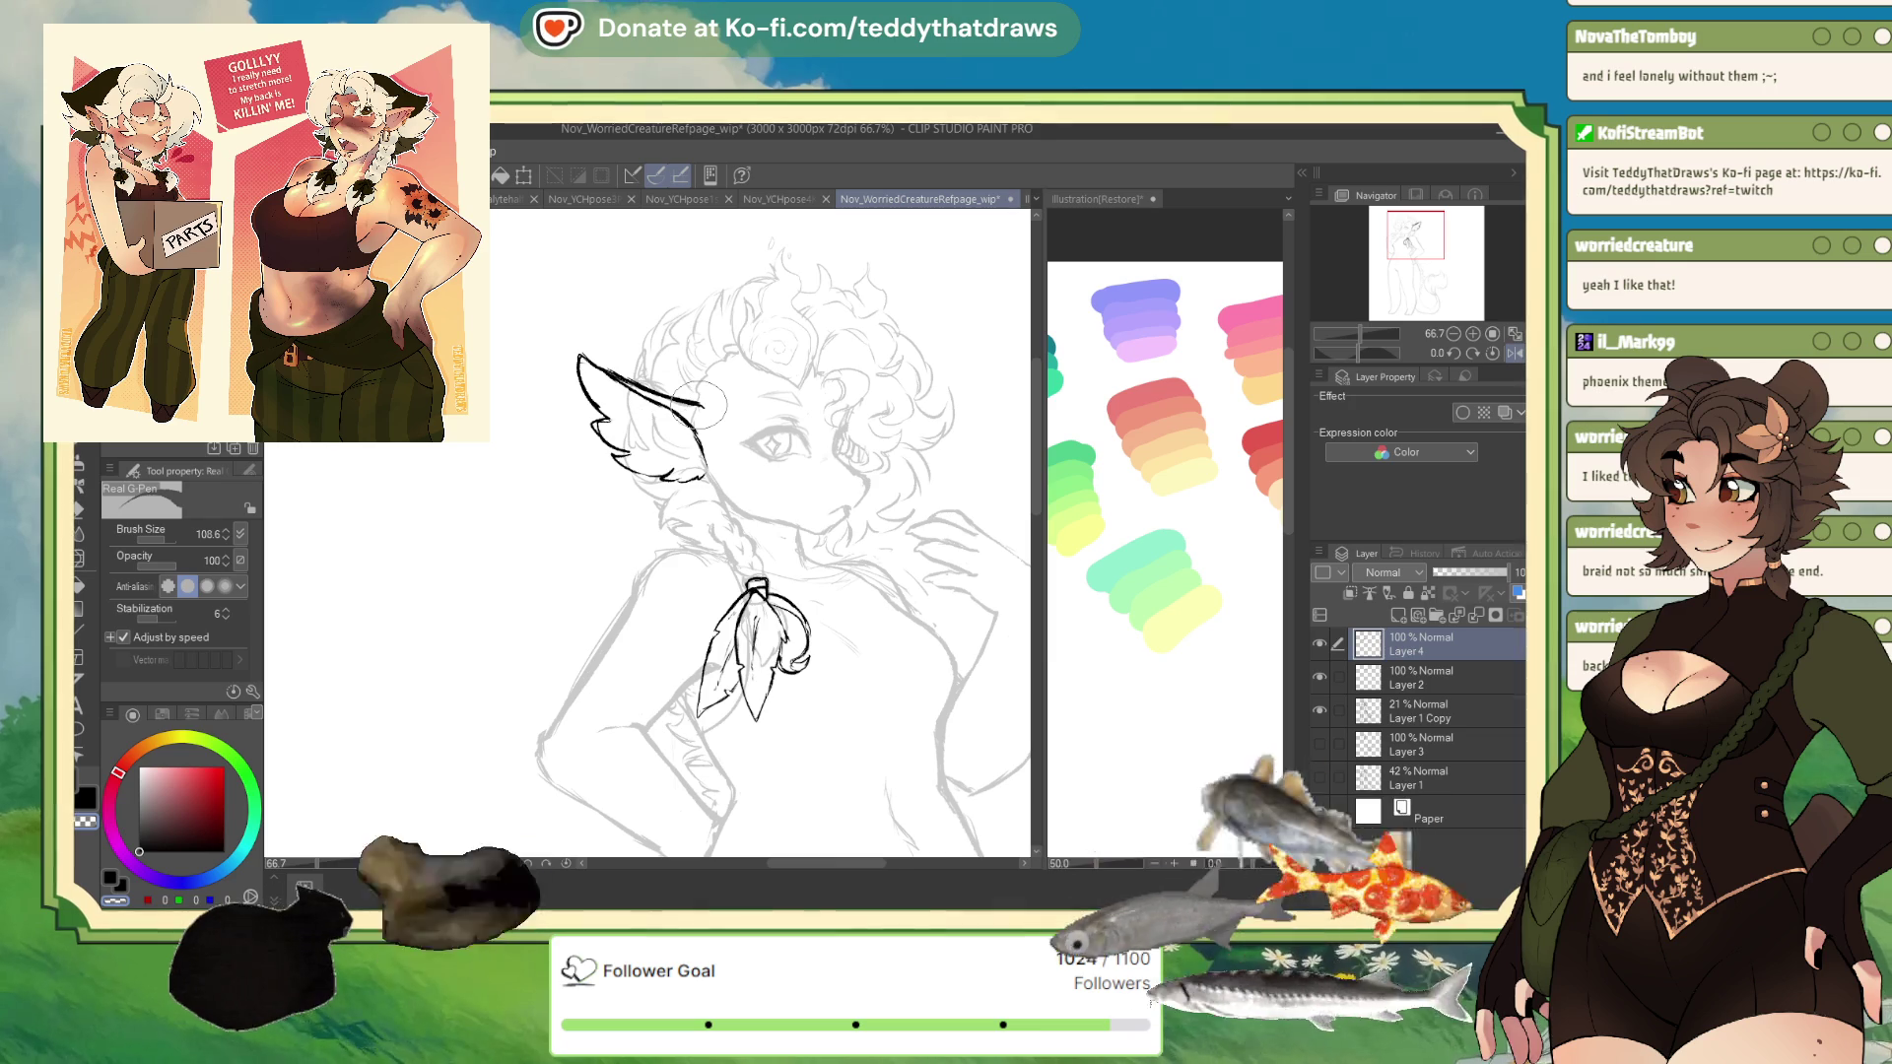
pyautogui.hotkey('ctrl', 'z')
pyautogui.hotkey('ctrl', 'z')
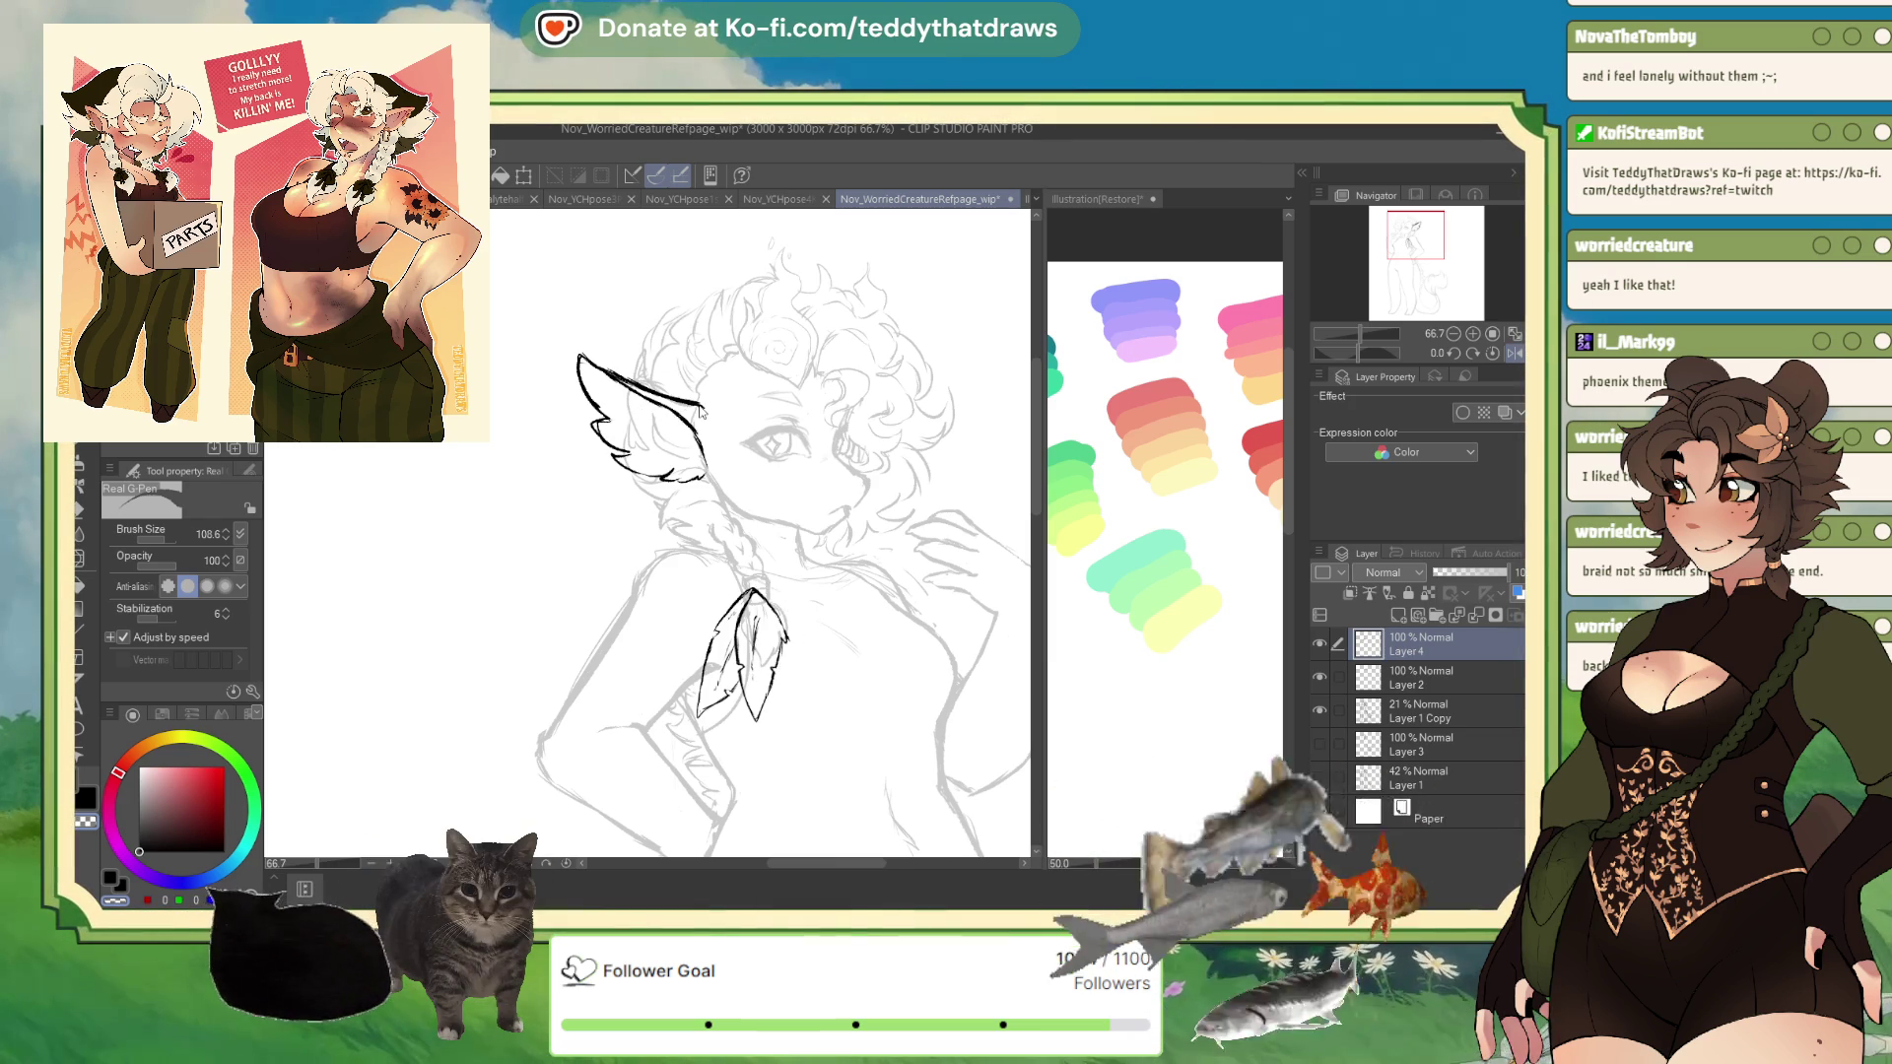
pyautogui.hotkey('ctrl', 'z')
pyautogui.hotkey('ctrl', 'z')
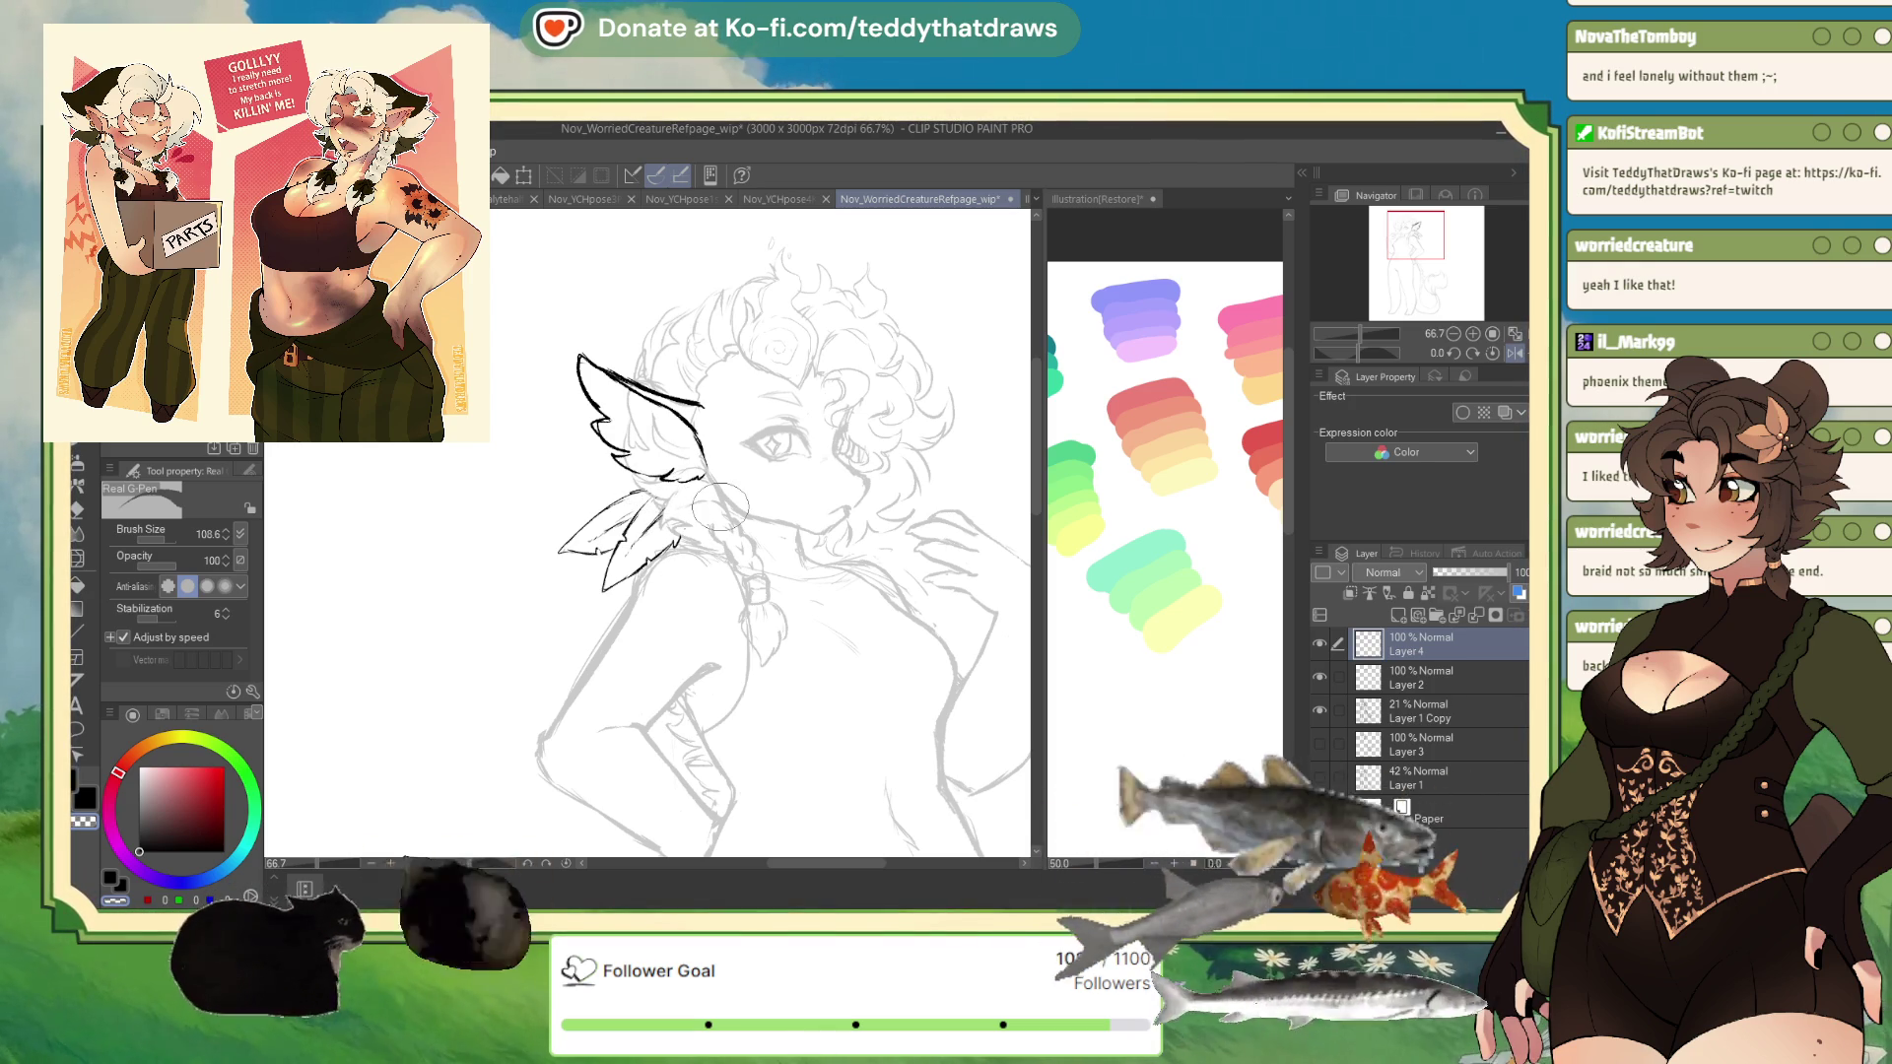
pyautogui.click(1437, 672)
pyautogui.click(1399, 711)
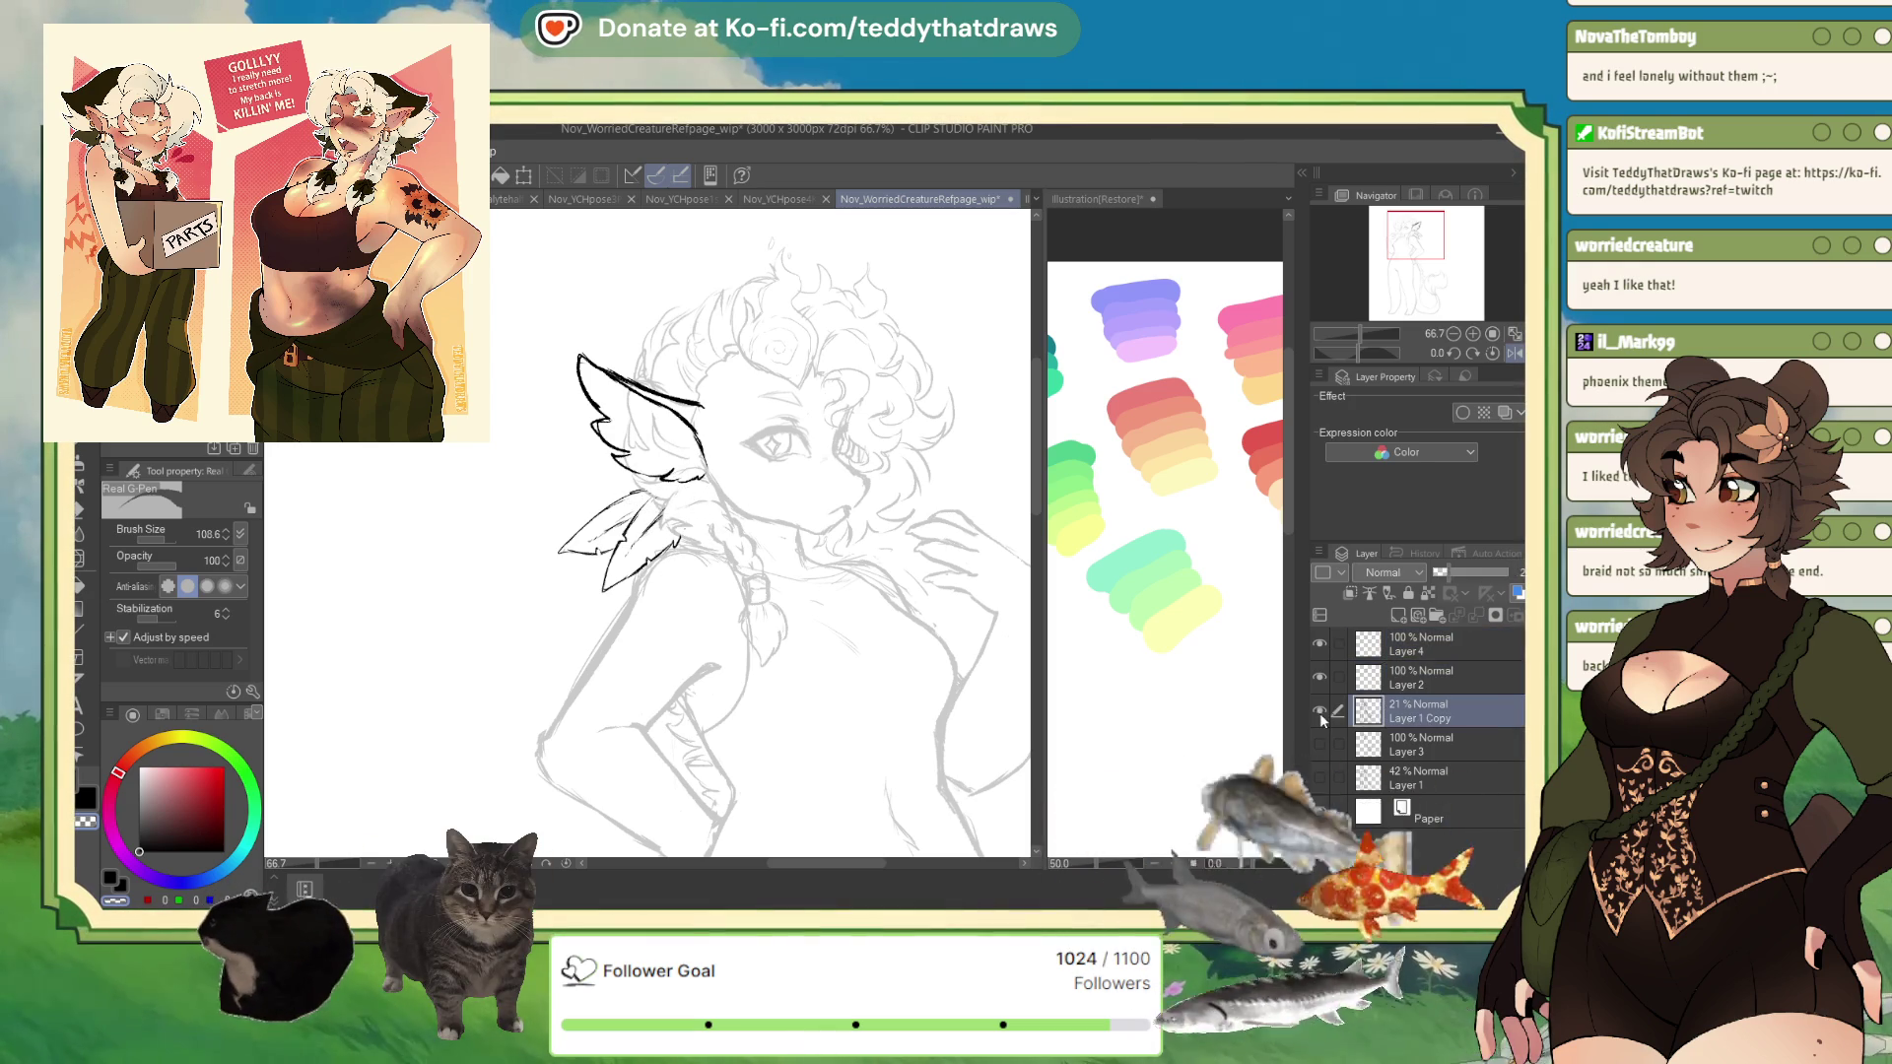
# - Check the lines against the sketch and ink along the ear's right edge
pyautogui.click(1319, 710)
pyautogui.click(1319, 711)
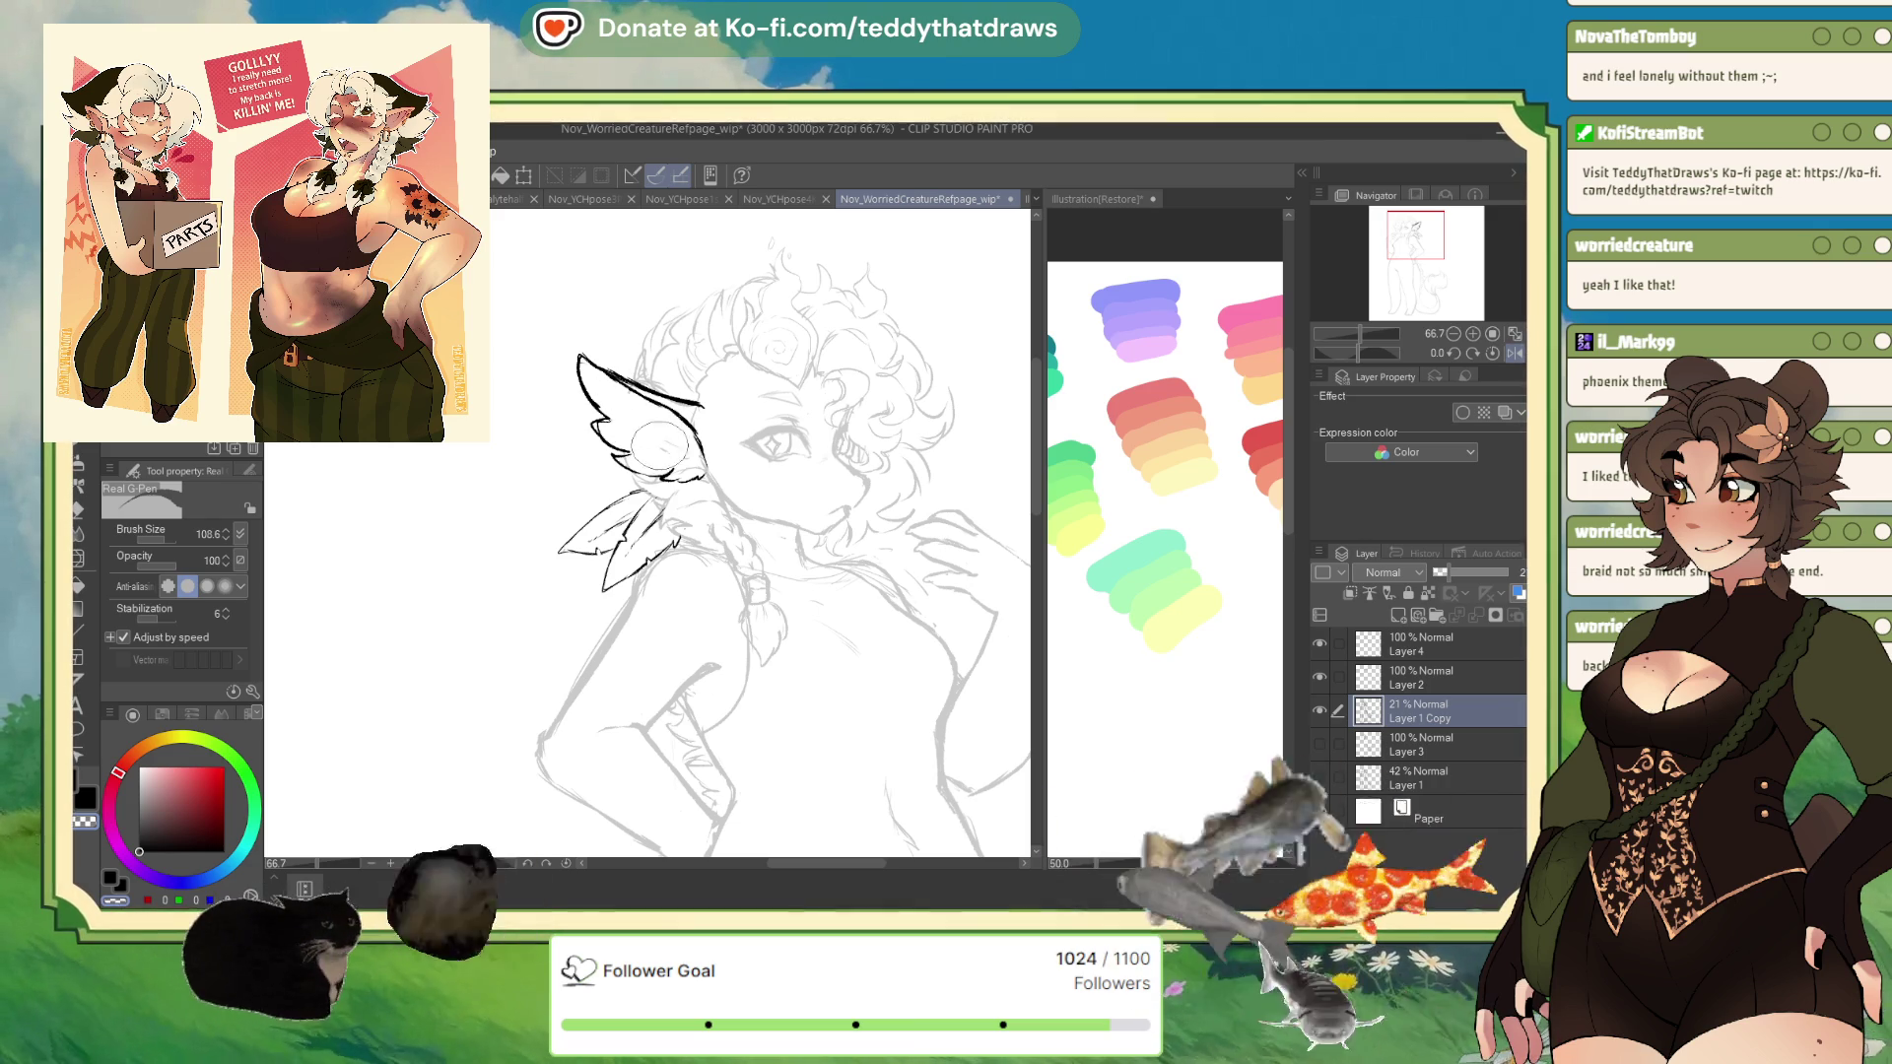
pyautogui.moveTo(705, 467); pyautogui.dragTo(698, 419)
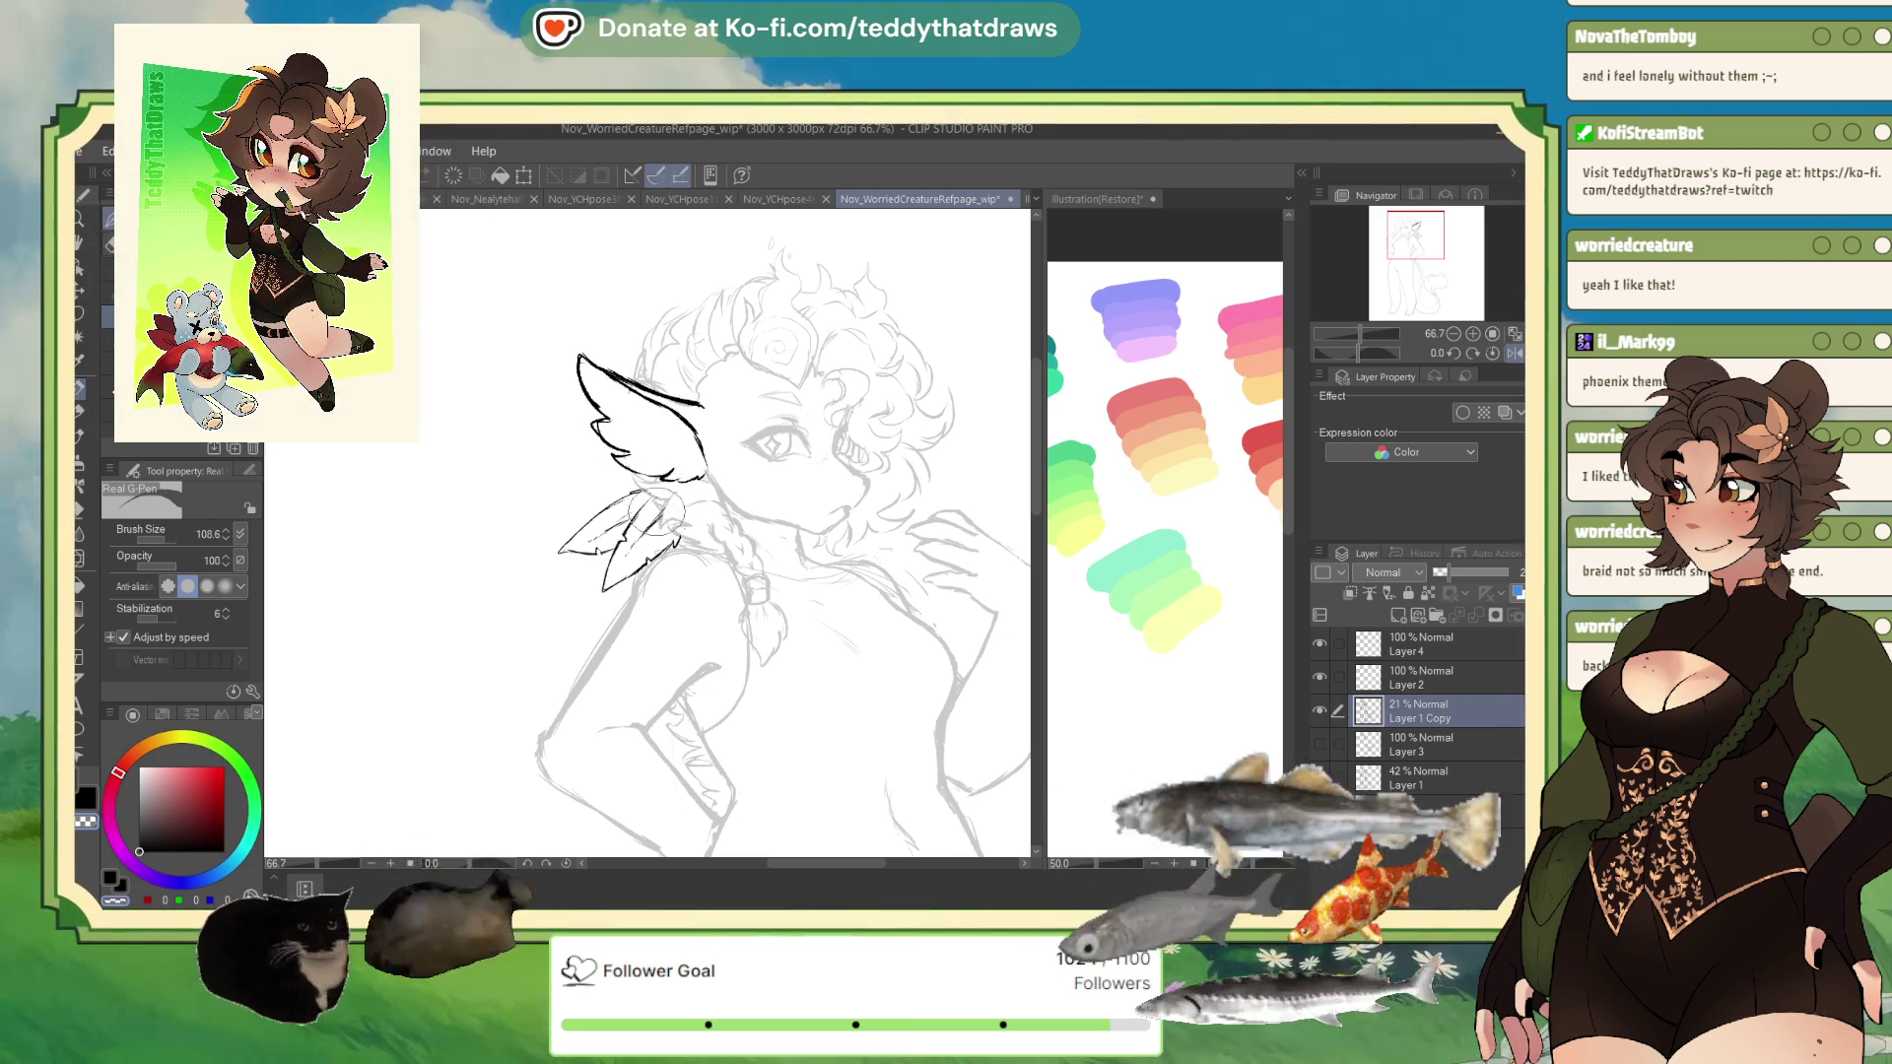
# - Raise Layer 1 Copy to 100% opacity and delete Layer 4 and Layer 2
pyautogui.moveTo(1458, 578); pyautogui.dragTo(1510, 573)
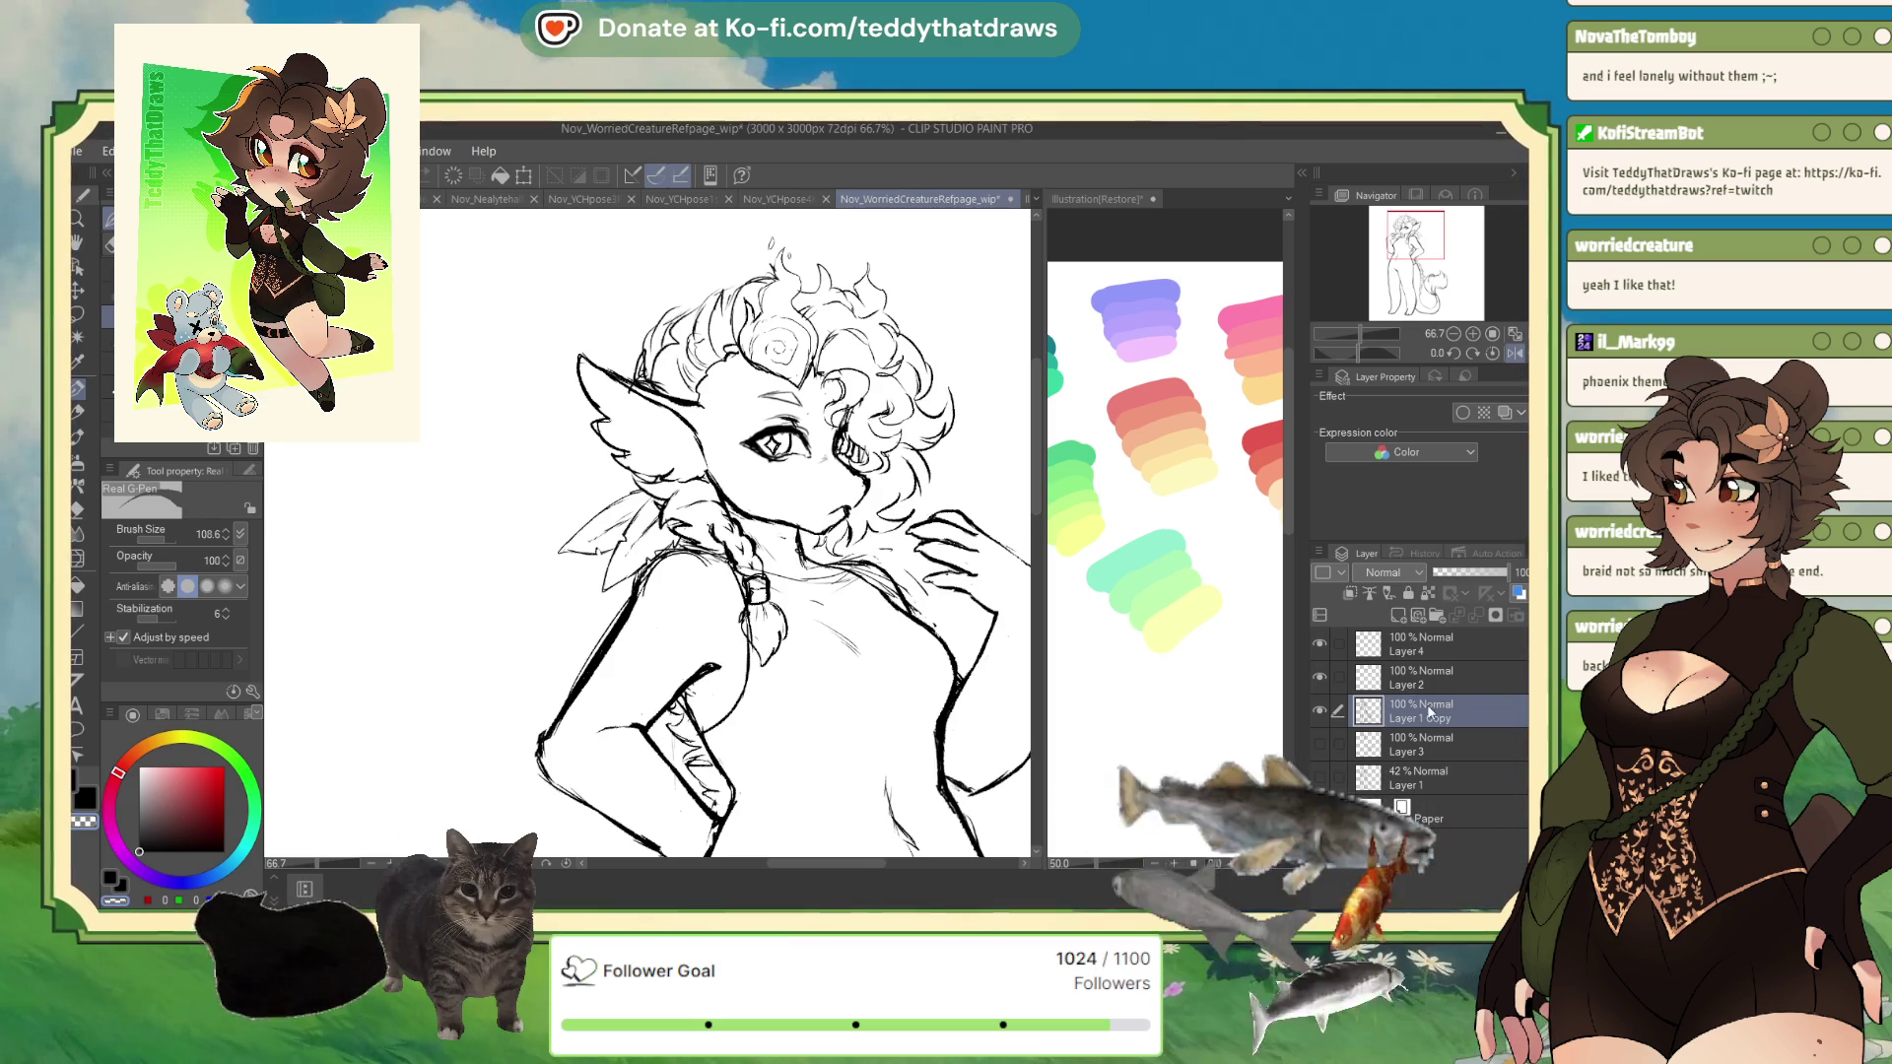
pyautogui.click(1415, 675)
pyautogui.keyDown('ctrl'); pyautogui.click(1428, 646); pyautogui.keyUp('ctrl')
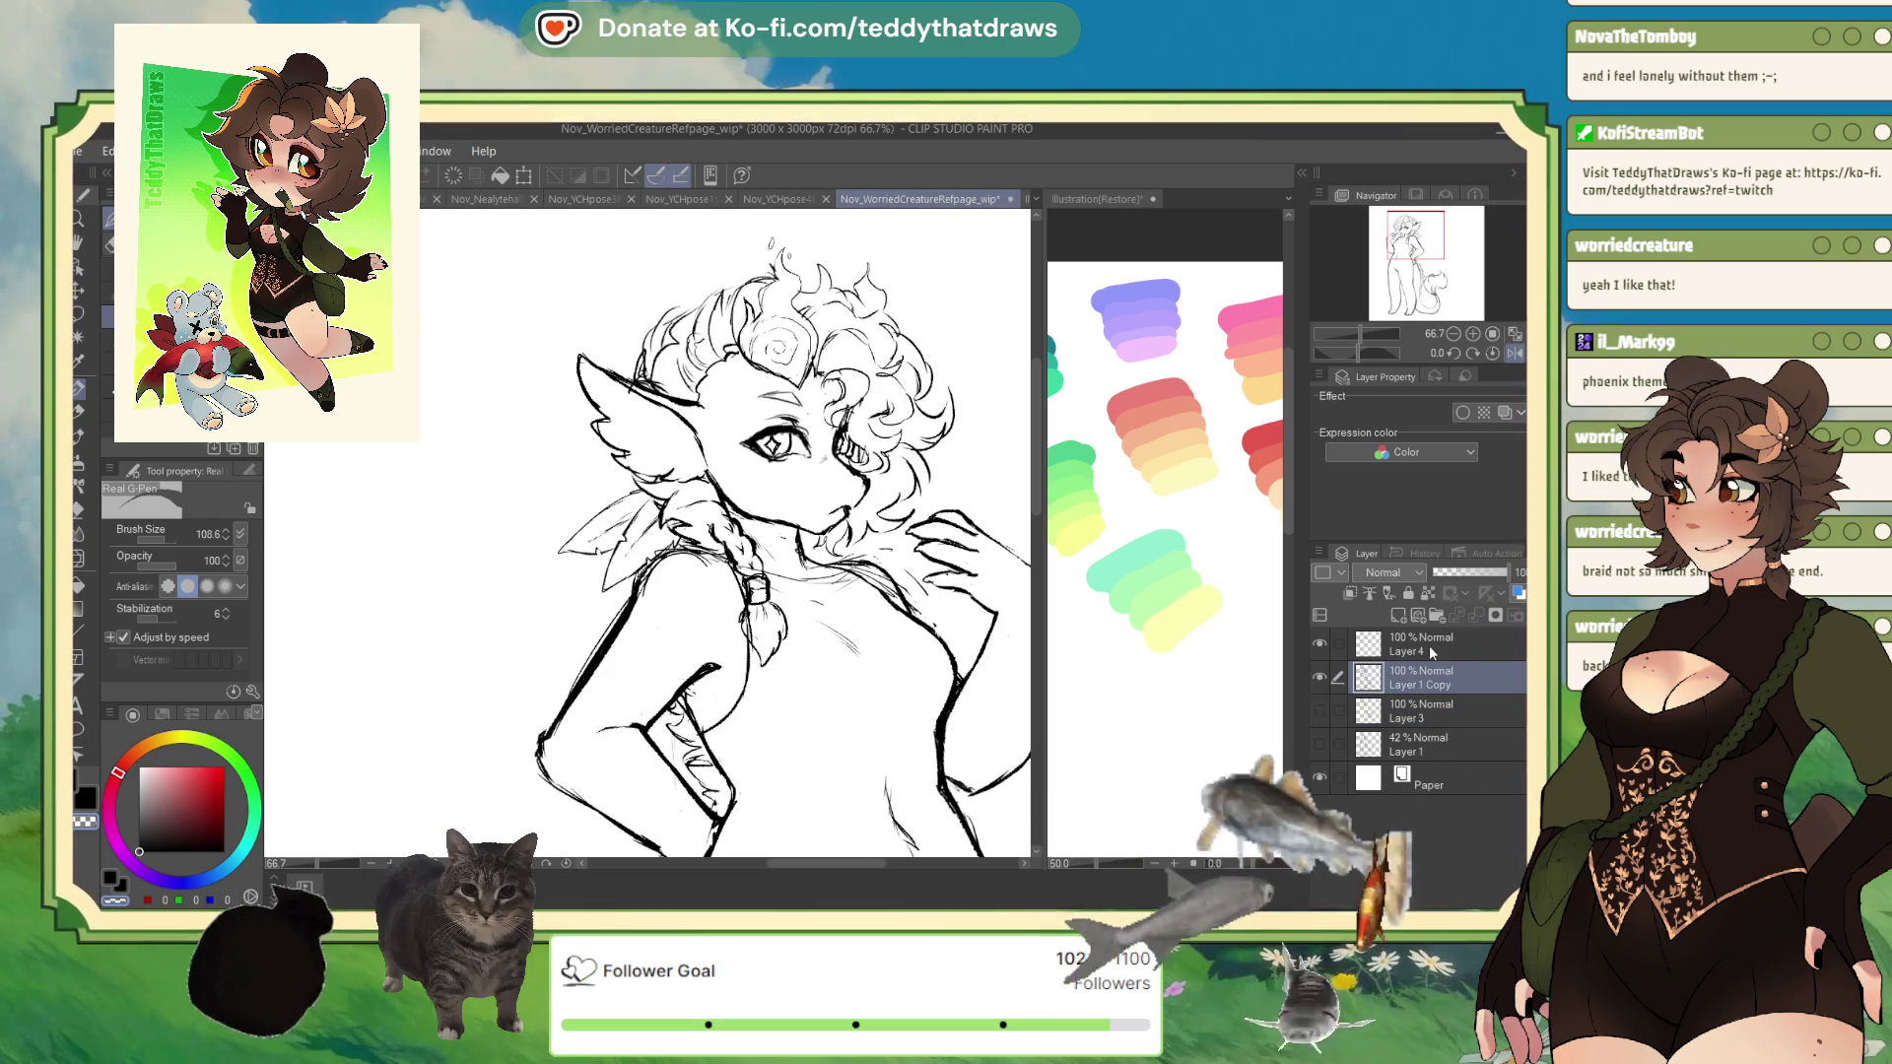
pyautogui.click(1476, 615)
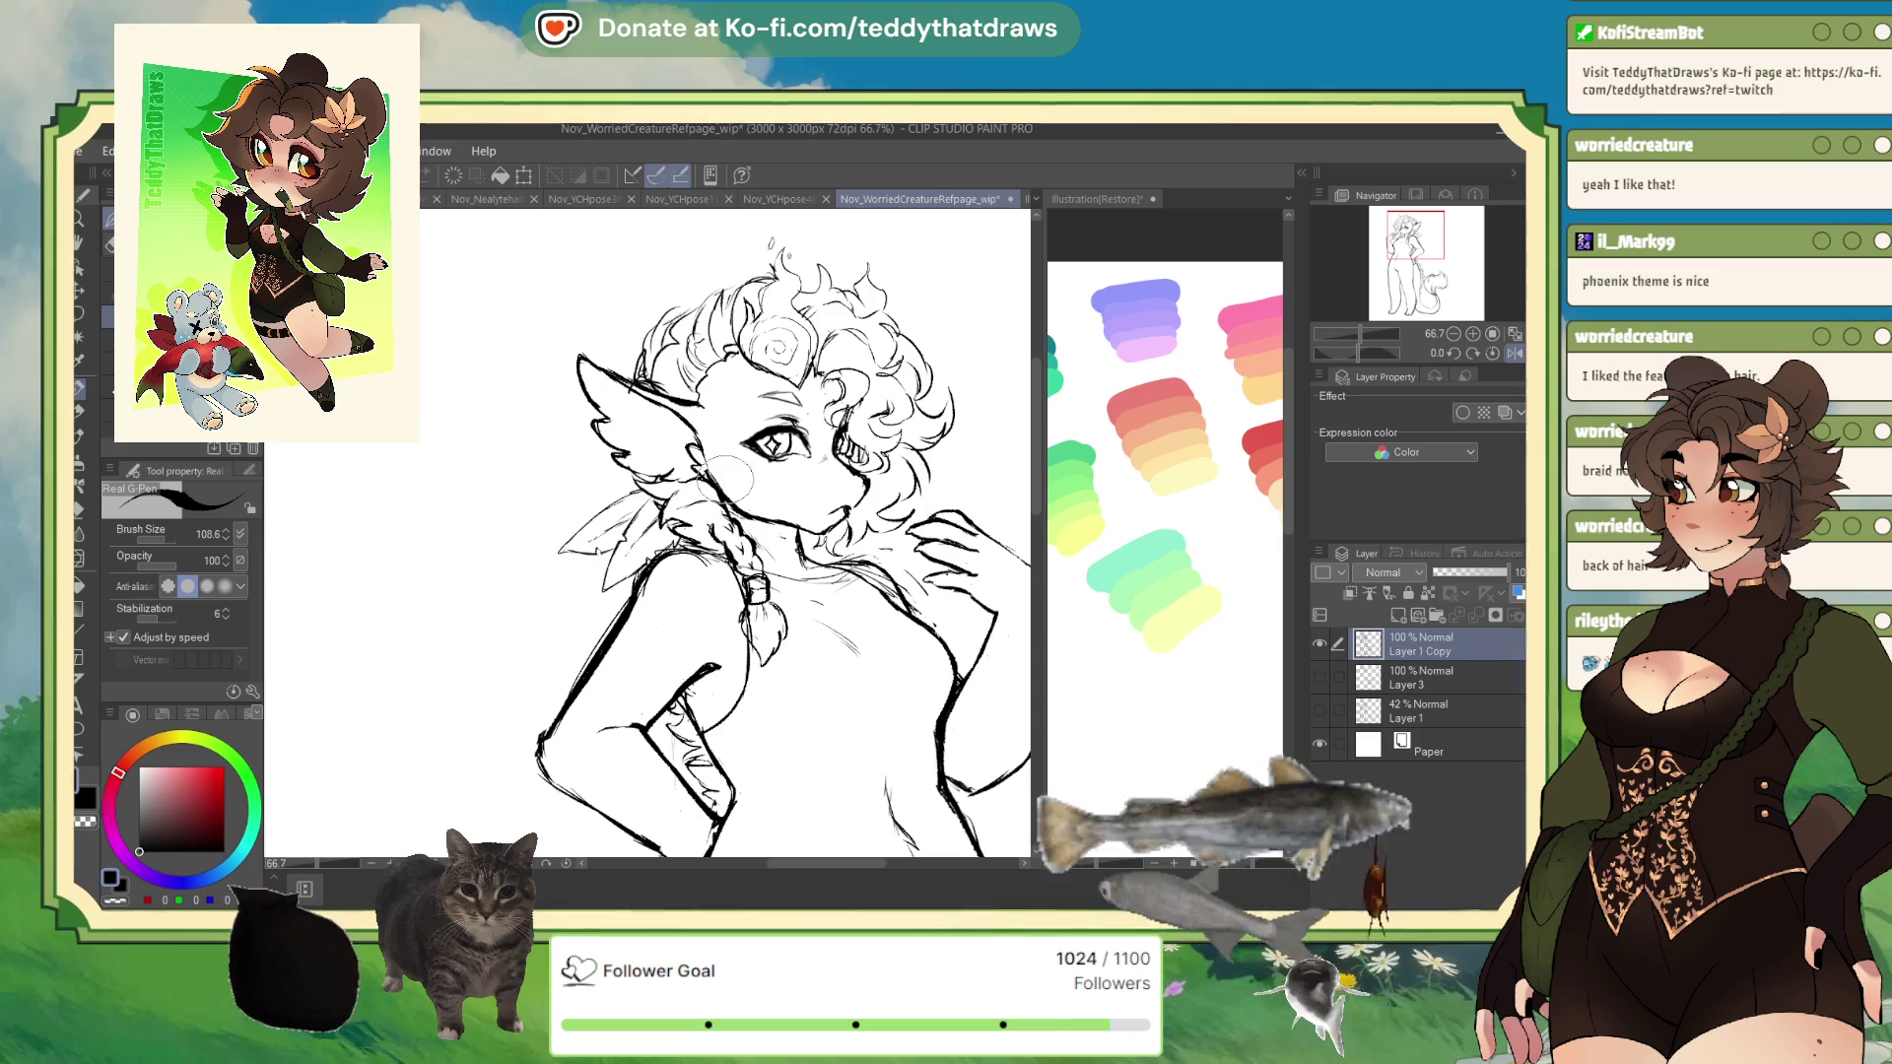
# - Erase stray chest marks with the transparent colour, then check them in a flipped, tilted view
pyautogui.click(117, 900)
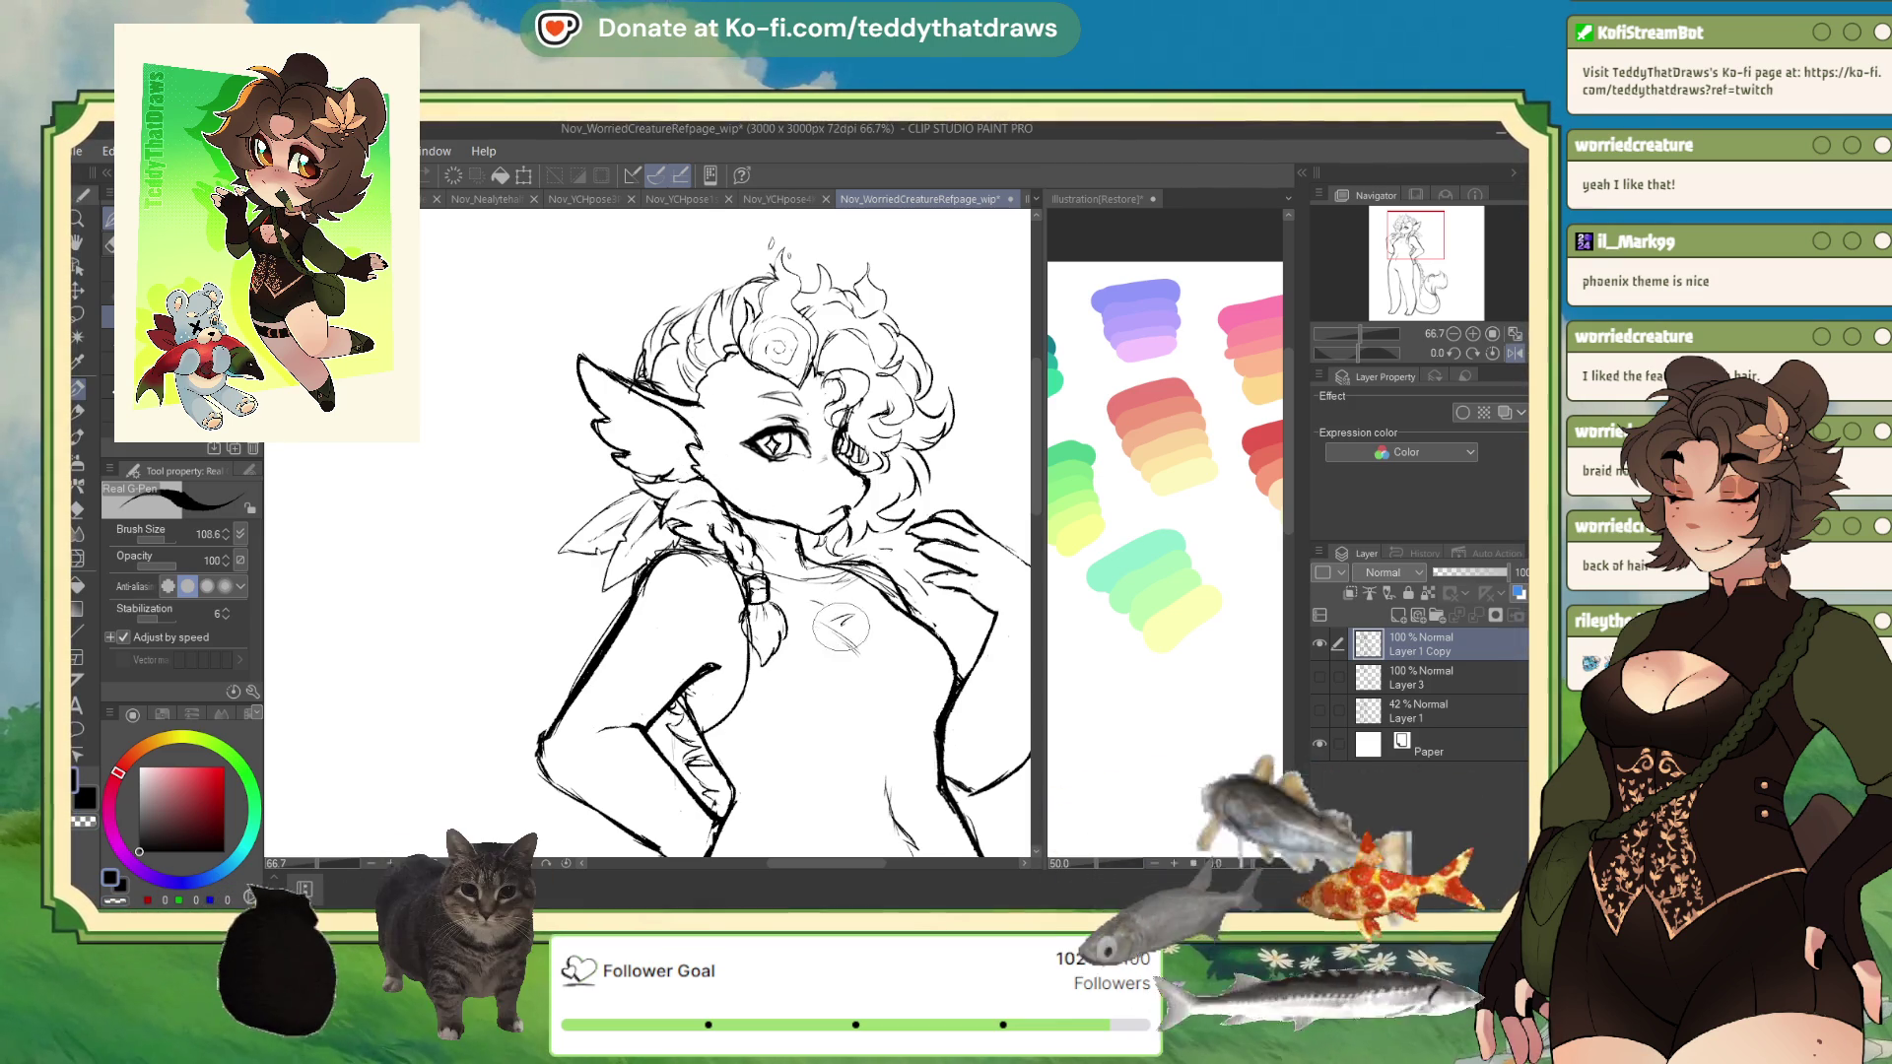
pyautogui.moveTo(835, 616); pyautogui.dragTo(872, 652)
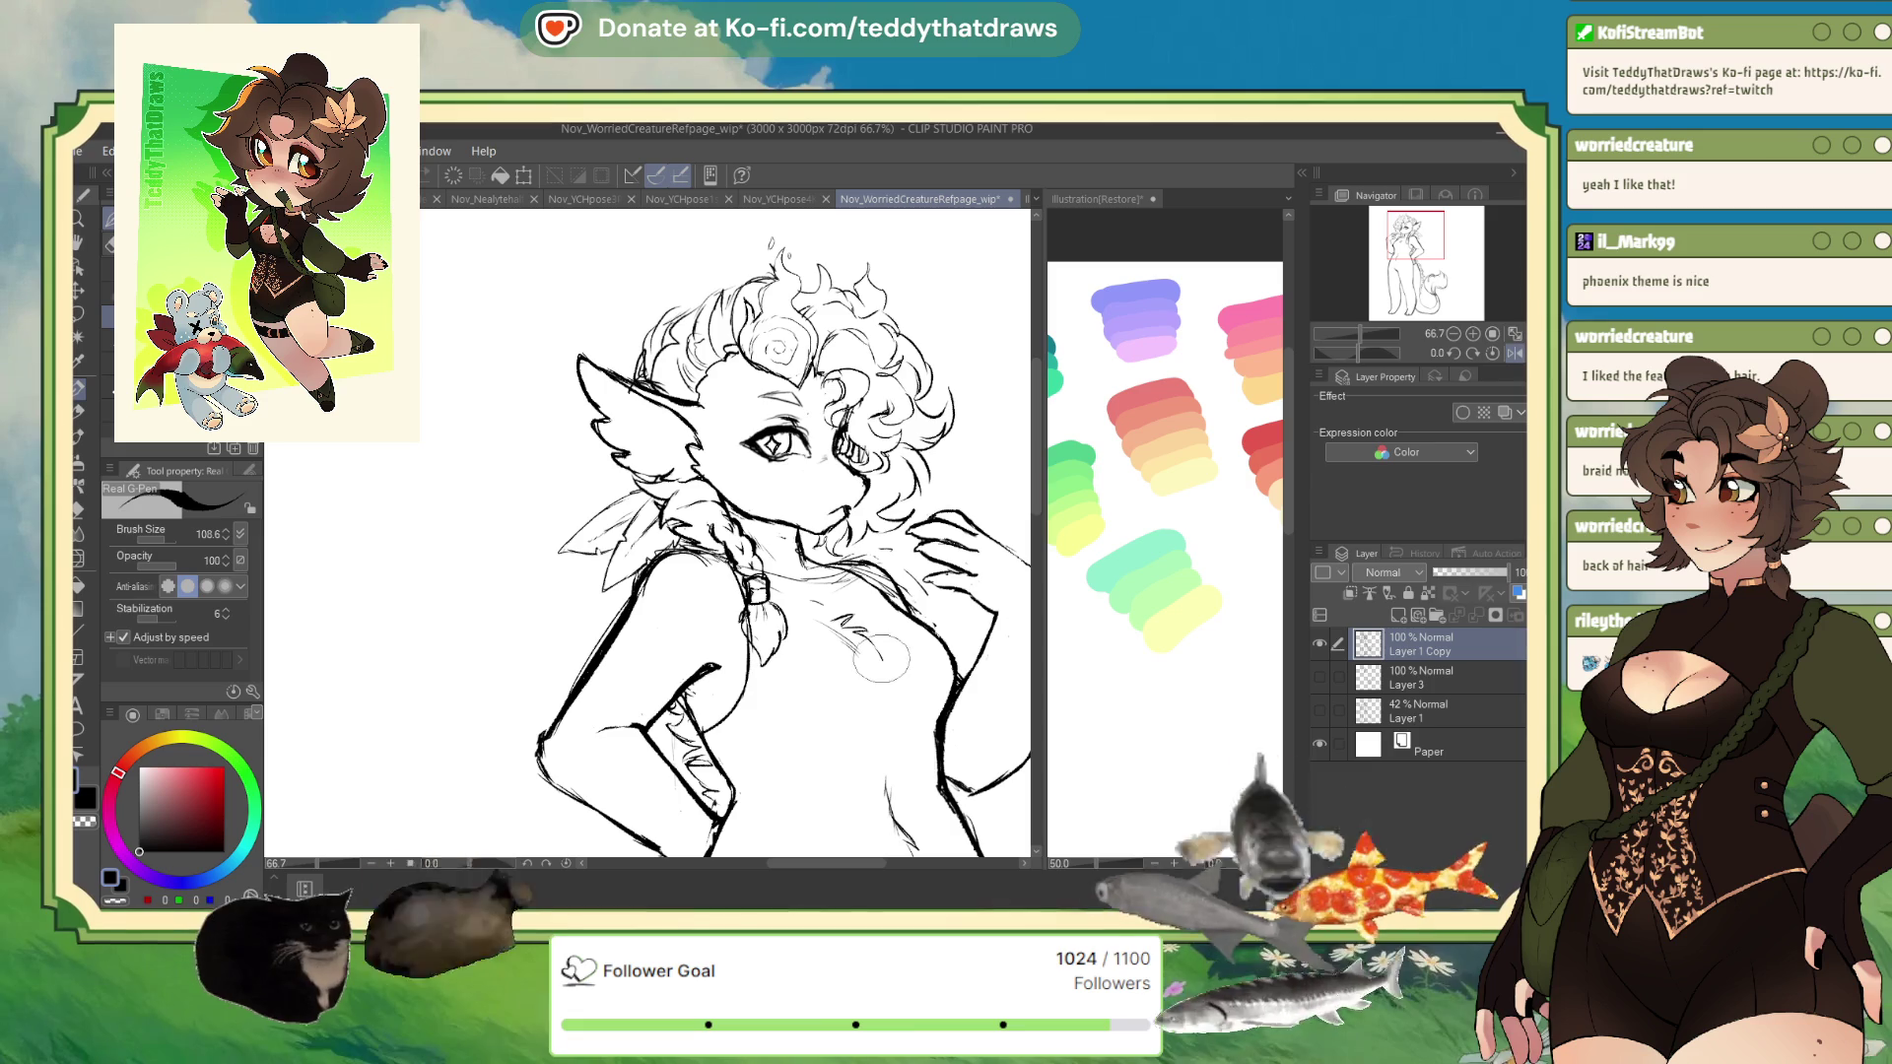
pyautogui.click(1496, 353)
pyautogui.moveTo(1364, 352); pyautogui.dragTo(1351, 357)
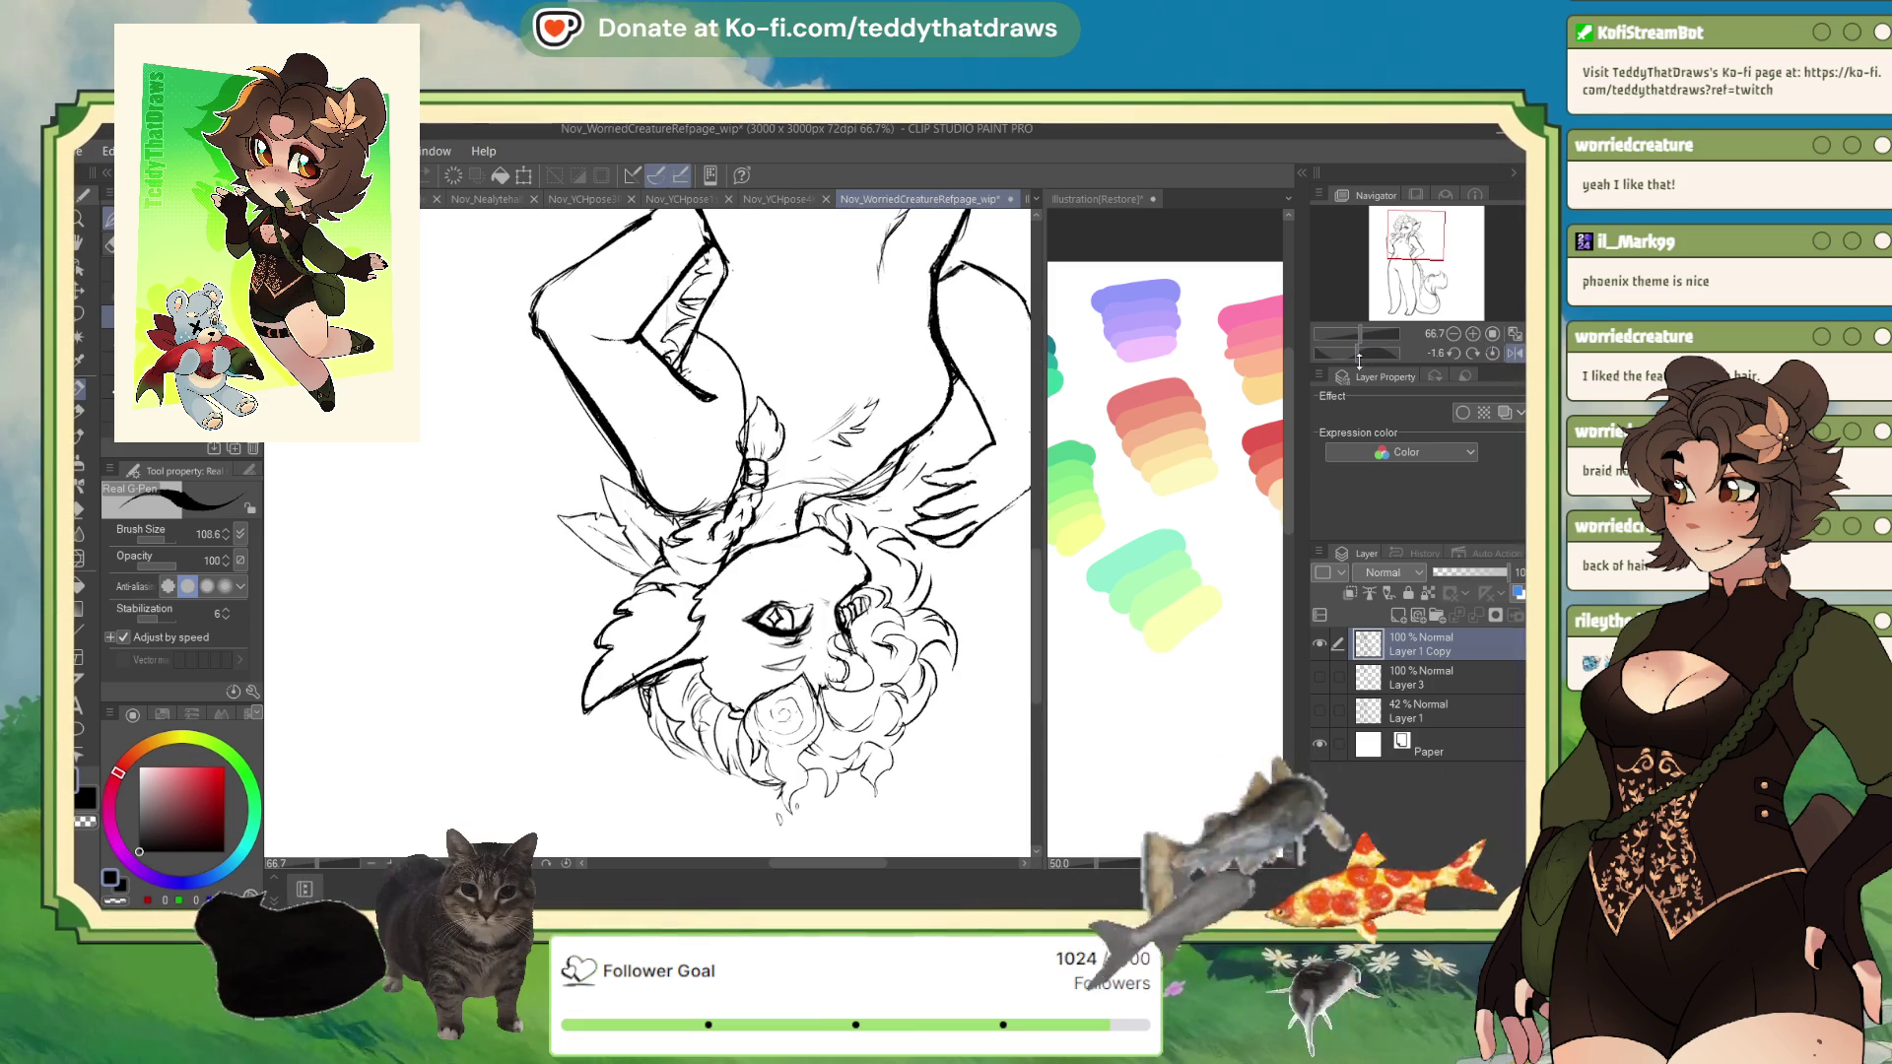
pyautogui.click(1516, 353)
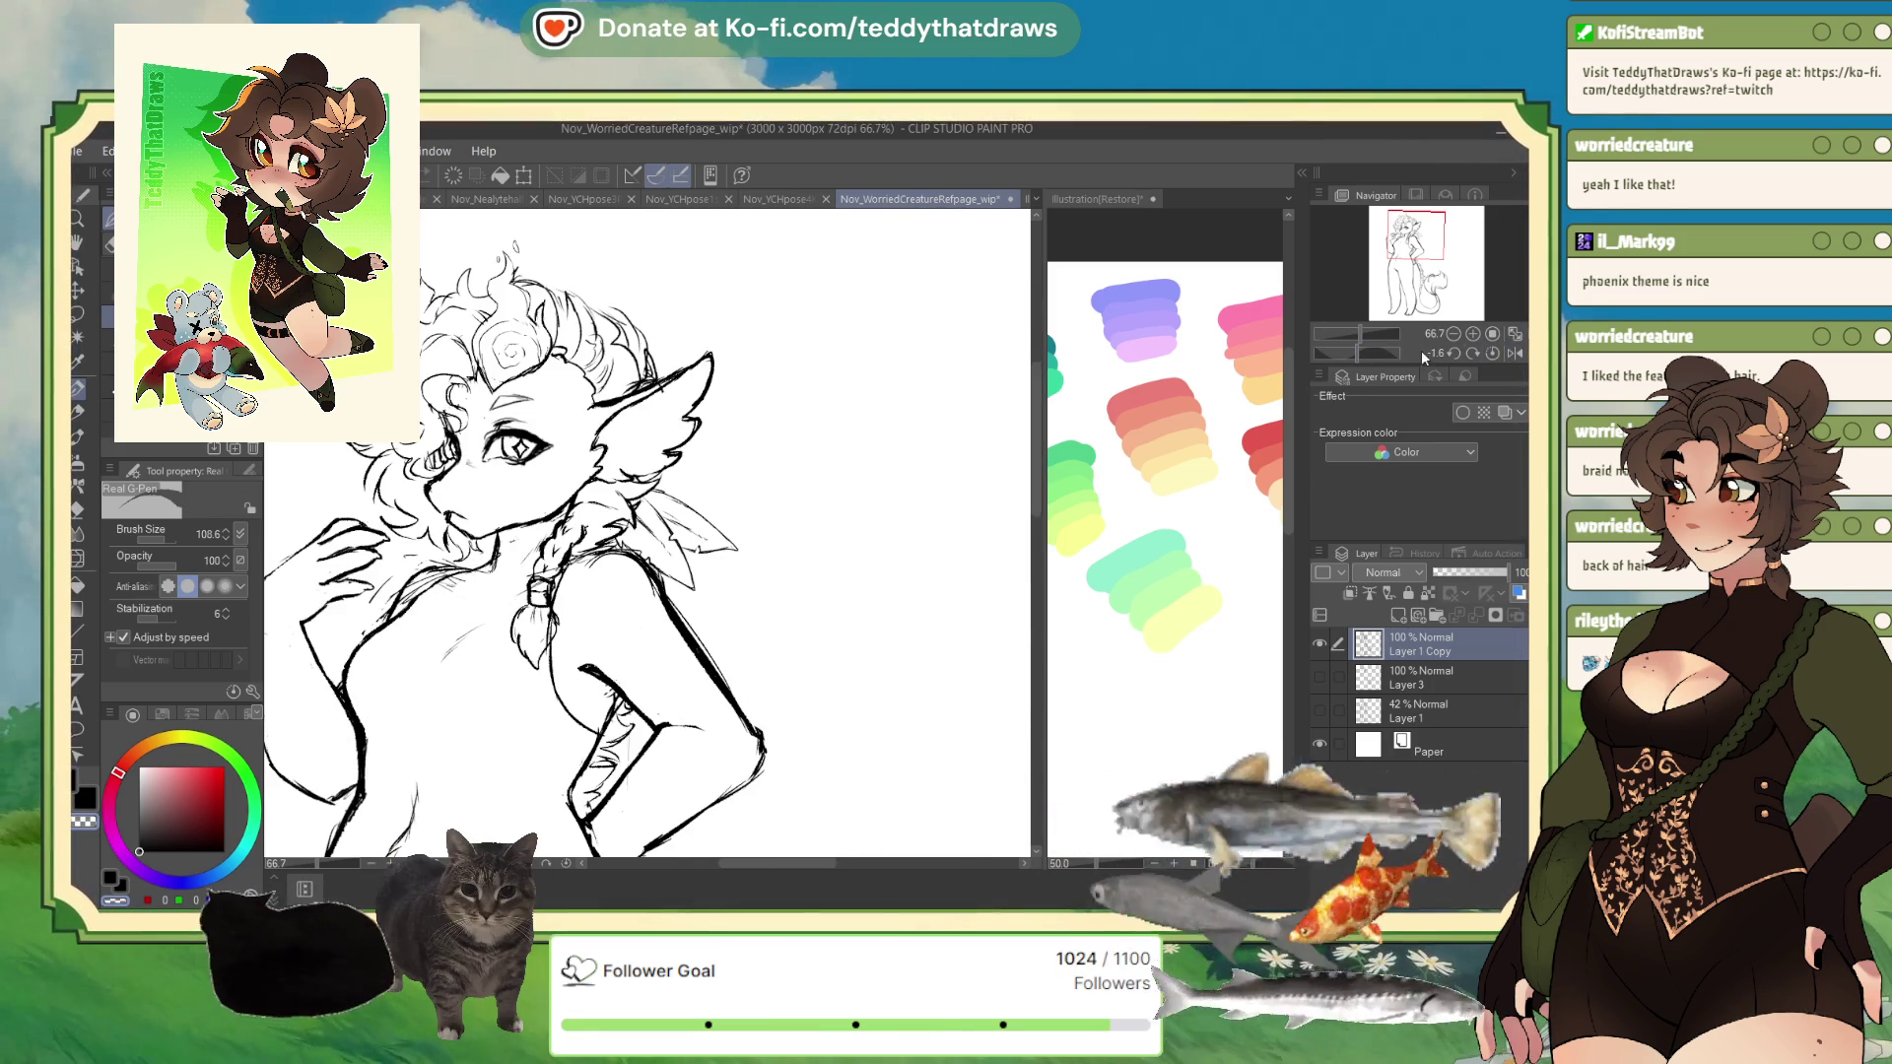
pyautogui.click(1517, 354)
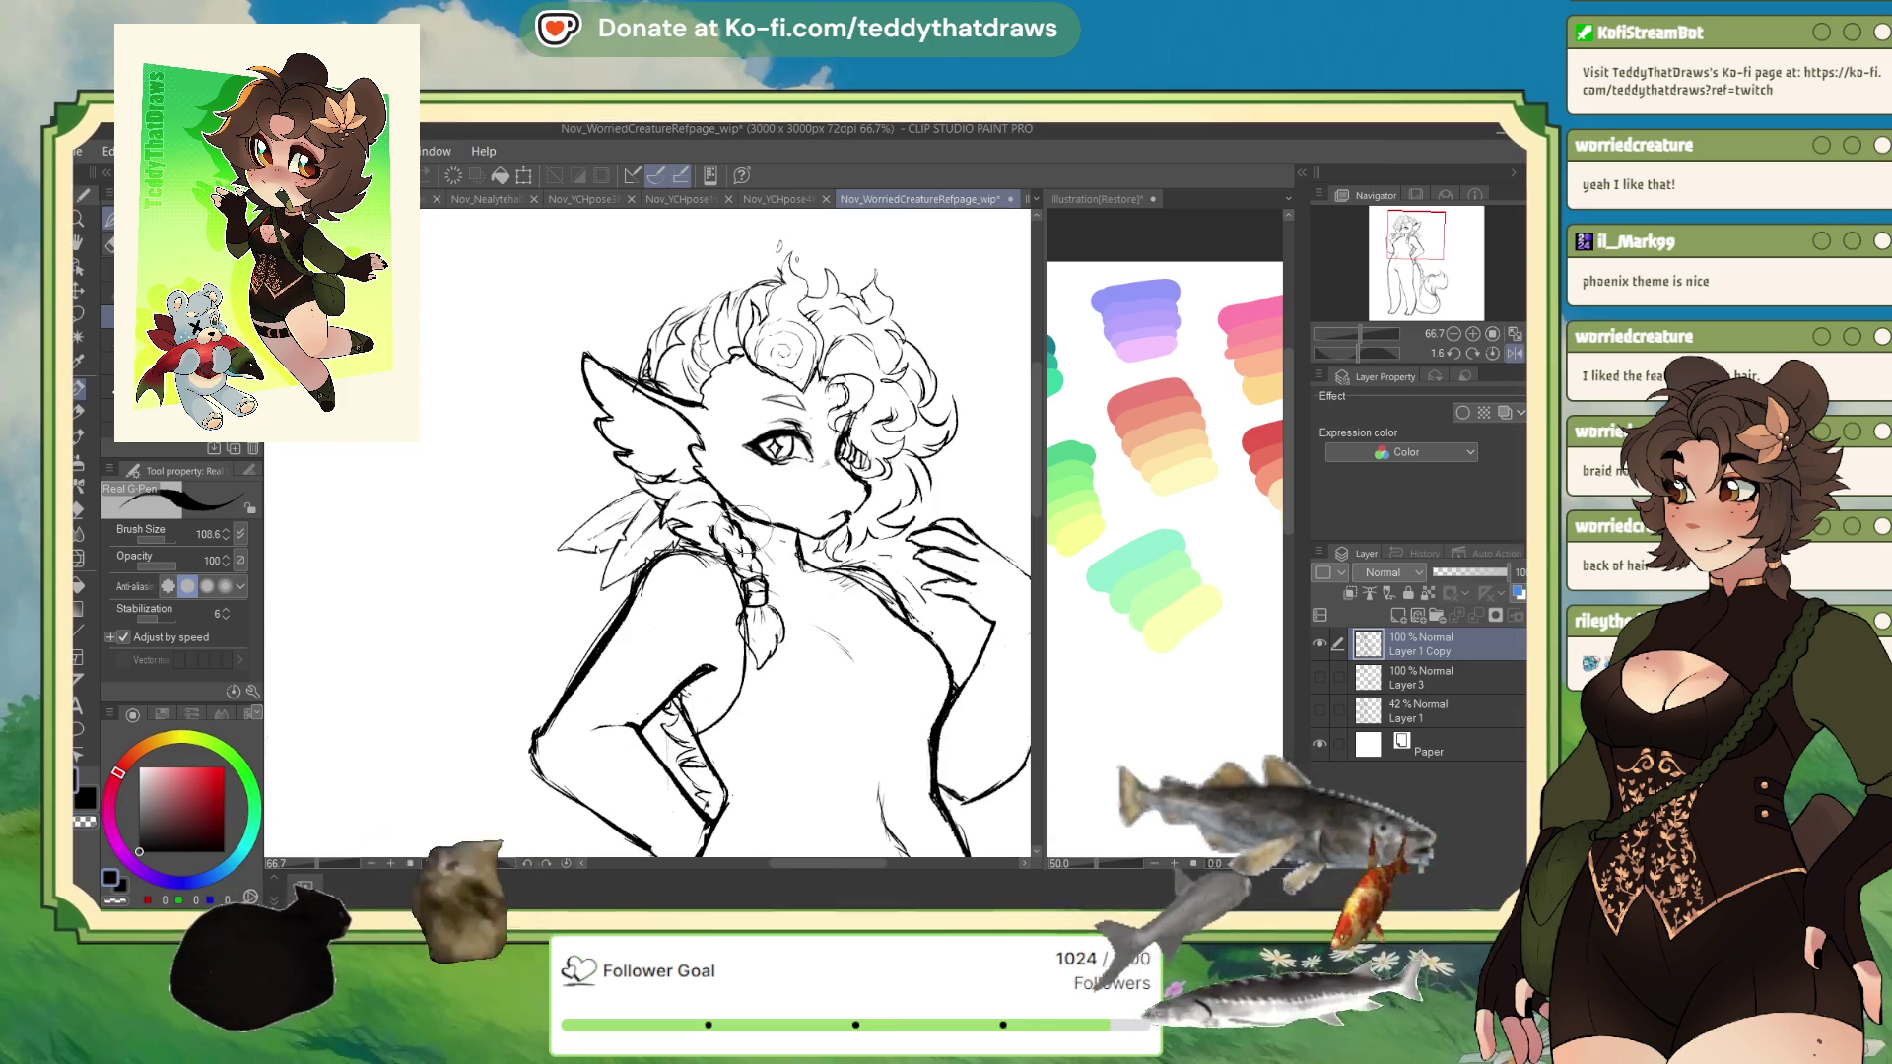